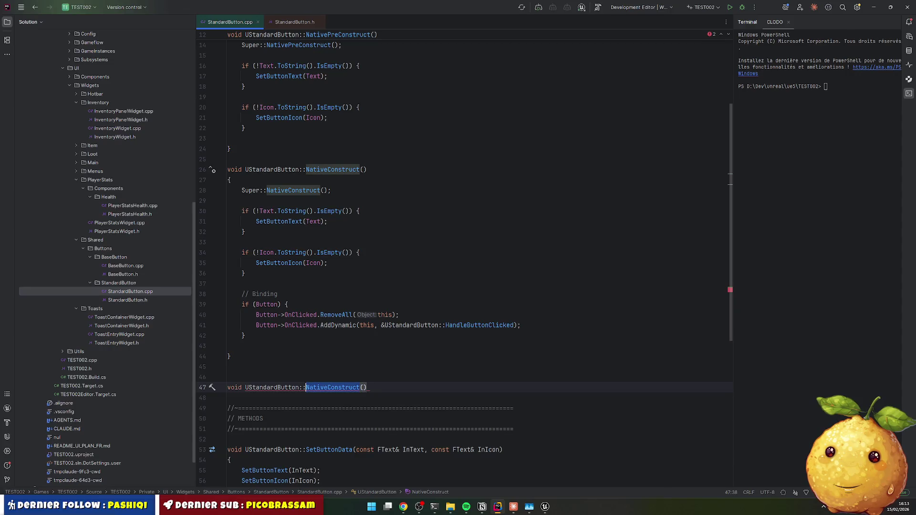
Step: Write an empty Init() function in StandardButton.cpp and generate its header declaration
text(Init()
key(Return)
text({)
key(Return)
right_click(313, 388)
click(329, 285)
click(248, 399)
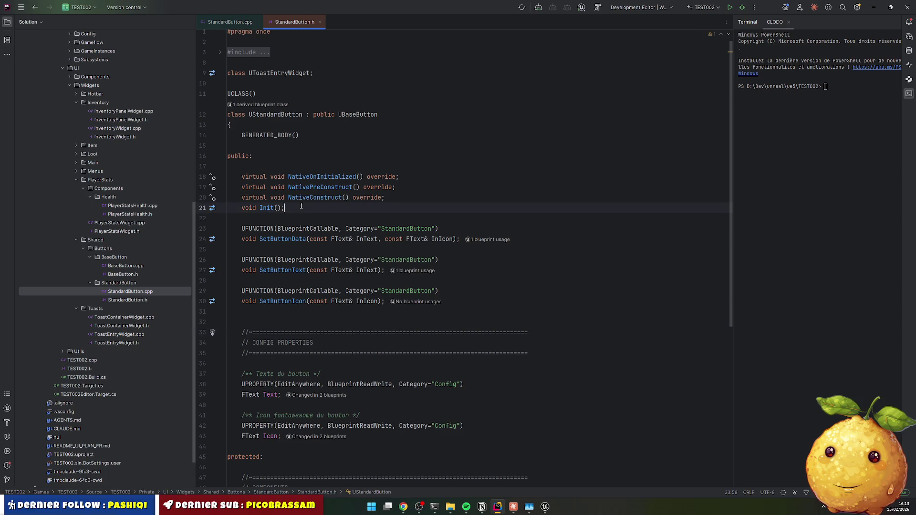
Step: Delete the generated declaration and declare void Init(); beside a duplicated HANDLERS comment block
key(shift+Home)
key(BackSpace)
key(Delete)
scroll(338, 251, down, 5)
scroll(324, 296, down, 2)
drag(266, 336, 280, 376)
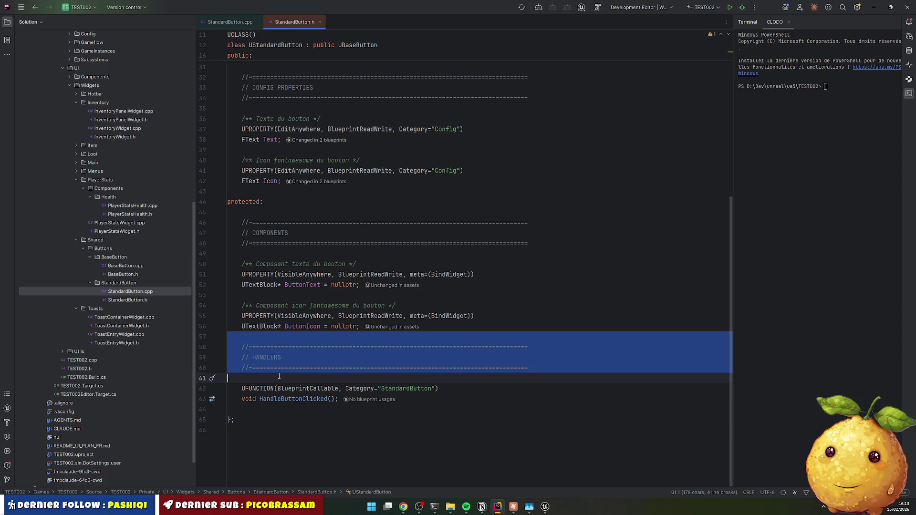
key(ctrl+d)
key(Left)
key(Return)
key(Return)
click(242, 389)
text(void Init();)
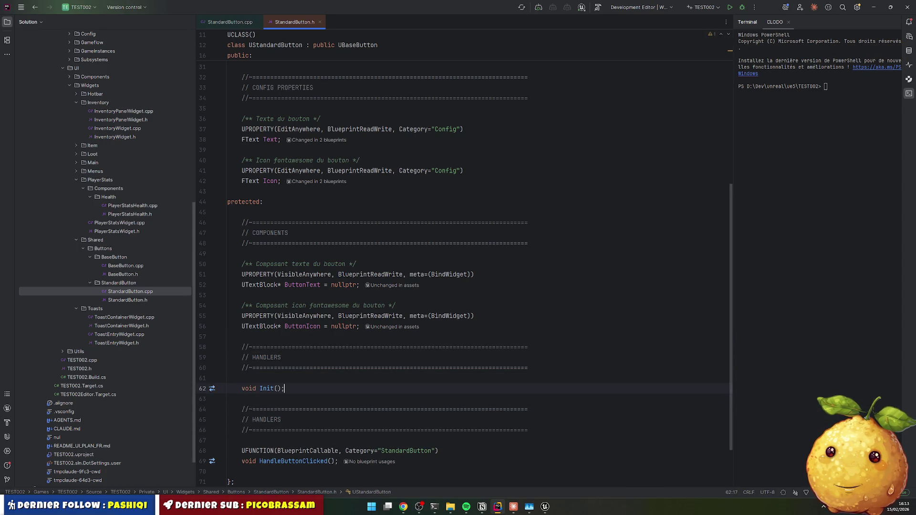
Step: Paste a section comment block after the lifecycle overrides and retitle it METHODS
scroll(296, 119, up, 5)
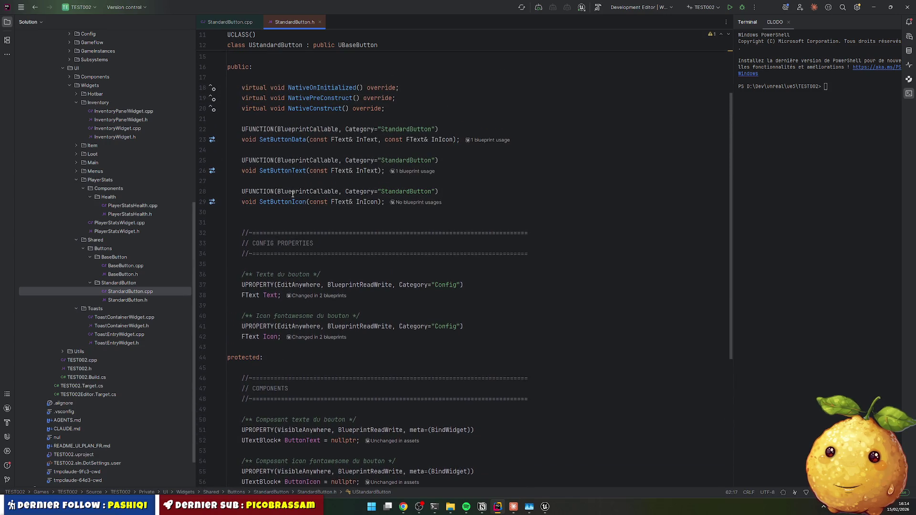
drag(256, 219, 528, 254)
key(ctrl+c)
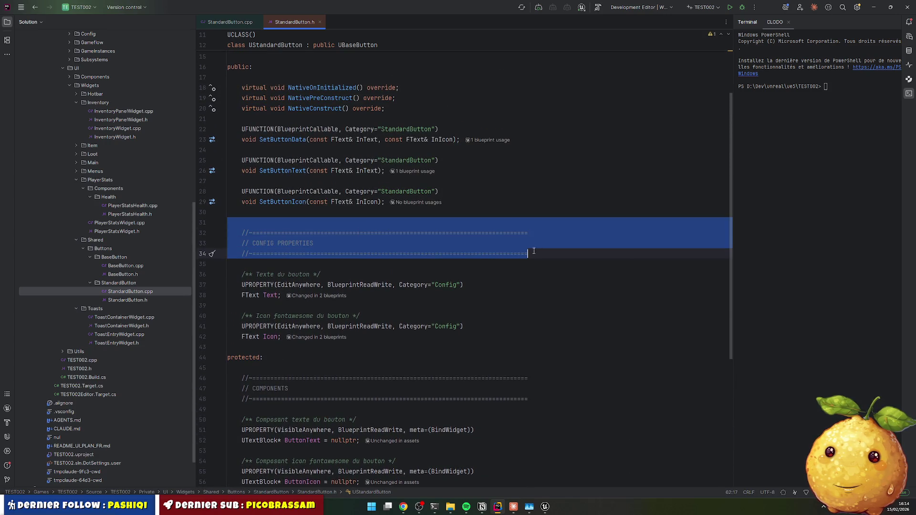
click(310, 123)
key(Return)
key(Return)
key(ctrl+v)
drag(255, 149, 389, 150)
text(METHODS)
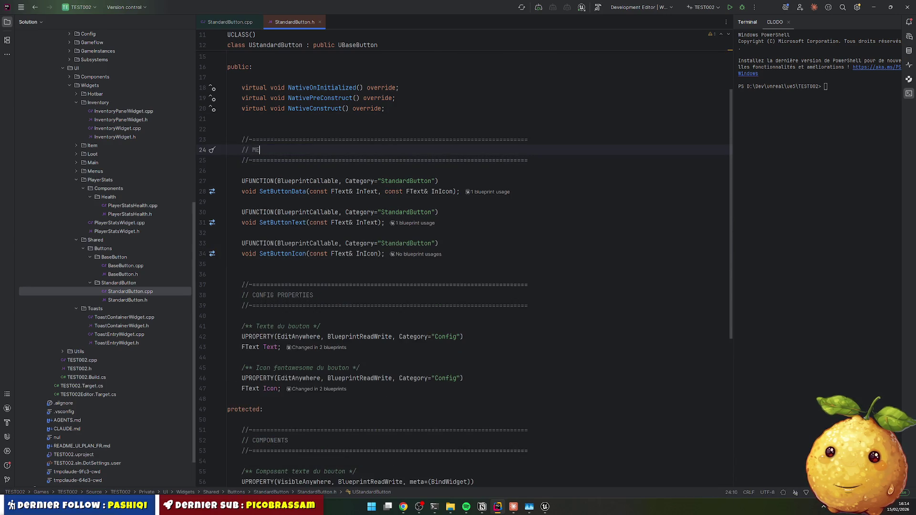
key(Up)
key(Up)
key(Up)
key(Delete)
click(228, 160)
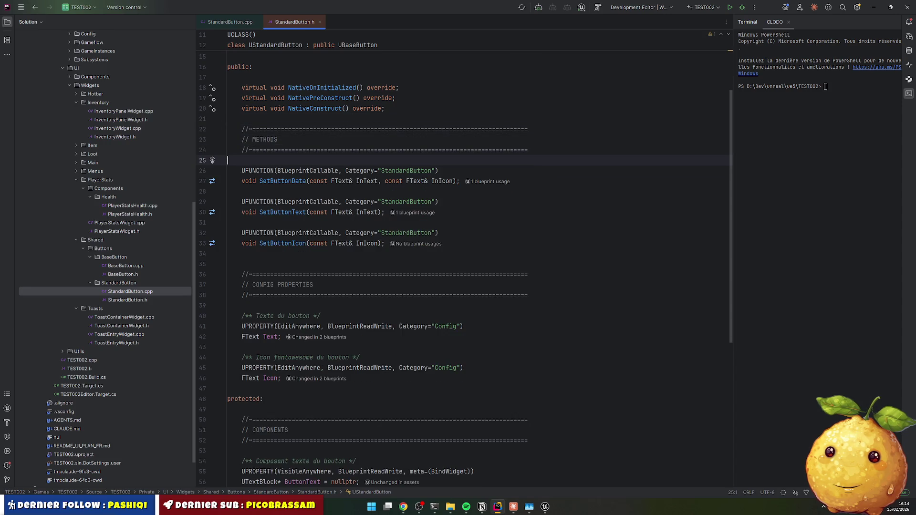
click(301, 254)
key(Delete)
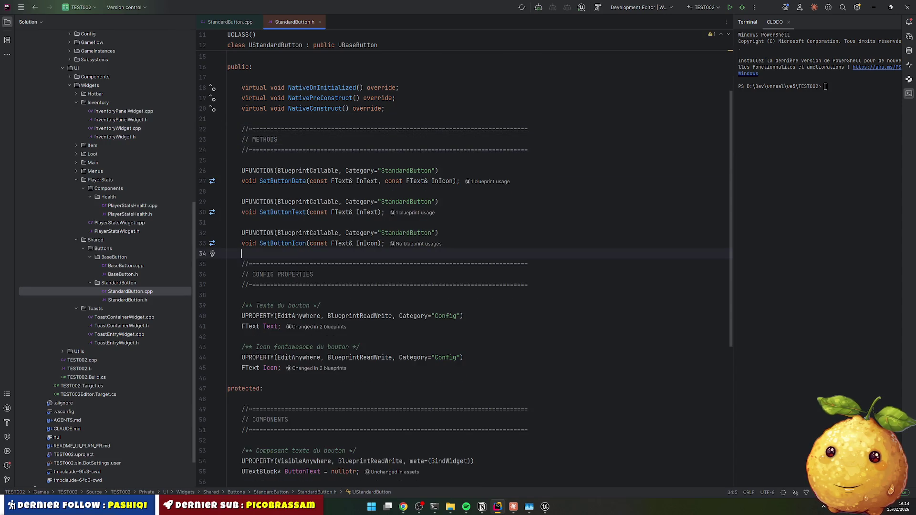
Step: Replace the first HANDLERS comment block with the METHODS header and tidy the surrounding blank lines
drag(241, 119, 587, 147)
key(ctrl+c)
scroll(372, 312, down, 5)
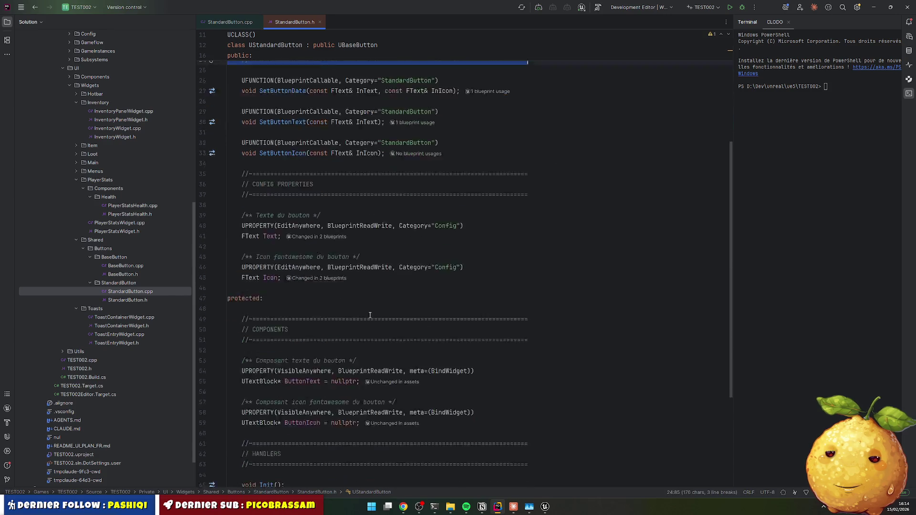
drag(244, 384, 530, 401)
key(ctrl+v)
scroll(307, 316, down, 3)
key(Return)
key(Up)
key(Up)
key(Up)
key(BackSpace)
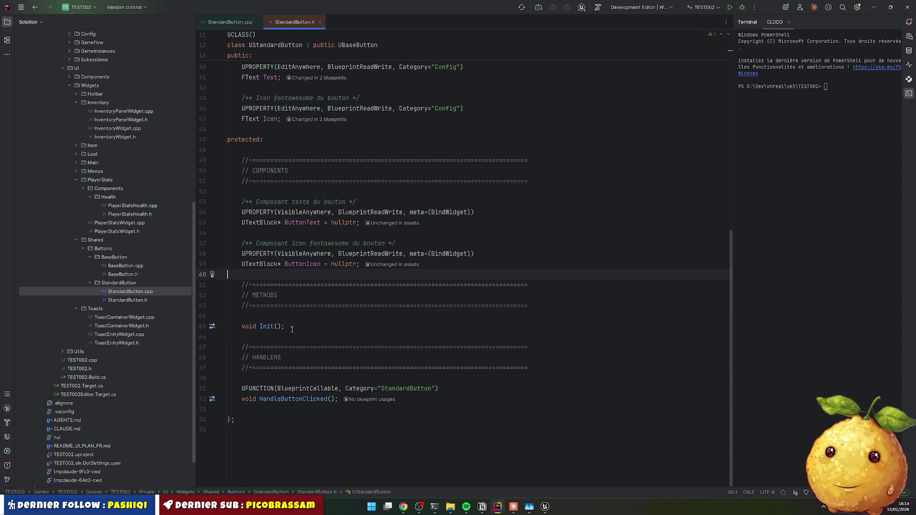
ctrl+click(266, 327)
scroll(299, 185, up, 3)
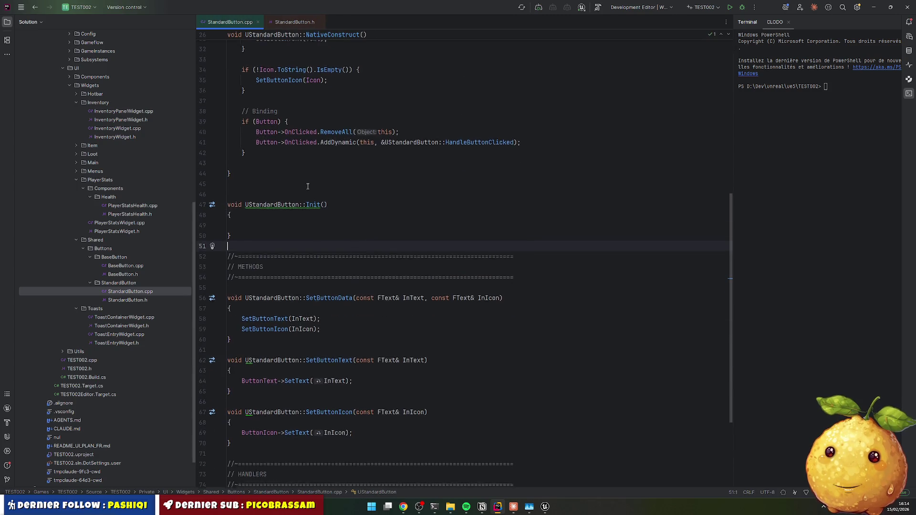
Step: Move the text, icon and click-binding setup from NativeConstruct into the Init() body
scroll(299, 185, up, 1)
drag(229, 164, 330, 295)
key(BackSpace)
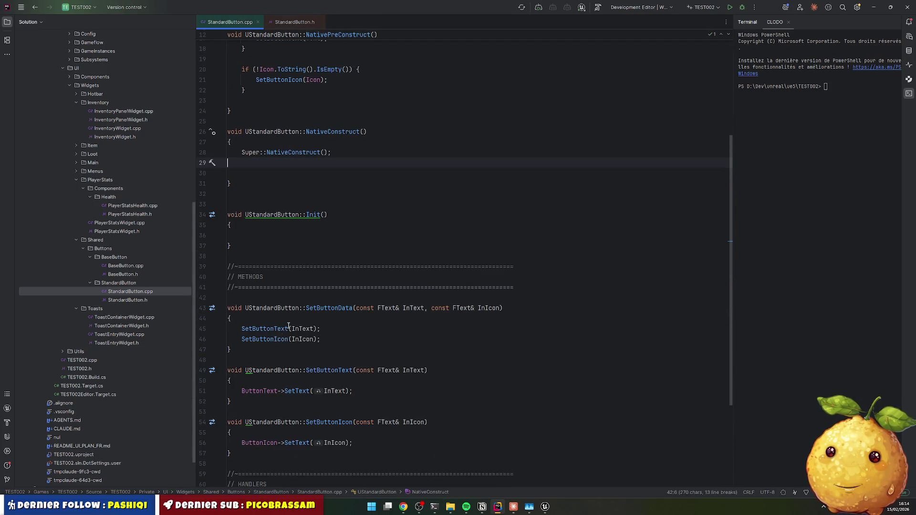
click(242, 235)
text(if (!Text.ToString().IsEmpty()) {         SetButtonText(Text);     }      if (!Icon.ToString().IsEmpty()) {         SetButtonIcon(Icon);     }      // Binding     if (Button) {         Button->OnClicked.RemoveAll(this);         Button->OnClicked.AddDynamic(this, &UStandardButton::HandleButtonClicked);     })
Step: Call Init(); in NativeConstruct where the setup code used to be
click(242, 173)
text(In)
text(it()
key(BackSpace)
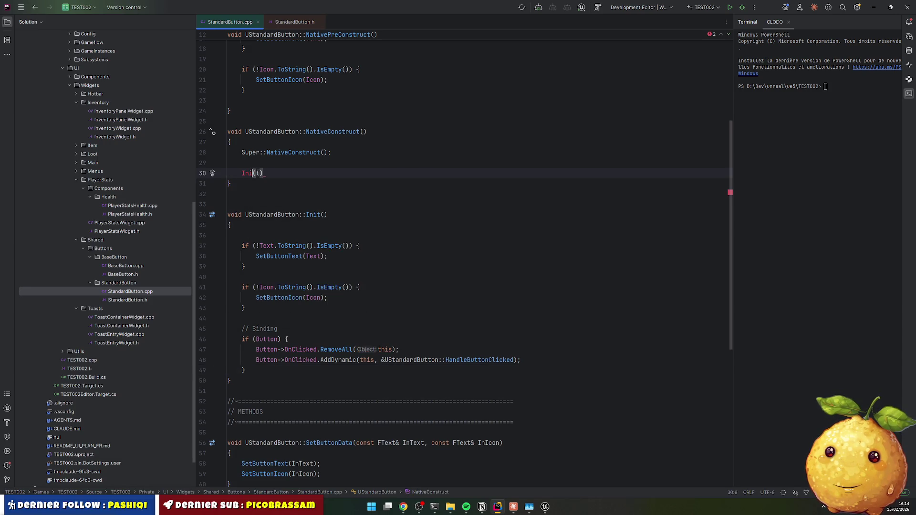
text(()
key(End)
text(;)
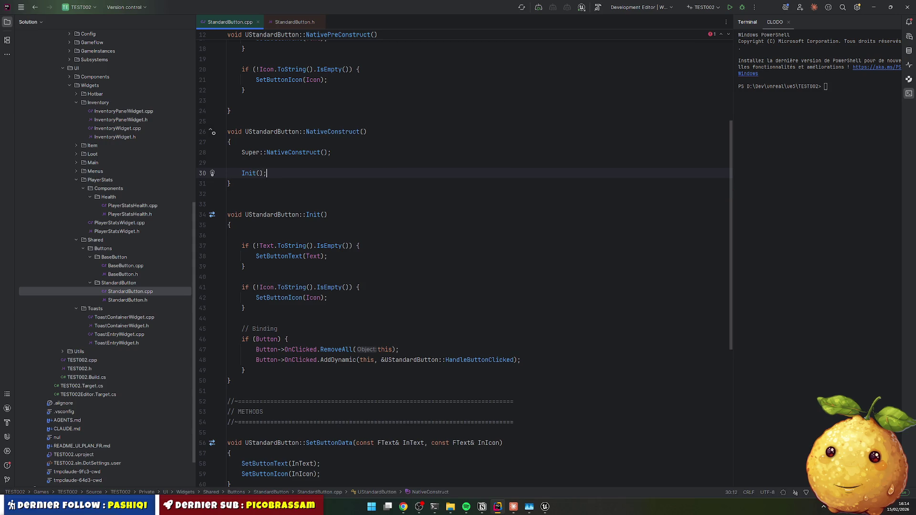
key(Up)
key(Delete)
key(Home)
key(shift+End)
key(ctrl+c)
Step: Replace the text and icon checks in NativePreConstruct with an Init(); call
scroll(274, 146, up, 5)
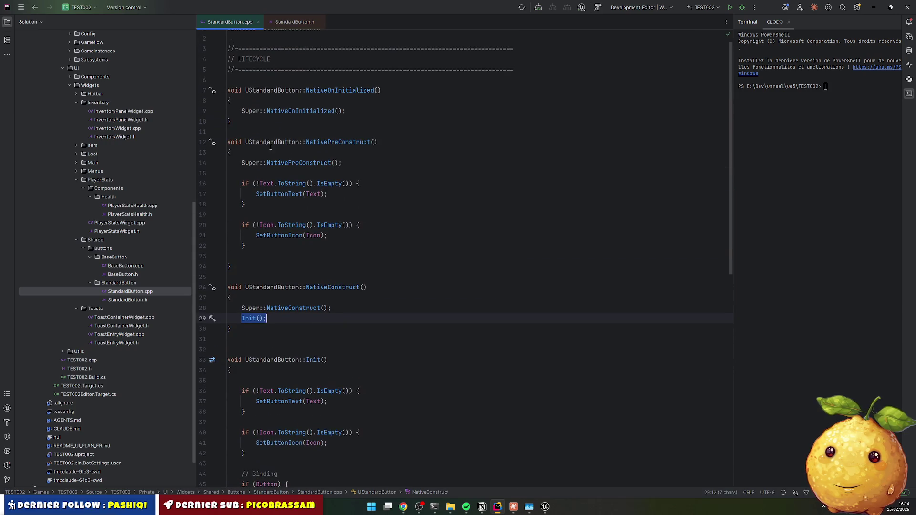
drag(242, 181, 281, 242)
key(ctrl+v)
key(Up)
key(Delete)
key(Down)
key(Home)
Step: Add a blank line before the binding code in Init() and delete the Binding comment
scroll(281, 241, down, 2)
click(287, 235)
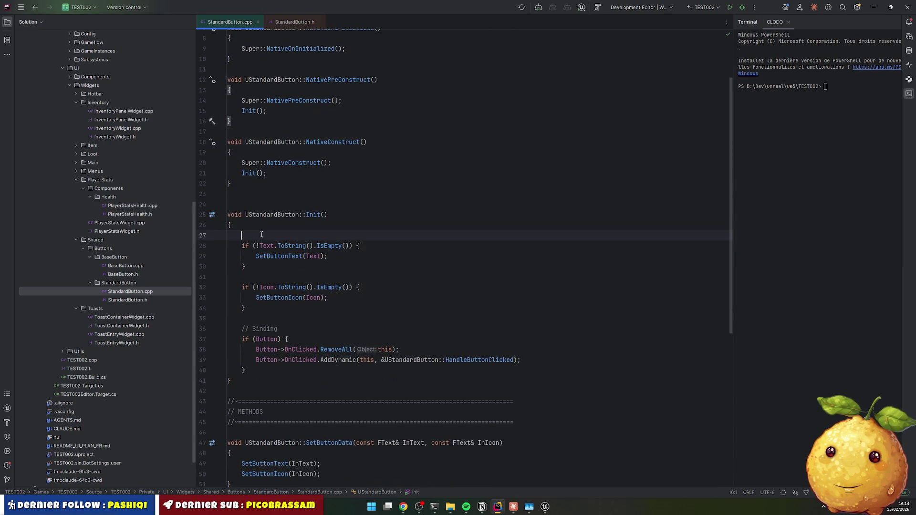
click(285, 370)
key(Return)
triple_click(302, 326)
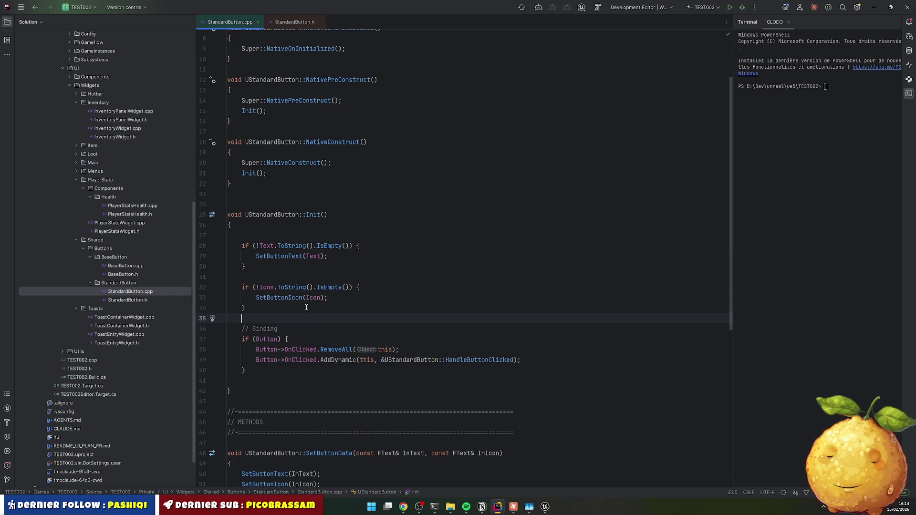
key(Delete)
scroll(384, 261, up, 2)
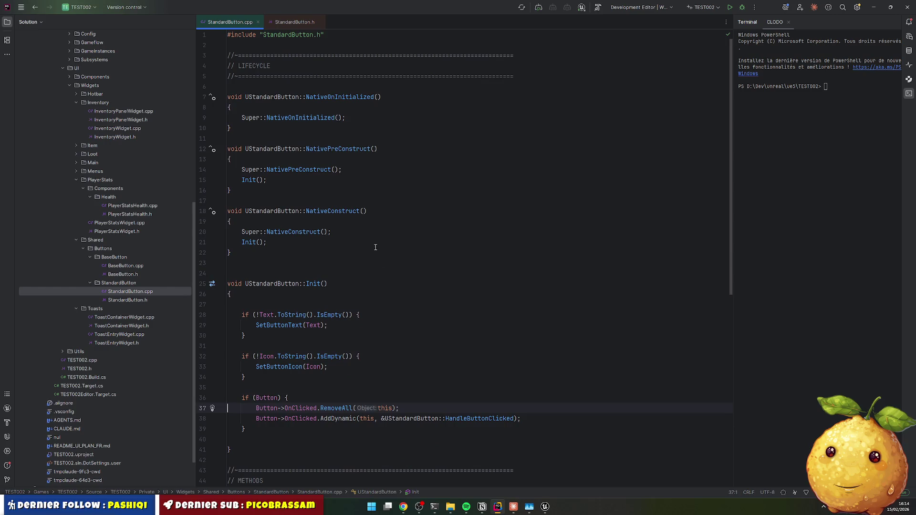
scroll(429, 257, down, 3)
Step: Live-compile the refactored StandardButton code with Ctrl+Alt+F11
click(476, 256)
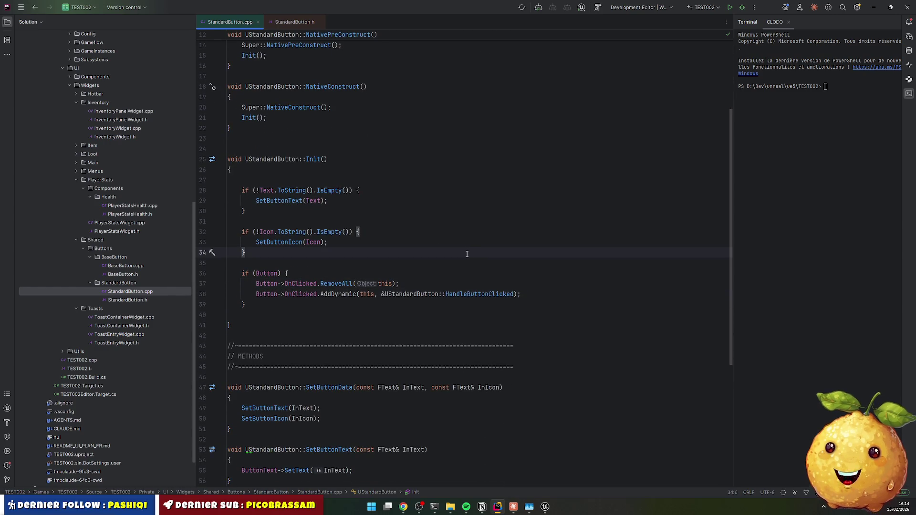
scroll(386, 314, down, 7)
click(438, 336)
key(ctrl+alt+F11)
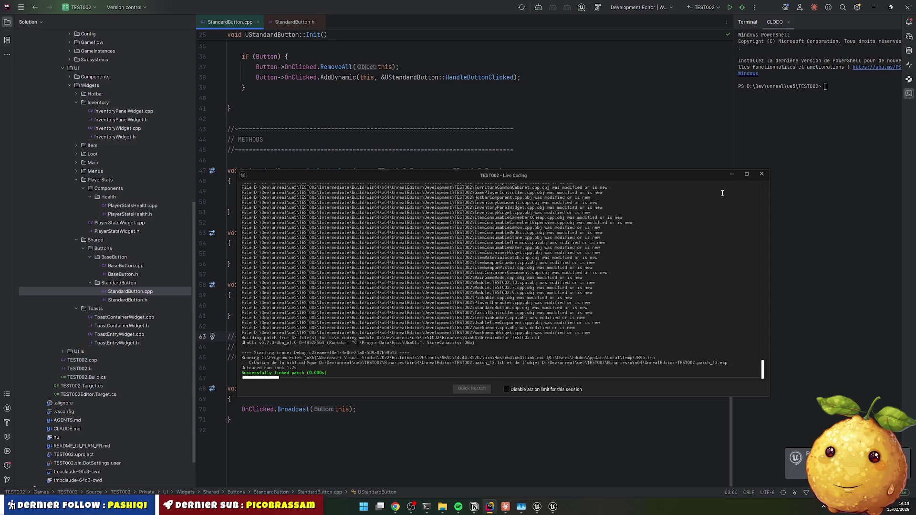
Step: Close the Live Coding log after the patch finishes and return to the Unreal Editor
click(761, 174)
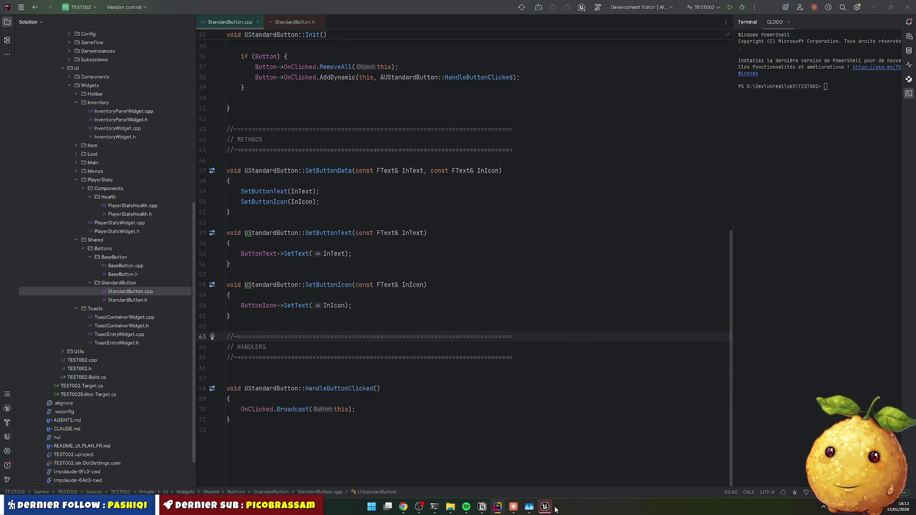
click(548, 507)
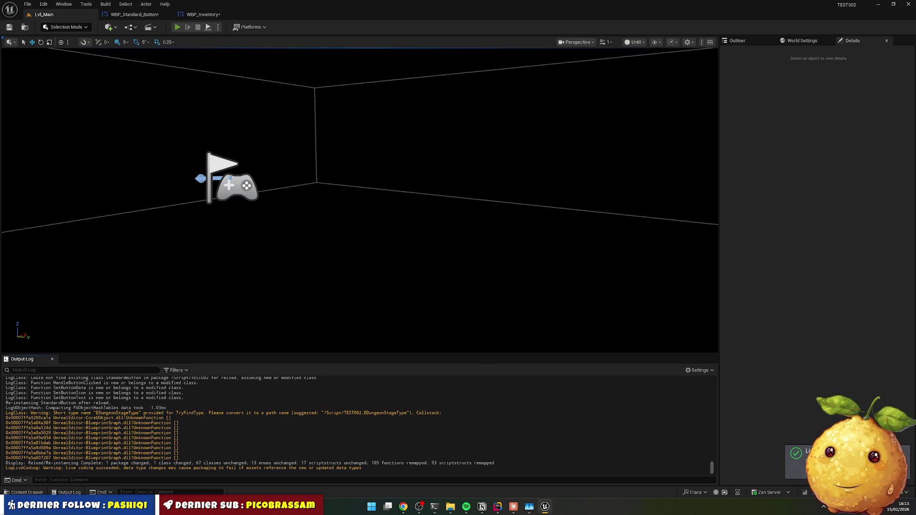
Step: Start Play-In-Editor, open the inventory and double-click the Trier and Placeholder buttons
key(alt+p)
key(i)
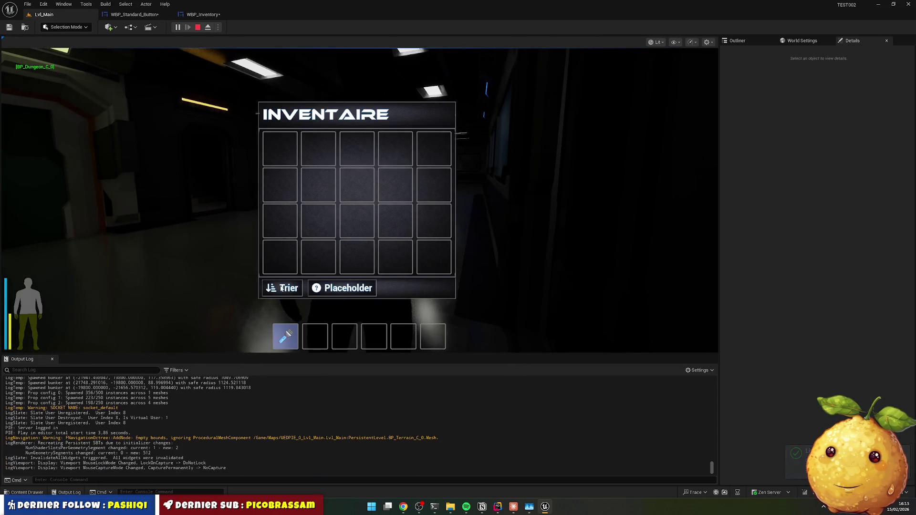
double_click(281, 288)
double_click(281, 288)
double_click(282, 288)
double_click(281, 288)
double_click(343, 288)
double_click(345, 289)
double_click(338, 289)
Step: Clear the output log, click Trier and Placeholder alternately, then close the inventory
right_click(306, 390)
click(321, 399)
click(355, 292)
click(350, 293)
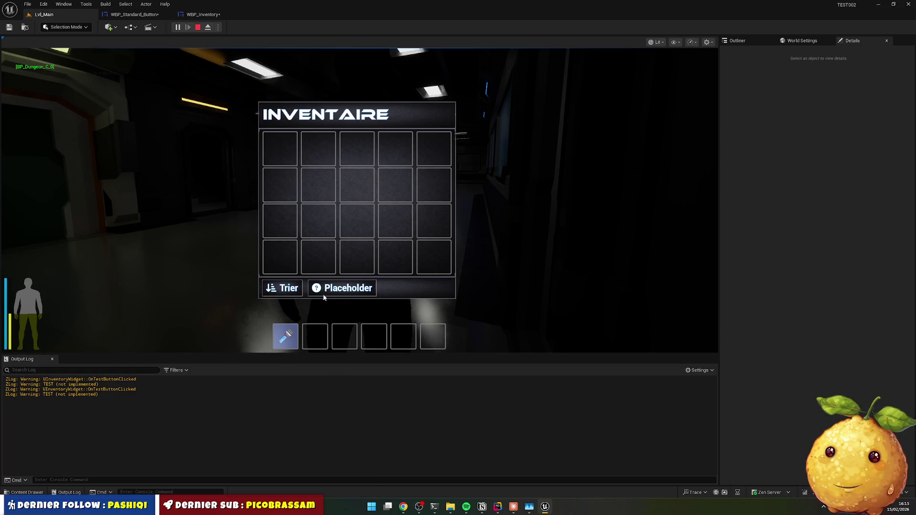
click(297, 292)
click(310, 292)
click(296, 293)
click(317, 292)
click(296, 292)
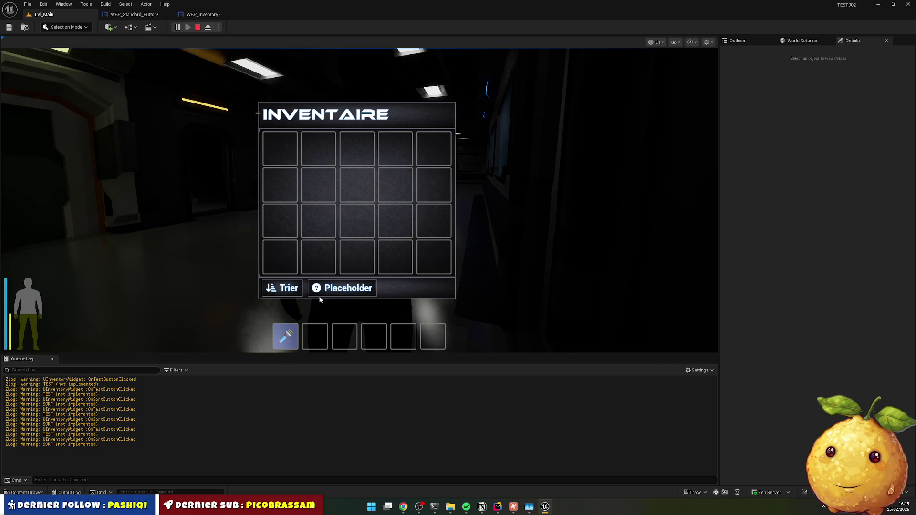
key(Tab)
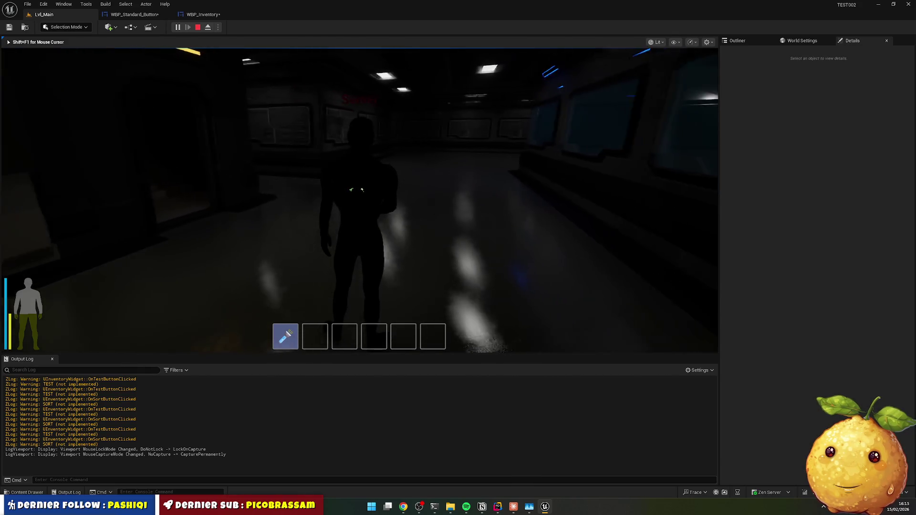
Step: Reopen the inventory and click the Trier and Placeholder buttons several times each
key(i)
click(294, 292)
click(329, 291)
click(289, 289)
click(318, 291)
click(288, 289)
click(318, 291)
click(291, 290)
click(329, 290)
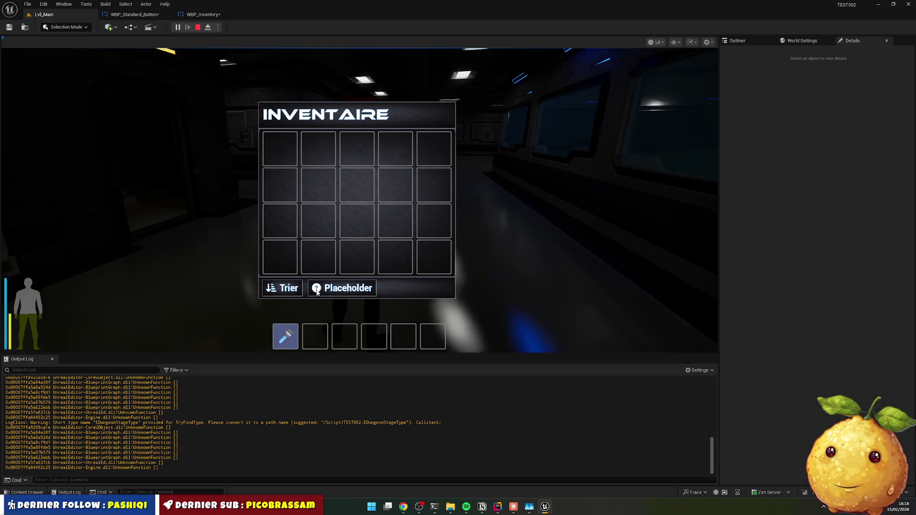
Step: Click Trier and Placeholder twice more, close the inventory and stop the play session
click(296, 292)
click(316, 293)
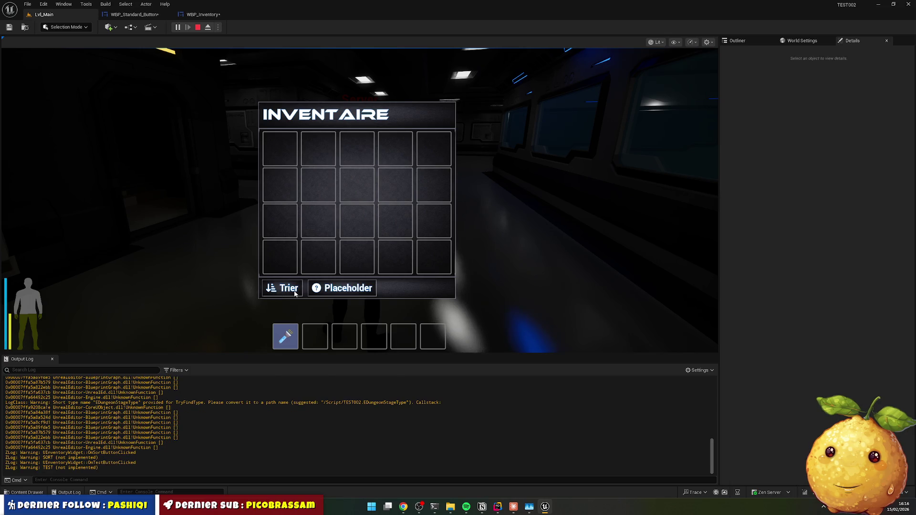
click(296, 292)
click(316, 293)
key(i)
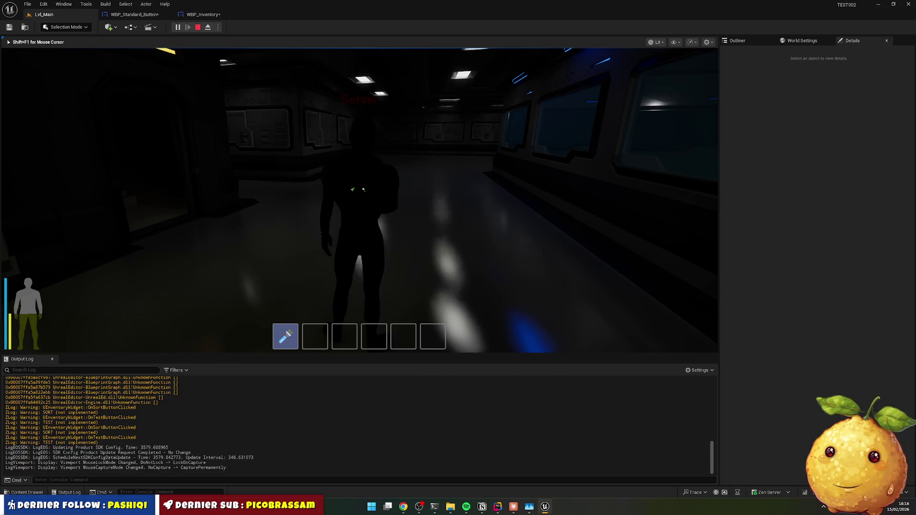
key(Escape)
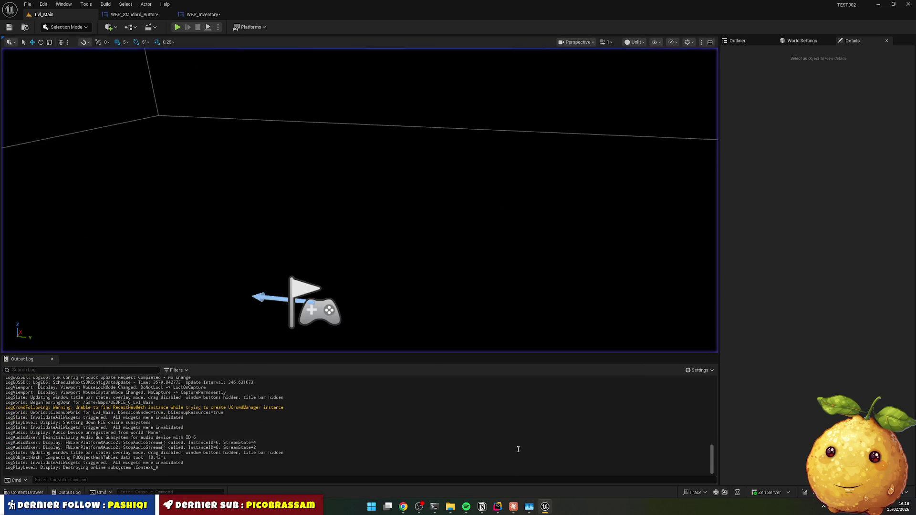
Step: Open the WBP_Standard_Button widget tab and save all modified assets
click(498, 507)
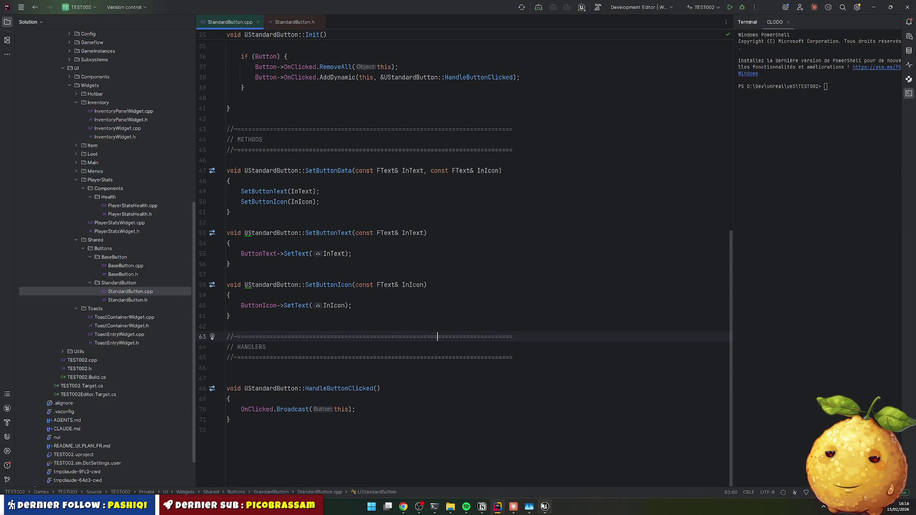
click(544, 507)
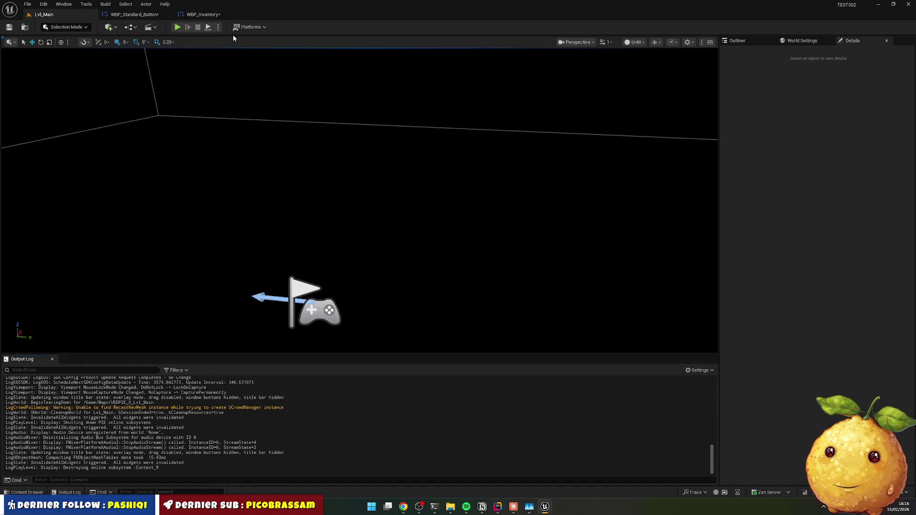
click(143, 16)
key(ctrl+shift+s)
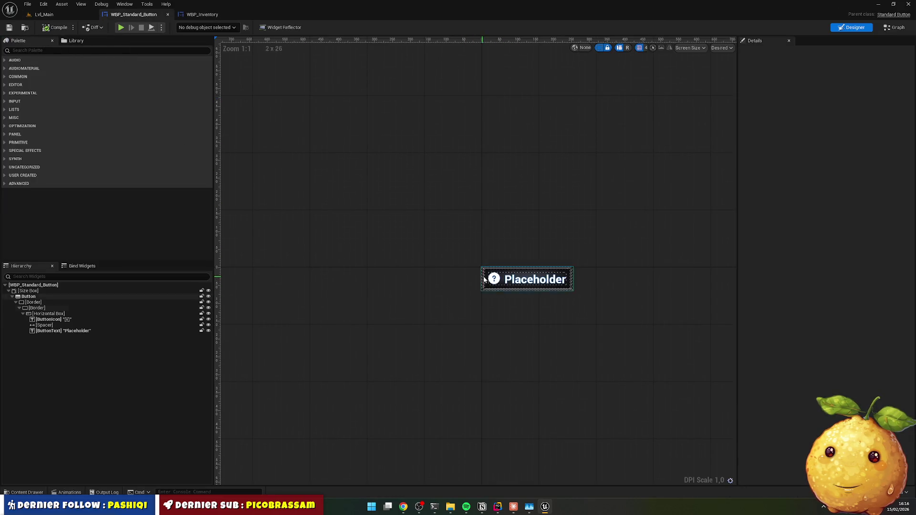
Step: Select the Button, expand its Hovered style, and filter Details for hover properties
click(45, 296)
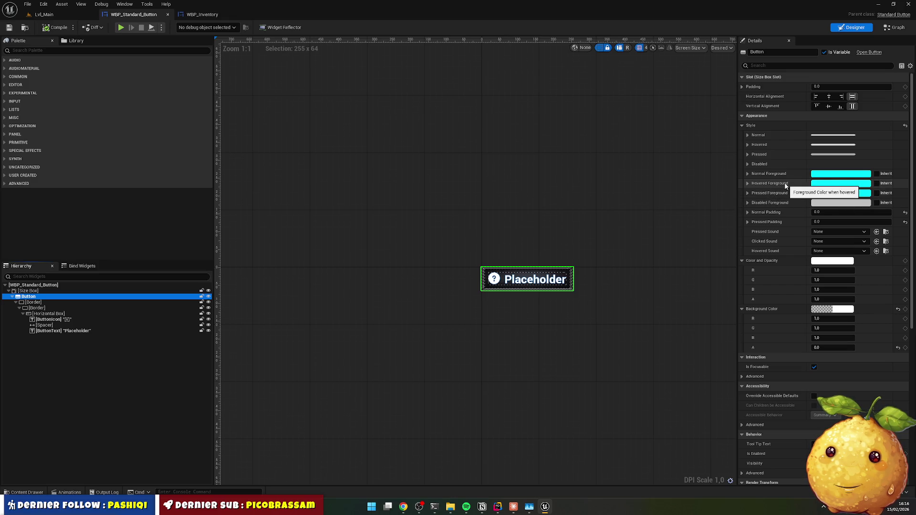
click(747, 183)
click(748, 184)
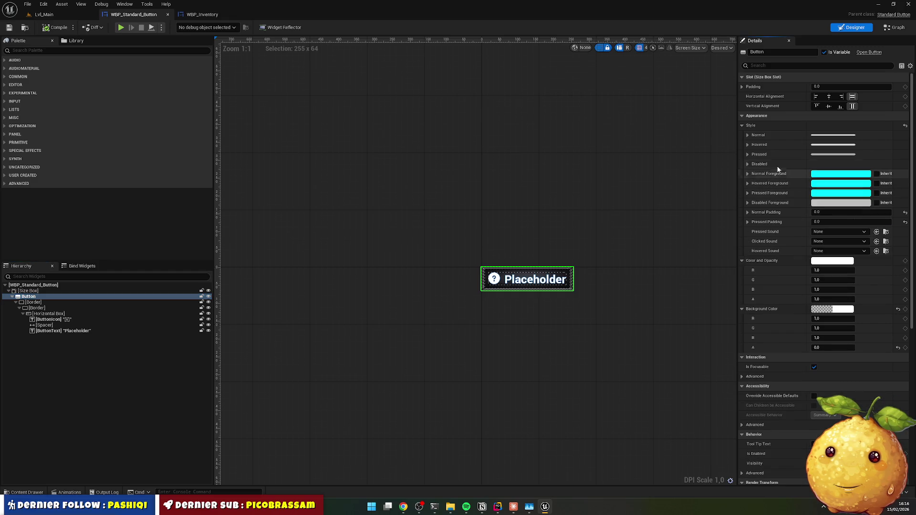
click(747, 144)
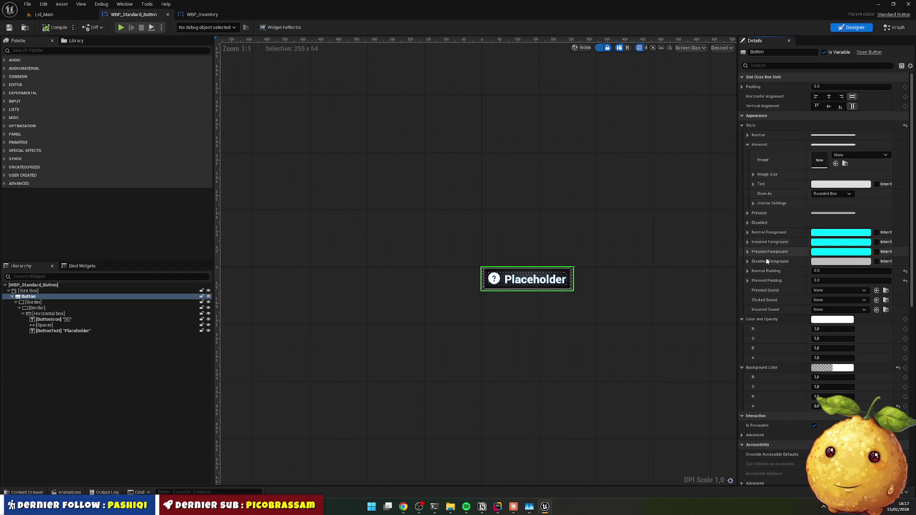
click(770, 64)
text(hov)
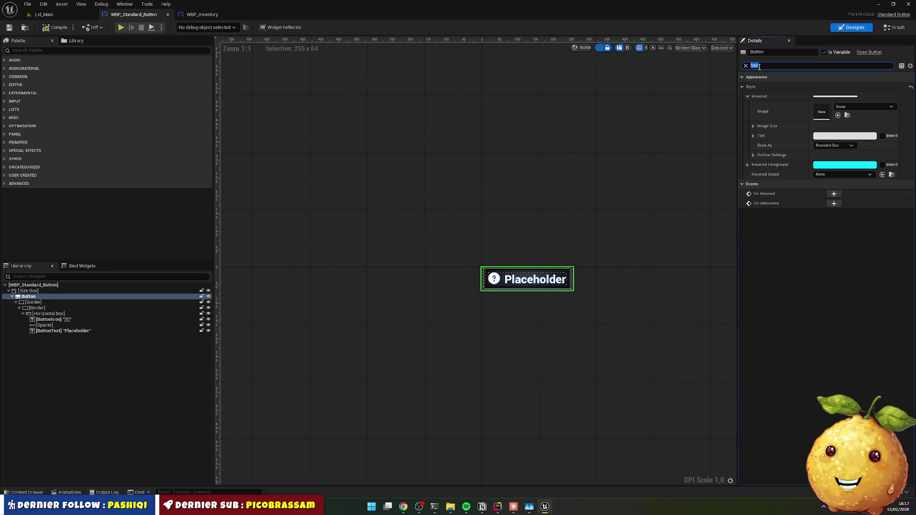
Step: Clear the Details filter, reselect the Button and review its slot padding and pressed style
key(BackSpace)
click(53, 296)
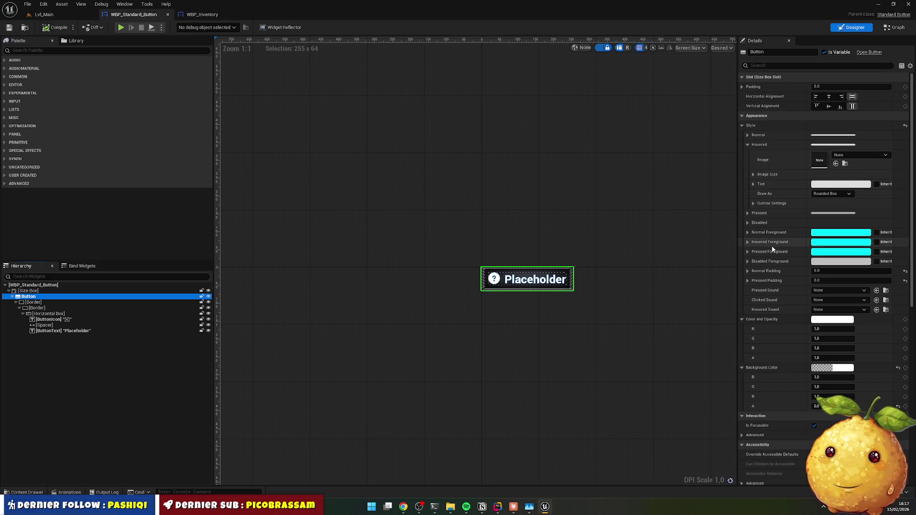
click(742, 87)
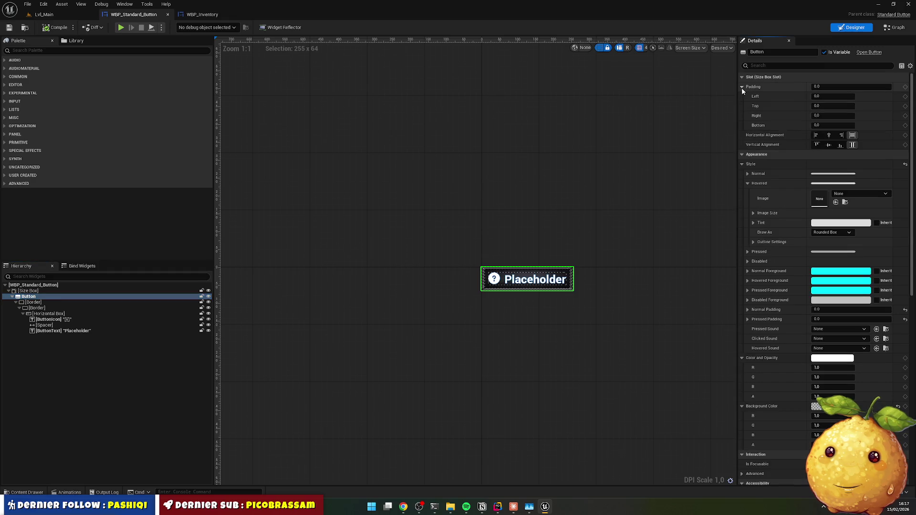
click(742, 87)
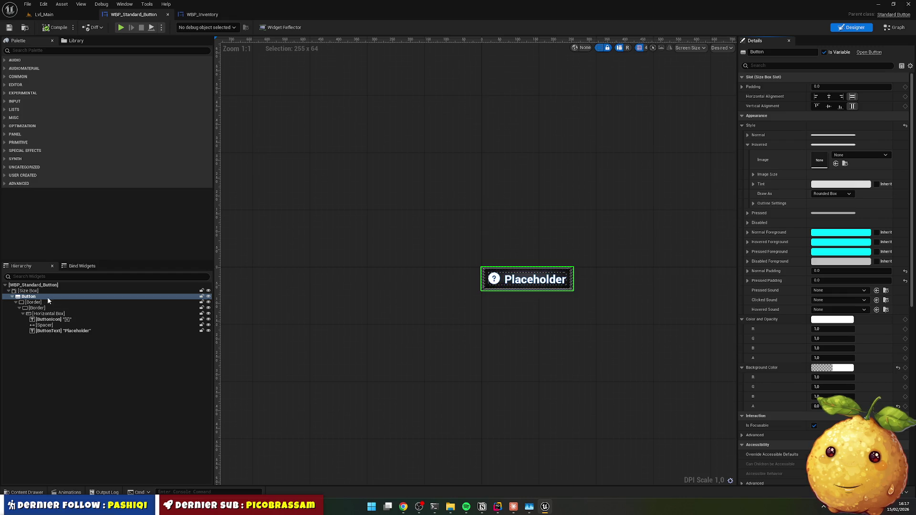
click(747, 213)
click(747, 214)
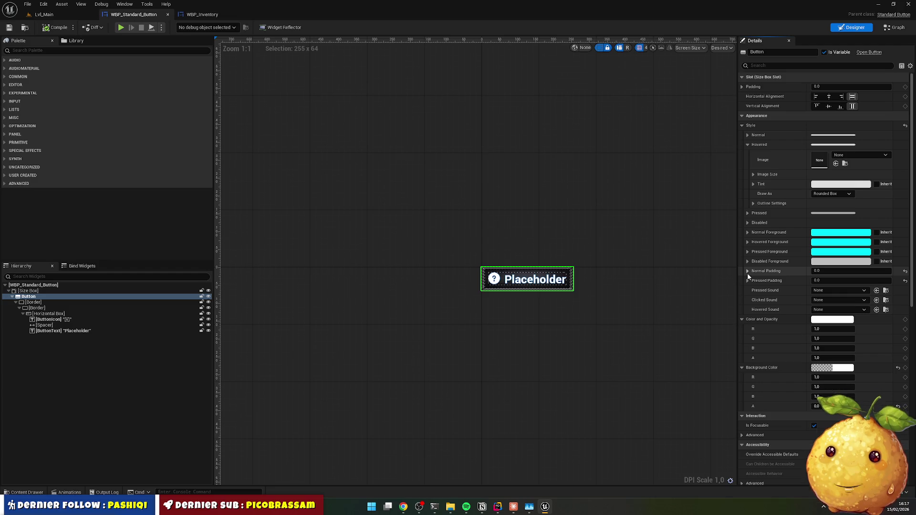
Step: Filter Details for 'padding', set Pressed Padding to 10 on every side, and compile
click(773, 64)
text(paddi)
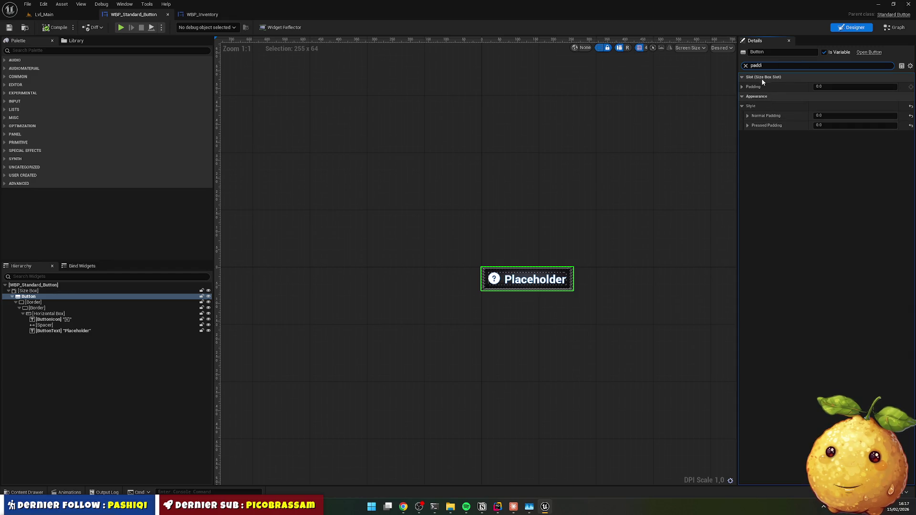
click(748, 115)
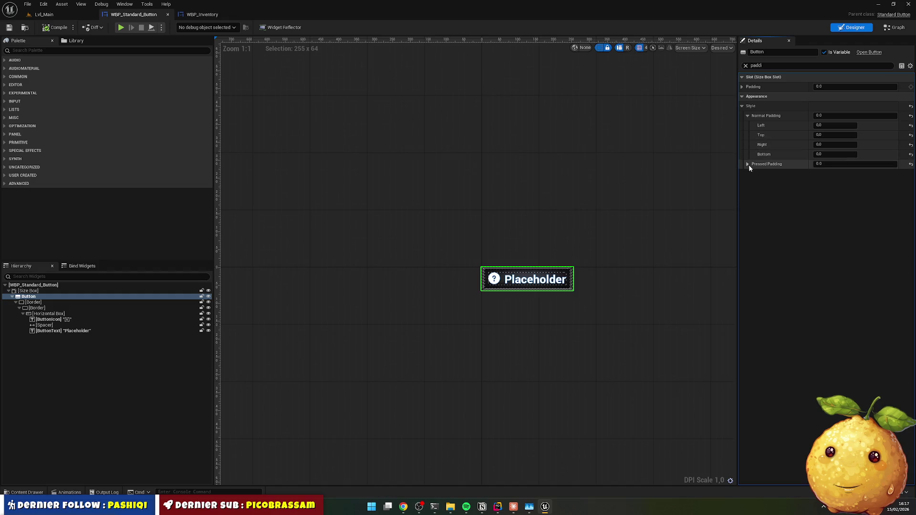
click(748, 164)
click(835, 174)
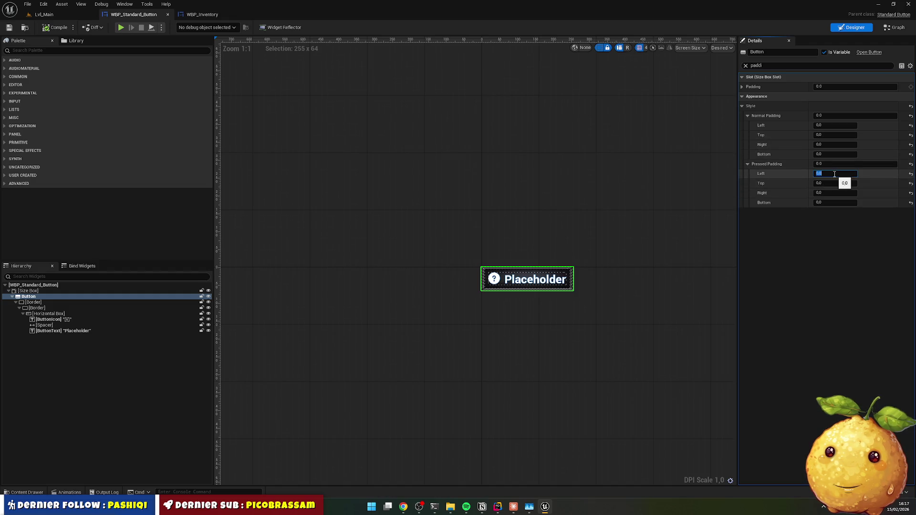
text(10)
key(Tab)
text(10)
key(Tab)
text(10)
key(Return)
click(65, 28)
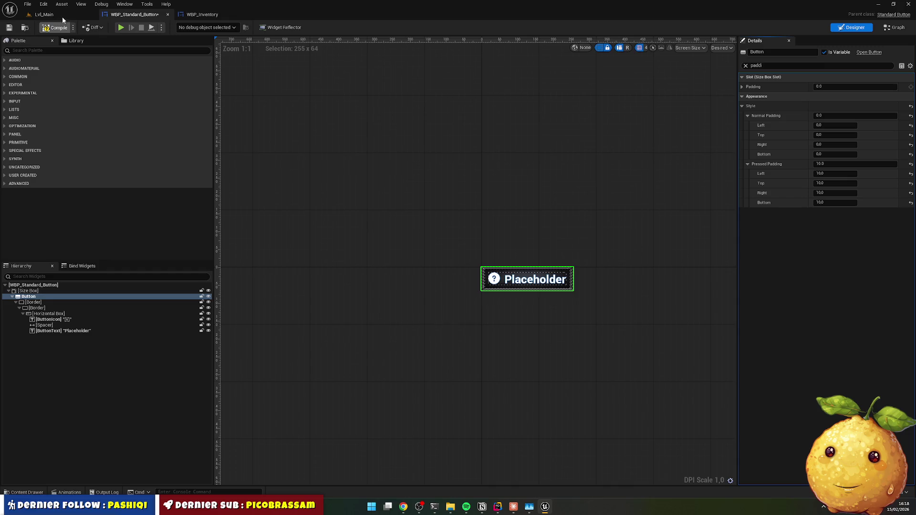
Step: Return to Lvl_Main and show the Content root folder in the content drawer
click(57, 14)
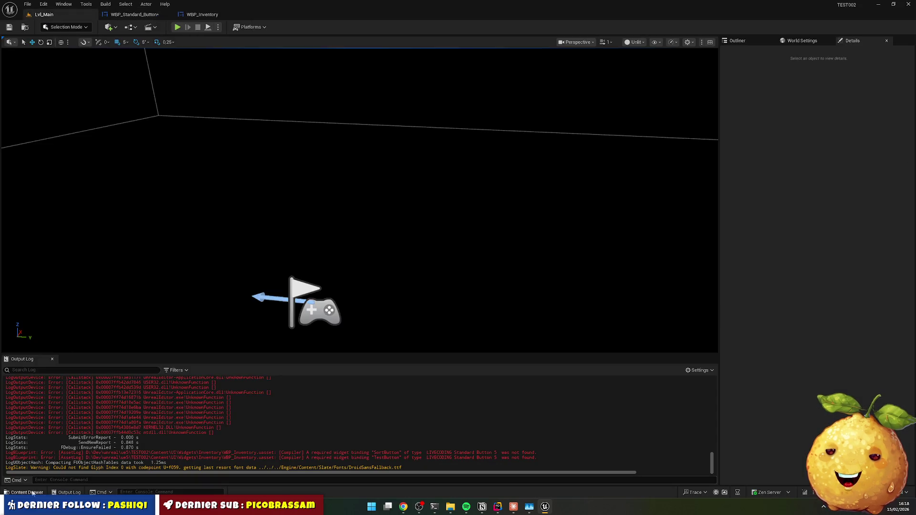
click(32, 493)
click(328, 305)
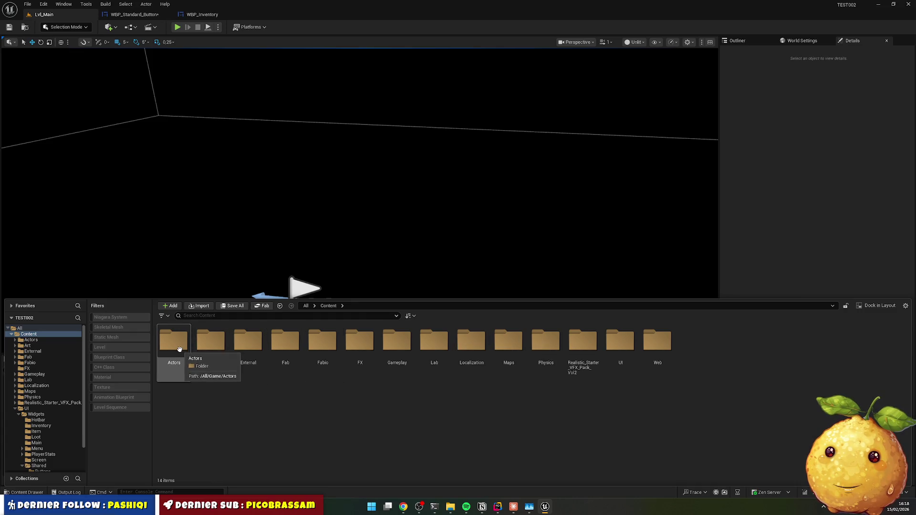
Step: Open DA_GenerationConfig from the Content > Gameplay > Config folder
double_click(397, 342)
double_click(187, 347)
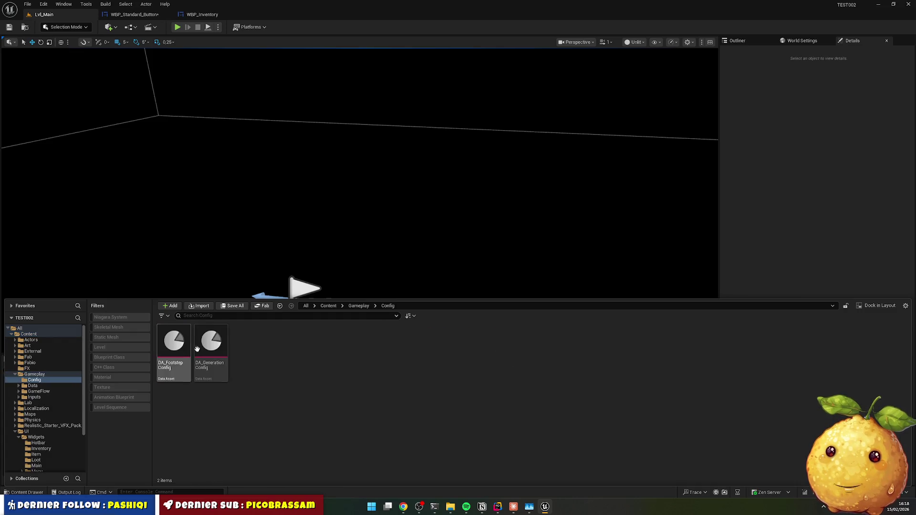
click(228, 344)
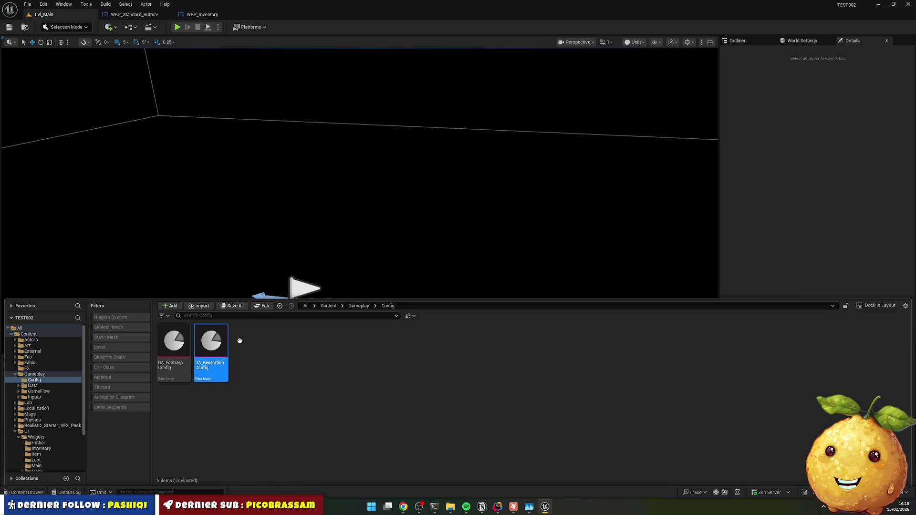
double_click(228, 343)
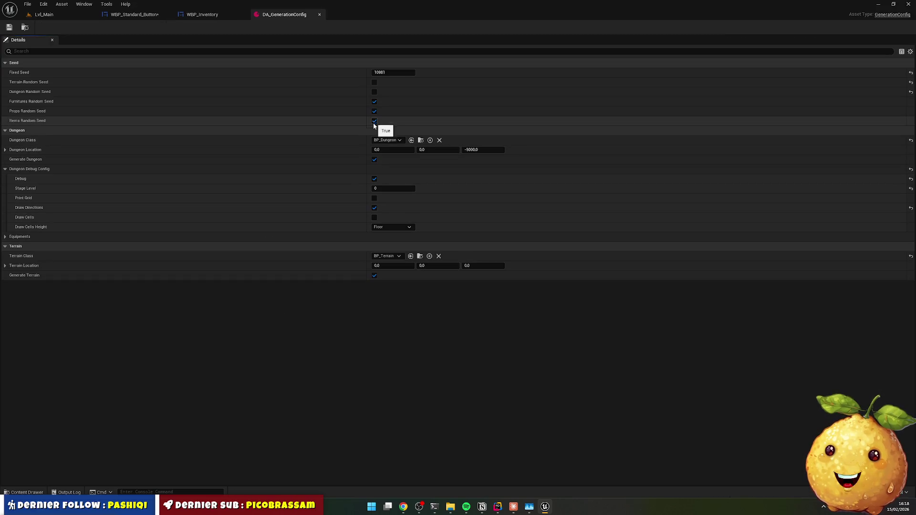
Step: Uncheck Generate Dungeon and Generate Terrain, save the asset, and return to Lvl_Main
click(375, 163)
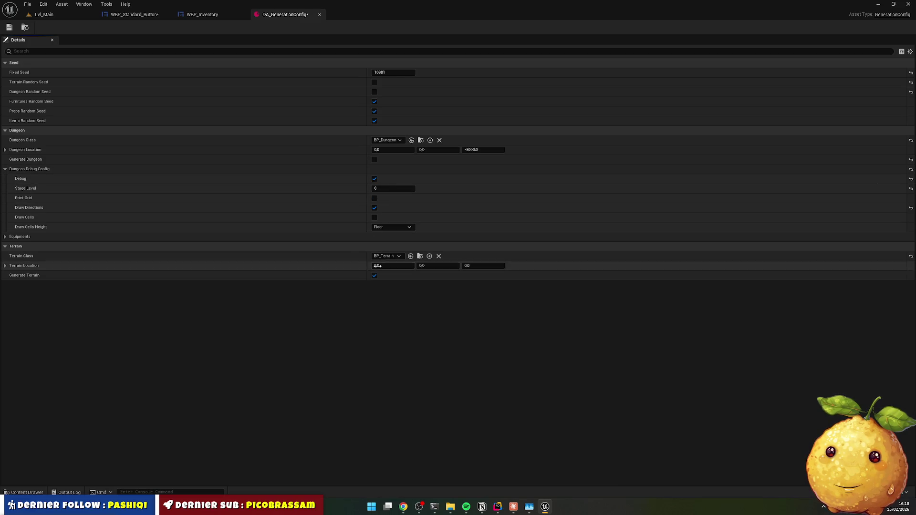
click(374, 275)
click(9, 27)
click(64, 19)
mouse_move(279, 85)
mouse_down()
mouse_move(278, 96)
mouse_move(278, 77)
mouse_move(278, 143)
mouse_up()
Step: Start a viewport play session and open the inventory with the I key
click(218, 27)
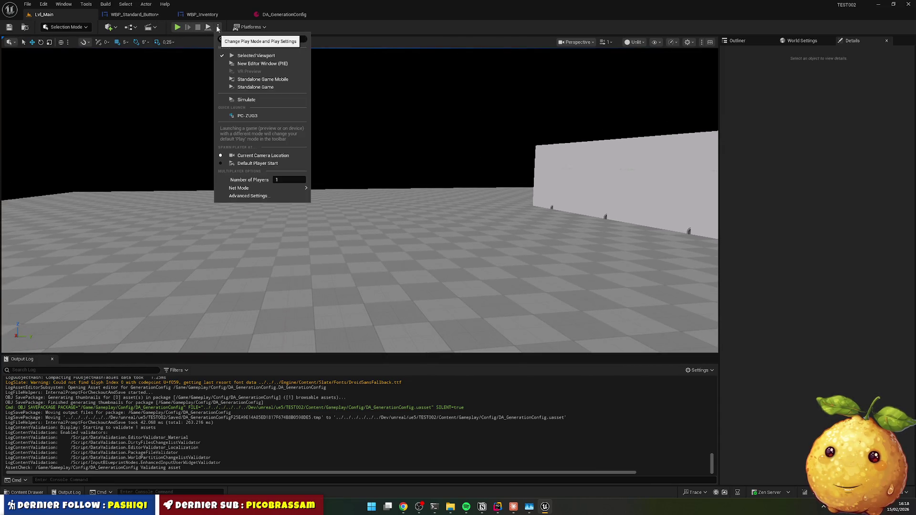
click(256, 55)
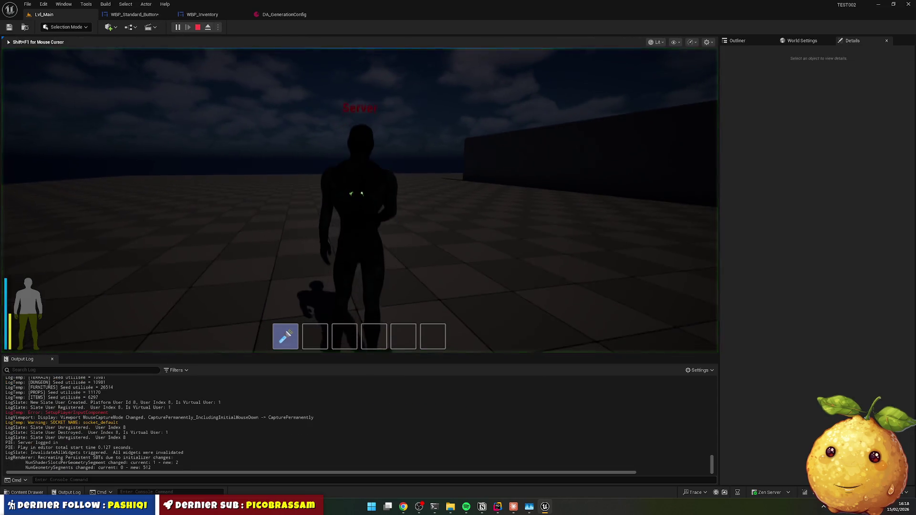
key(i)
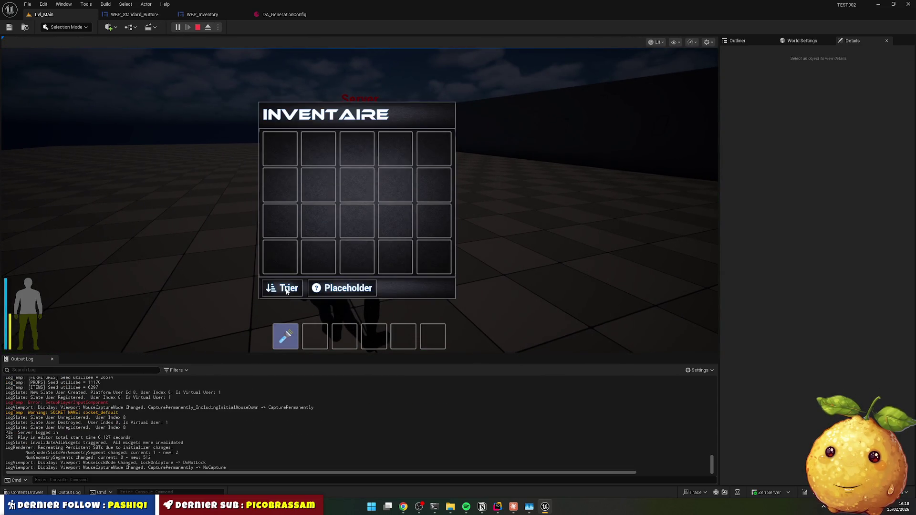
Step: Press Trier and Placeholder repeatedly to check click logging and pressed look, then stop play
click(287, 291)
click(287, 291)
click(287, 291)
click(287, 291)
click(287, 291)
click(341, 289)
click(341, 289)
click(342, 288)
click(342, 288)
click(342, 289)
click(341, 289)
click(341, 288)
click(342, 289)
click(342, 288)
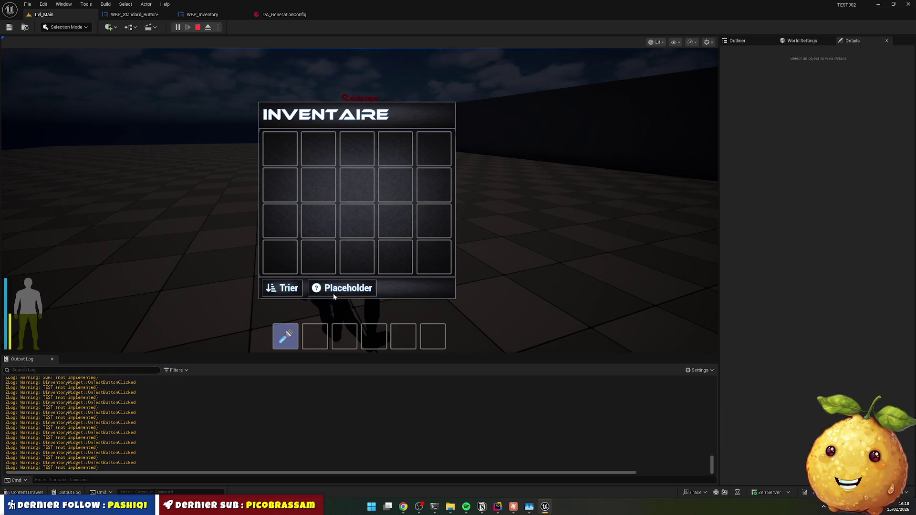
click(286, 292)
click(286, 291)
click(286, 292)
click(328, 293)
click(328, 293)
click(327, 293)
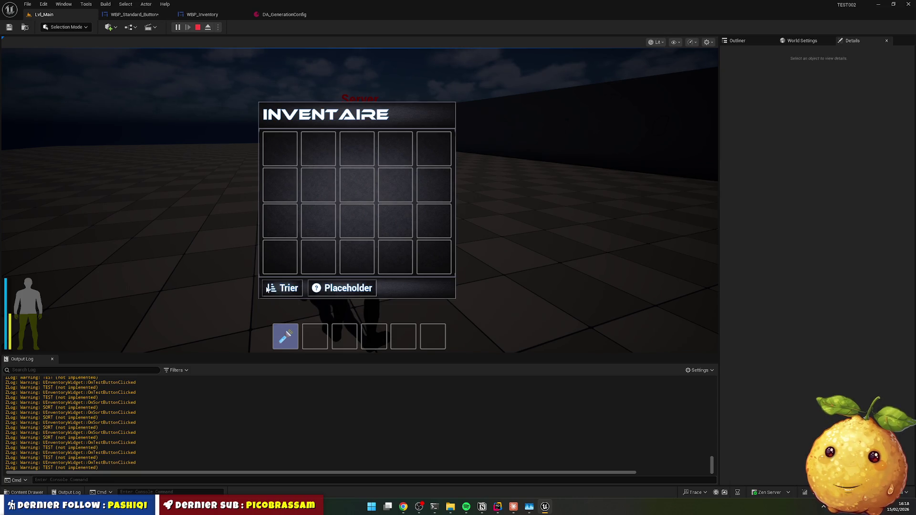
click(276, 292)
click(276, 292)
click(275, 292)
click(334, 289)
click(334, 289)
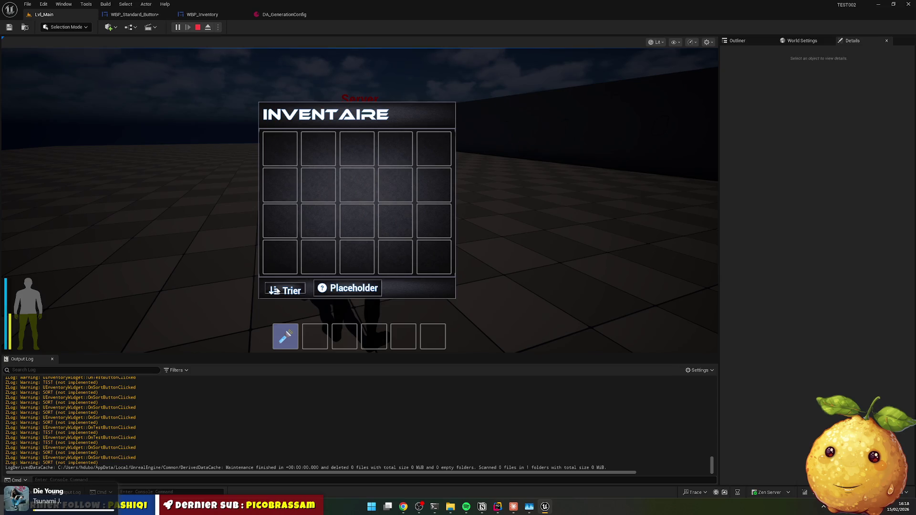
click(276, 291)
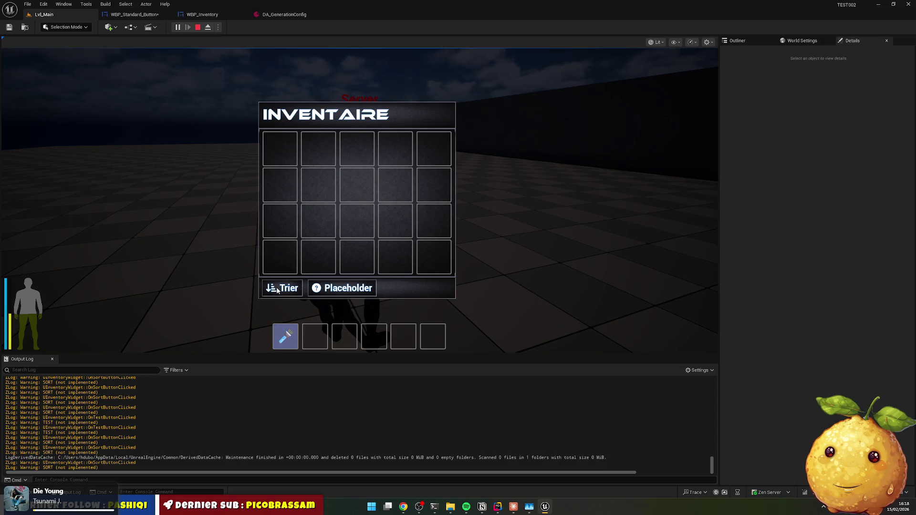
click(331, 290)
click(330, 290)
click(331, 290)
click(331, 290)
click(331, 290)
click(331, 290)
click(331, 290)
click(330, 290)
click(331, 290)
click(331, 290)
click(331, 291)
click(331, 291)
click(330, 291)
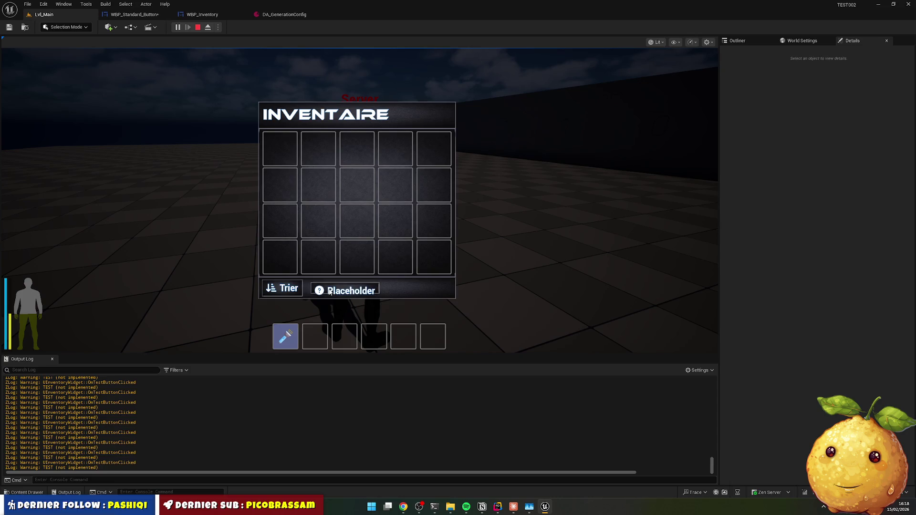
key(i)
key(Escape)
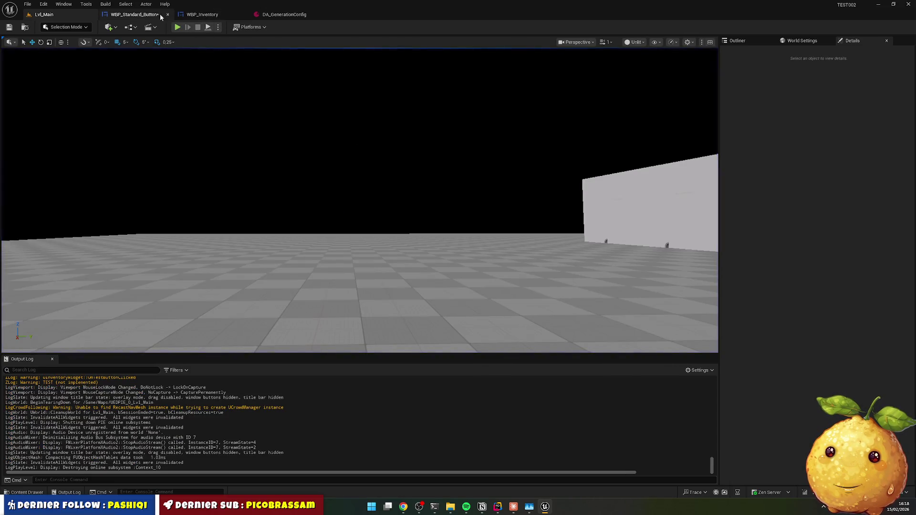
Step: Change WBP_Standard_Button's Pressed Padding to 1, save it, and start playing Lvl_Main
click(171, 15)
click(828, 163)
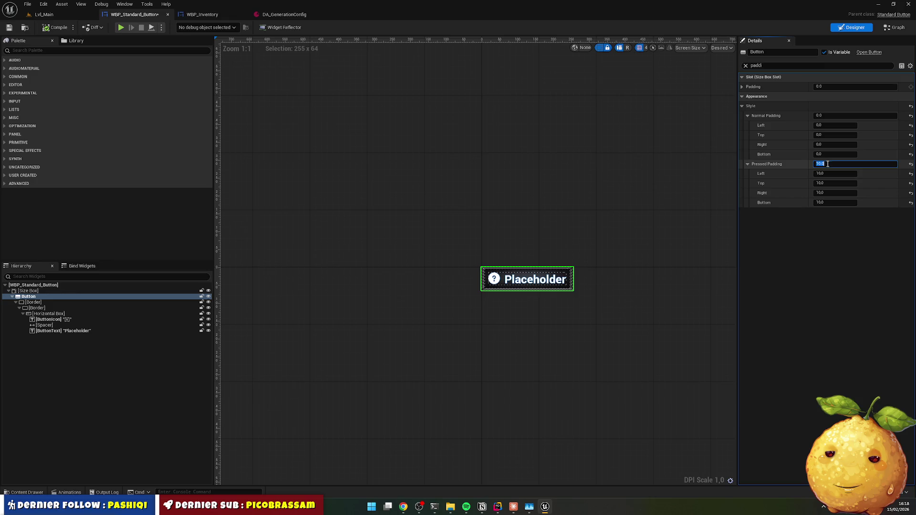
text(1)
key(Return)
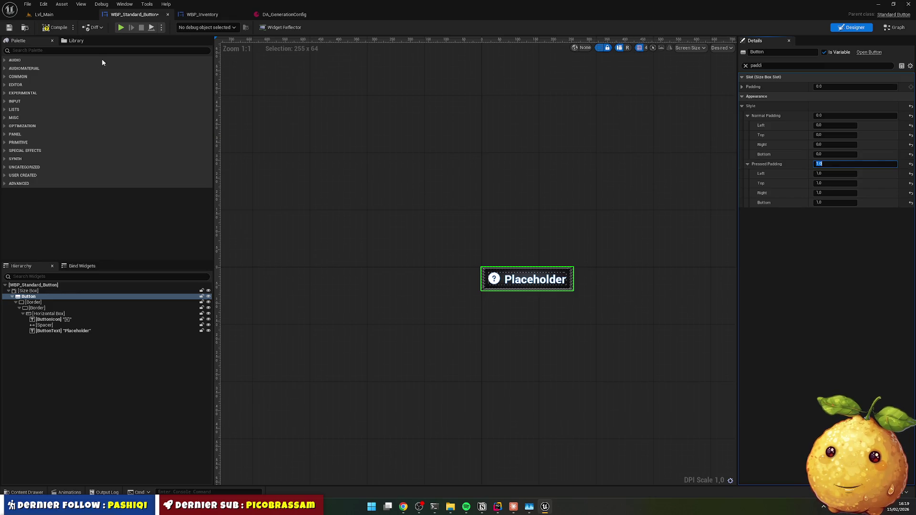
click(12, 28)
click(50, 15)
click(177, 27)
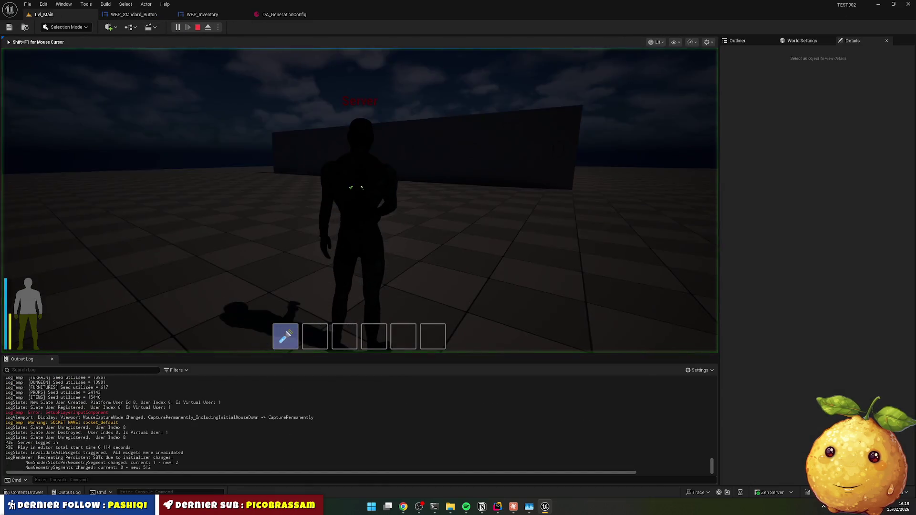
Step: Open the inventory and press Placeholder and Trier repeatedly to check logging and press shift
key(i)
click(343, 291)
click(343, 291)
click(342, 291)
click(342, 291)
click(339, 291)
click(340, 290)
click(336, 290)
click(336, 290)
click(299, 289)
click(299, 288)
click(300, 289)
click(300, 289)
click(300, 290)
click(301, 290)
click(291, 292)
click(290, 292)
click(289, 294)
click(289, 294)
click(287, 291)
click(287, 291)
click(287, 291)
click(287, 291)
click(287, 291)
click(287, 292)
click(286, 289)
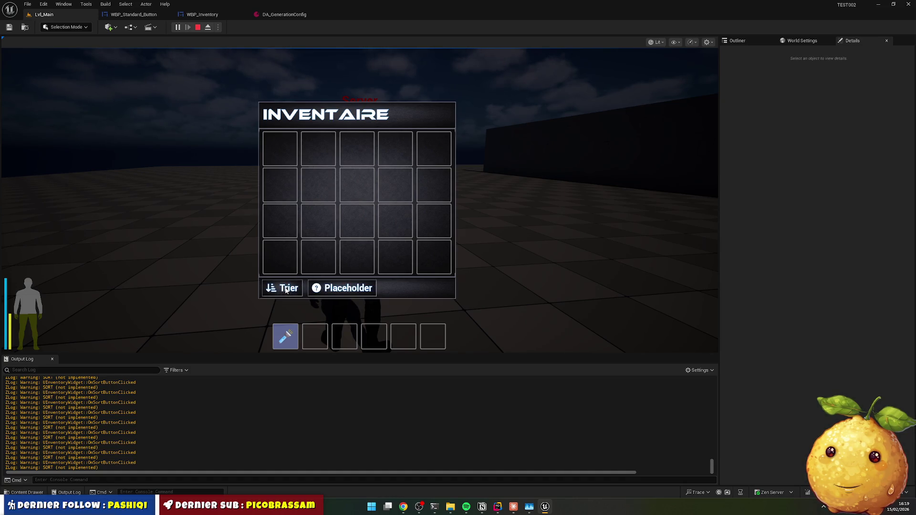
Step: Glance at StandardButton.cpp in Rider, retest Placeholder, then stop play and open WBP_Standard_Button
key(alt+Tab)
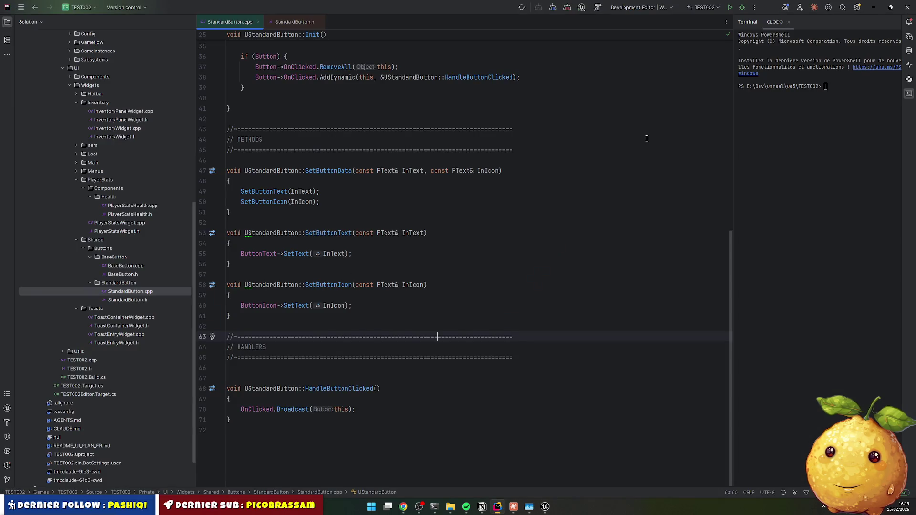
key(alt+Tab)
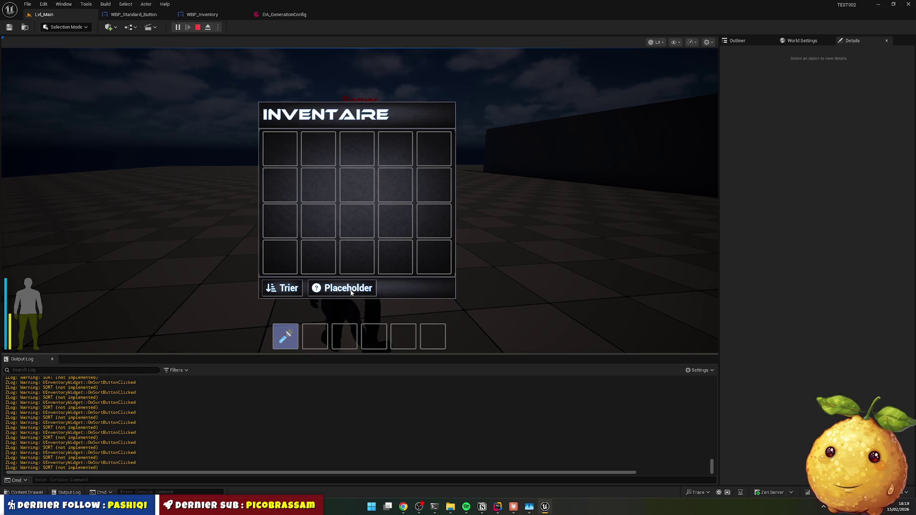
click(351, 291)
click(350, 291)
click(350, 291)
click(351, 291)
click(351, 291)
click(350, 291)
click(351, 291)
click(351, 292)
click(350, 291)
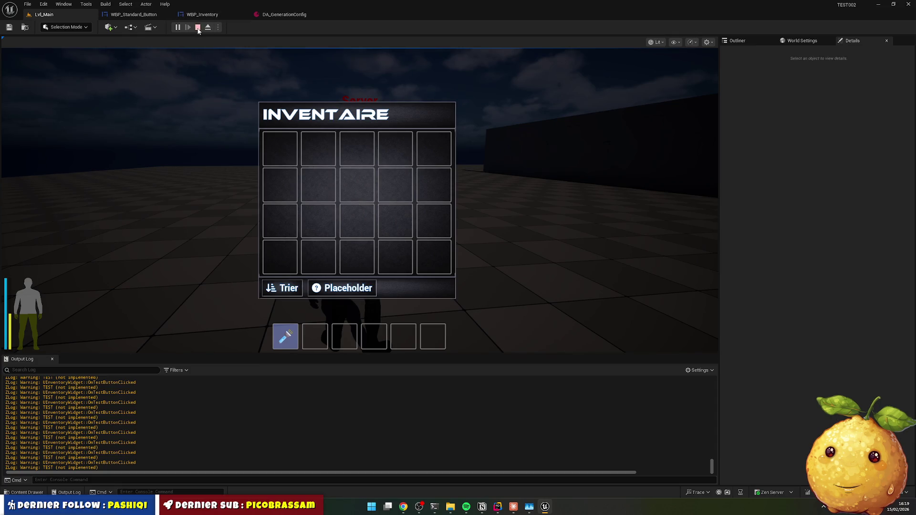
click(198, 28)
click(133, 15)
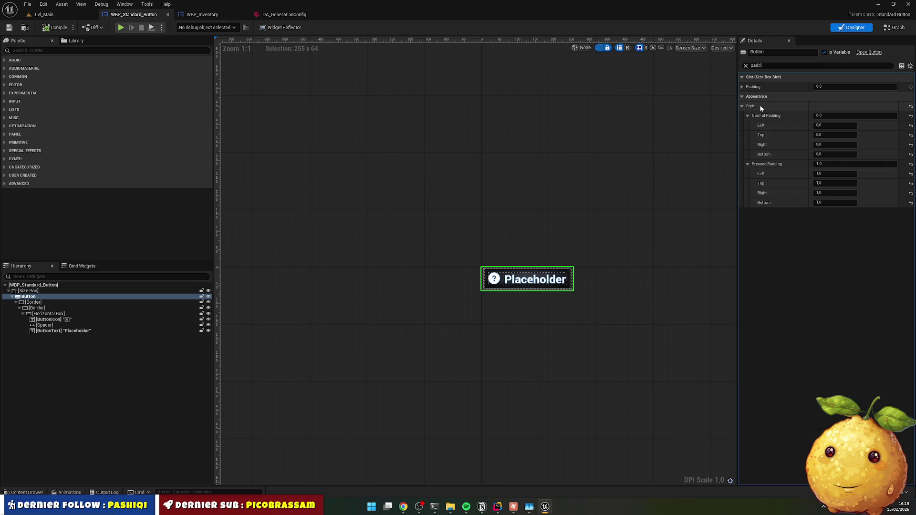
Step: Inspect the Border and Button padding, then set the Button's Pressed Padding to 0
click(40, 303)
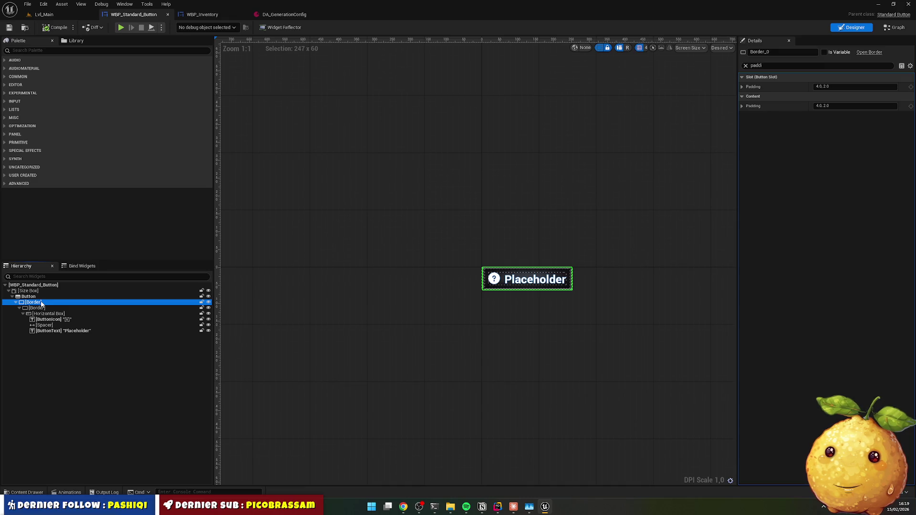
click(38, 297)
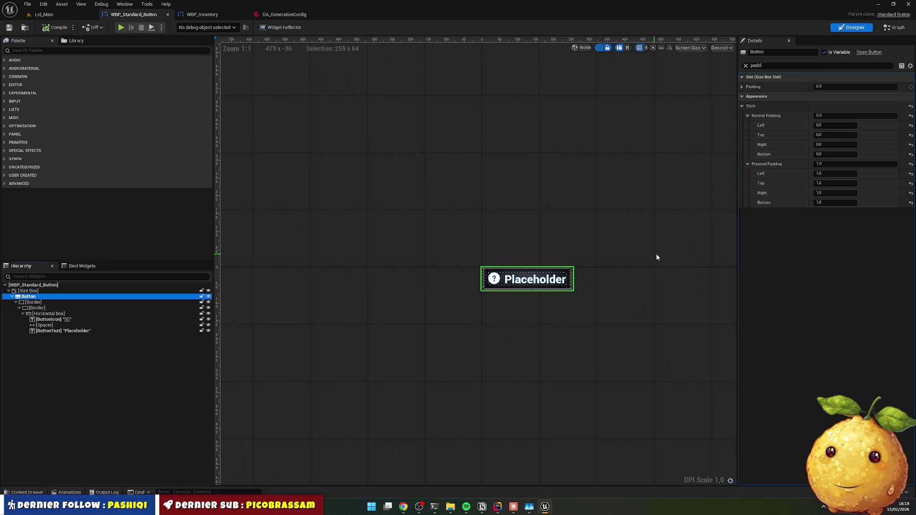
click(743, 96)
click(742, 97)
click(743, 87)
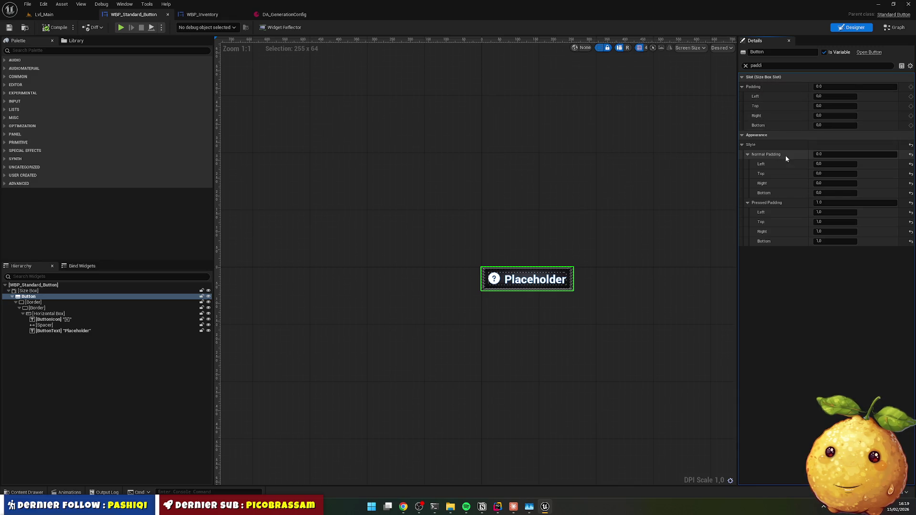
click(838, 203)
text(0)
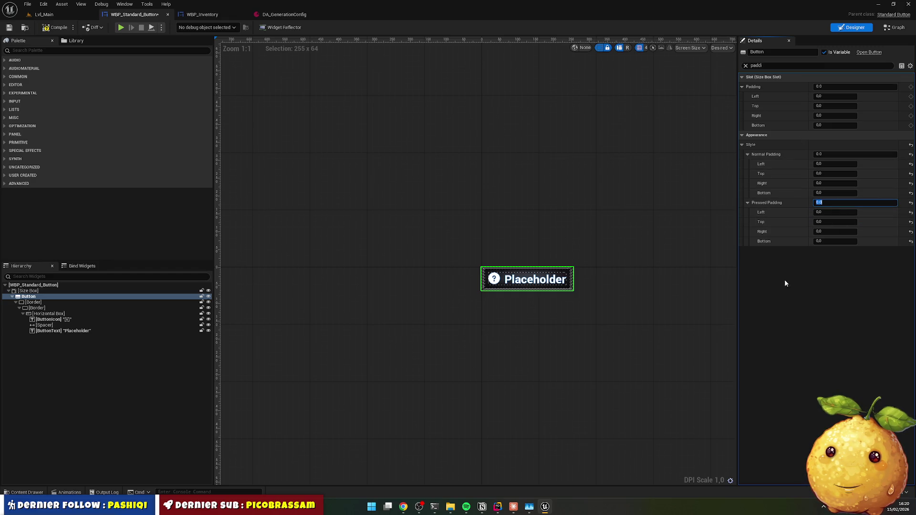
Step: Replace the Details filter with 'hovere' to show the Hovered style and events
click(759, 64)
key(BackSpace)
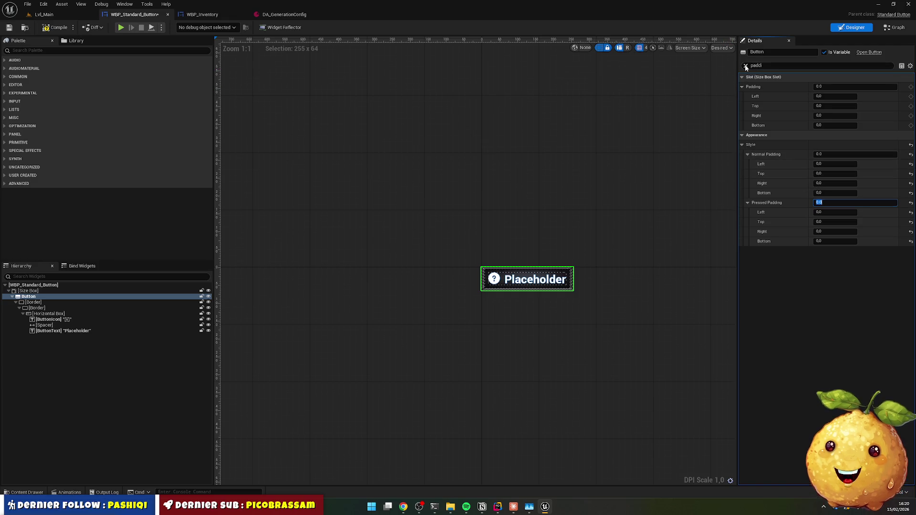
text(hovere)
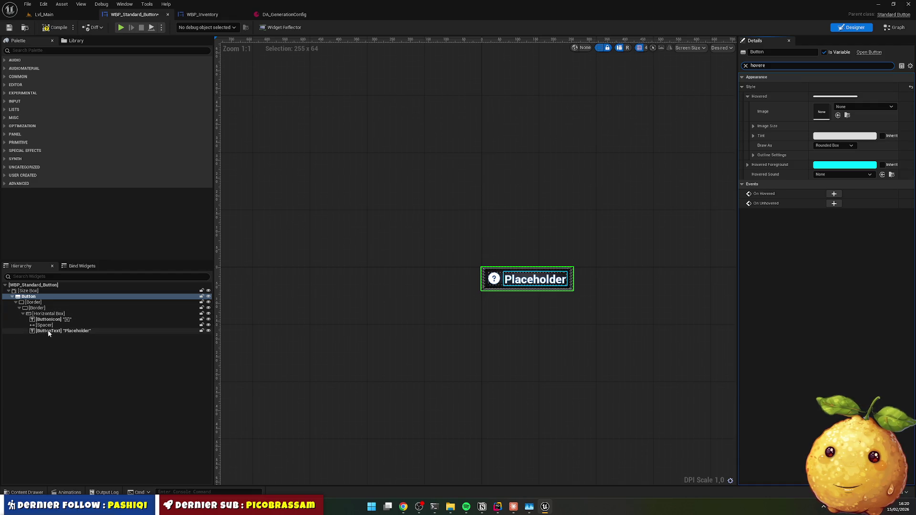
Step: Review ButtonIcon and ButtonText properties with the filter cleared and all categories expanded
click(52, 319)
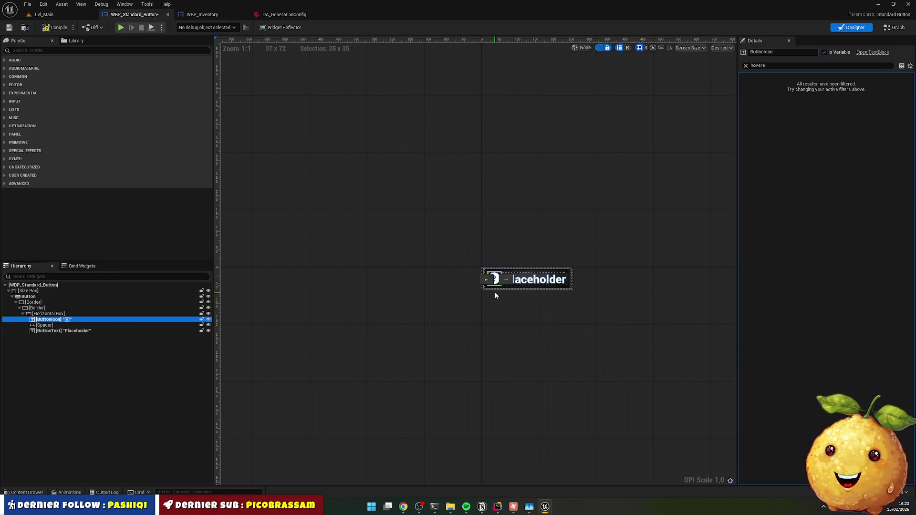
click(456, 314)
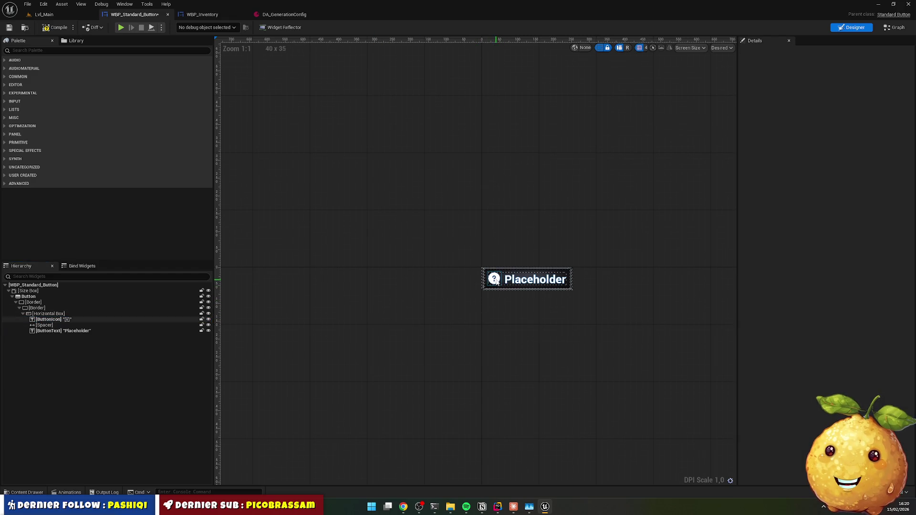
click(520, 284)
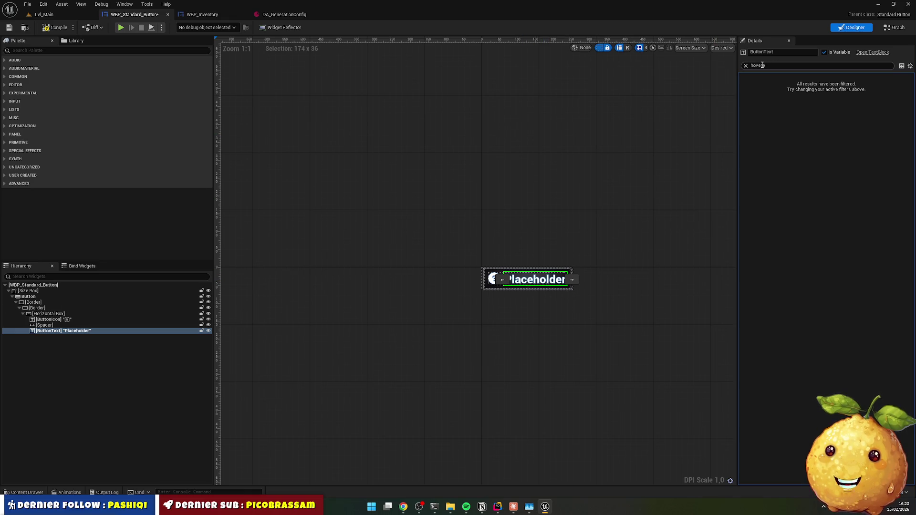
click(746, 66)
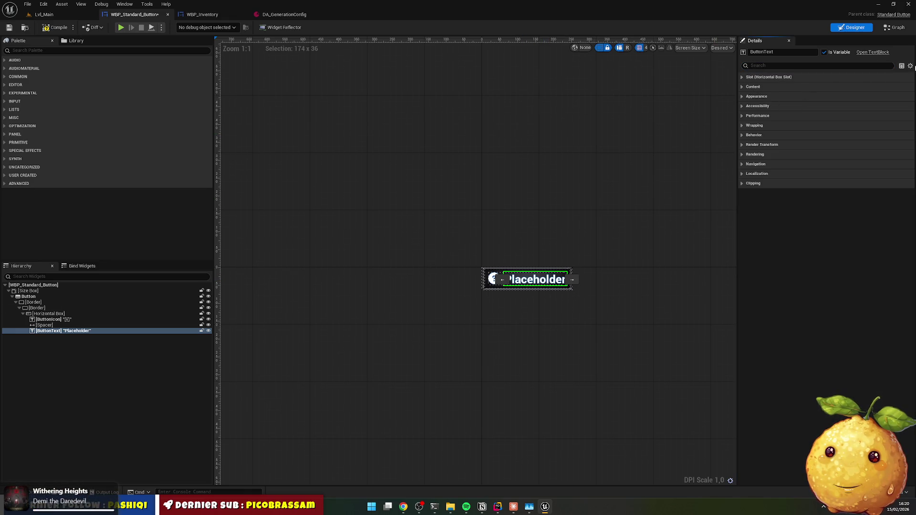
click(912, 67)
click(852, 137)
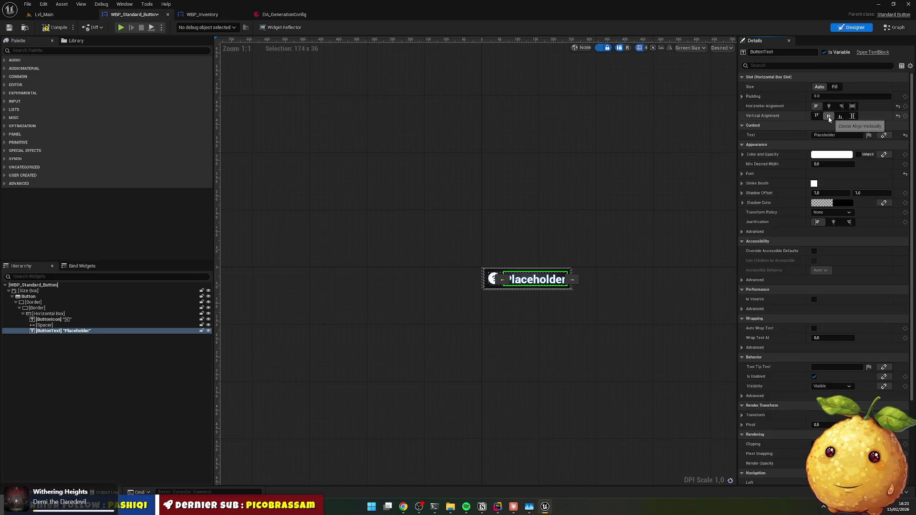
click(567, 297)
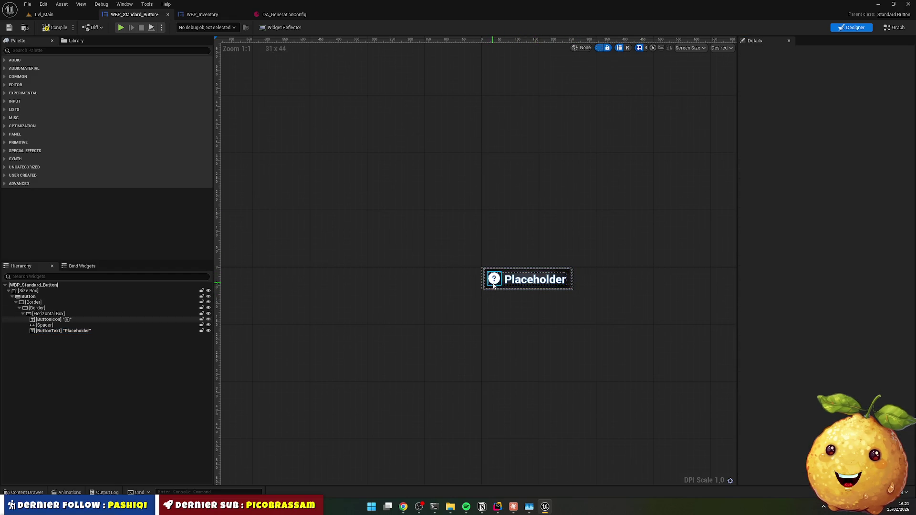
Step: Zoom in and centre the button preview, then bring StandardButton.cpp in Rider forward
scroll(493, 286, up, 7)
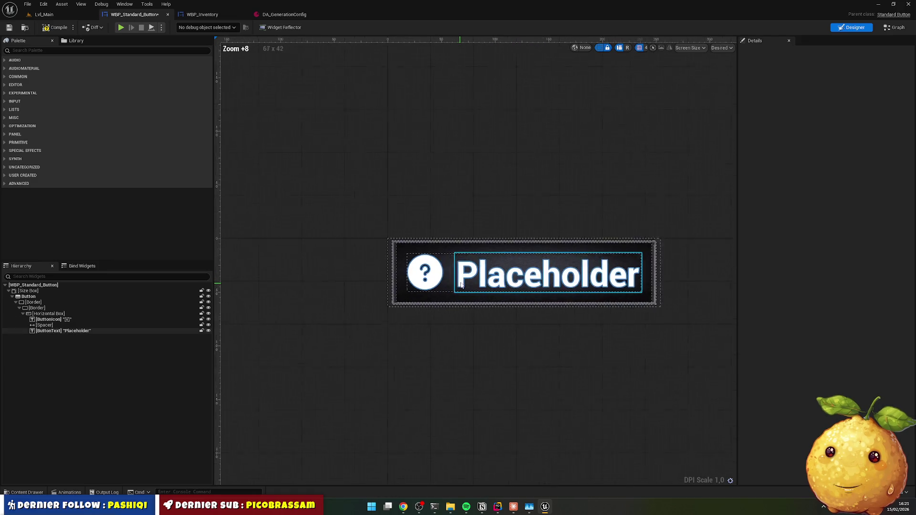
scroll(461, 287, up, 5)
drag(505, 327, 395, 313)
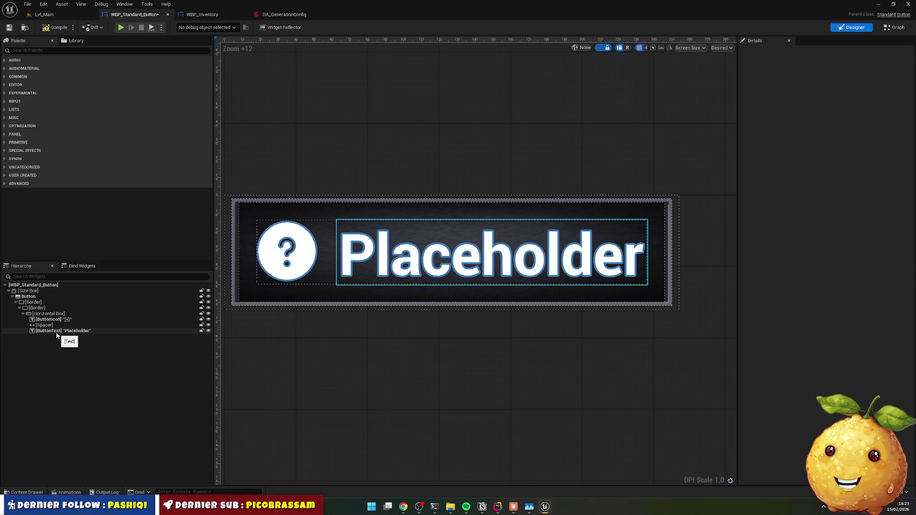
click(498, 507)
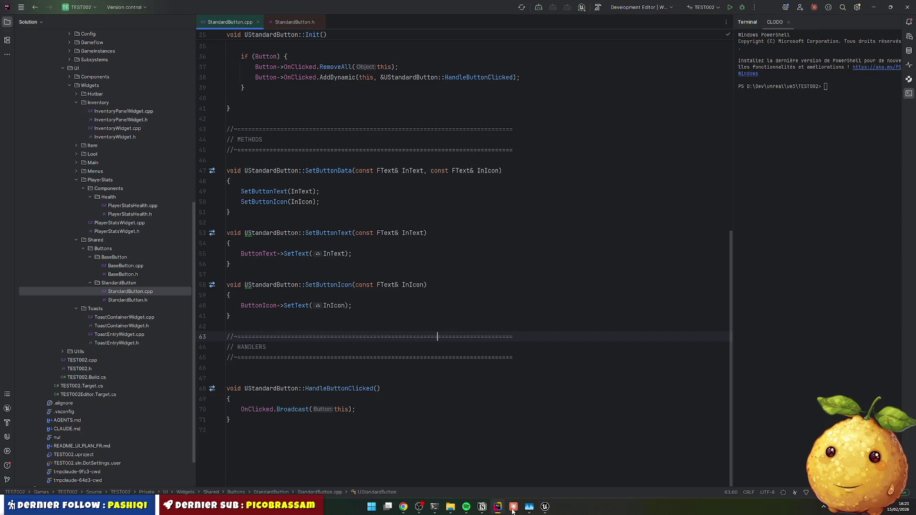
Step: Duplicate the OnClicked binding in Init and change the copy's event to OnHovered
scroll(362, 233, up, 6)
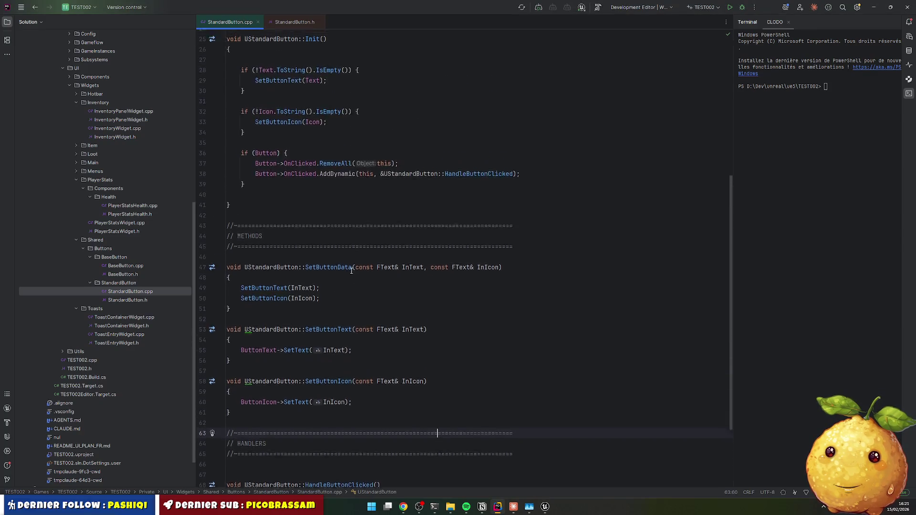
click(362, 274)
key(Up)
key(Home)
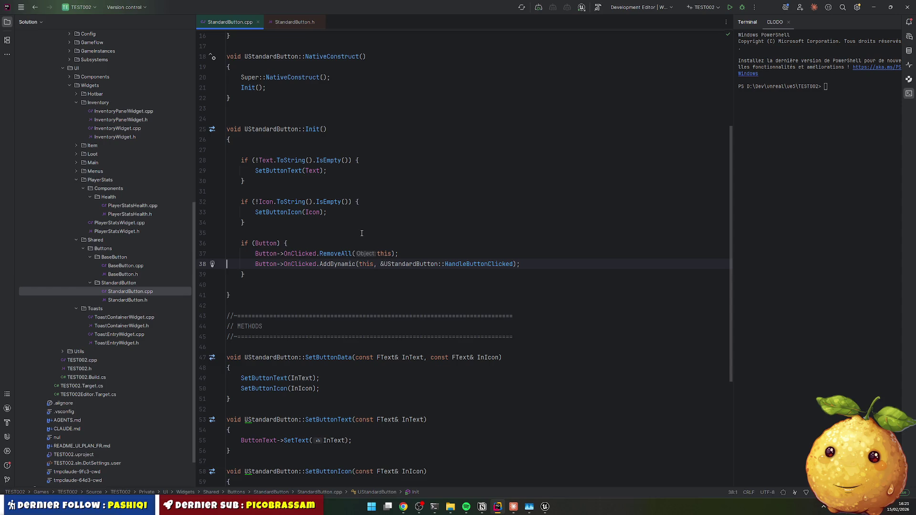
key(Home)
key(ctrl+d)
key(ctrl+Right)
key(ctrl+Right)
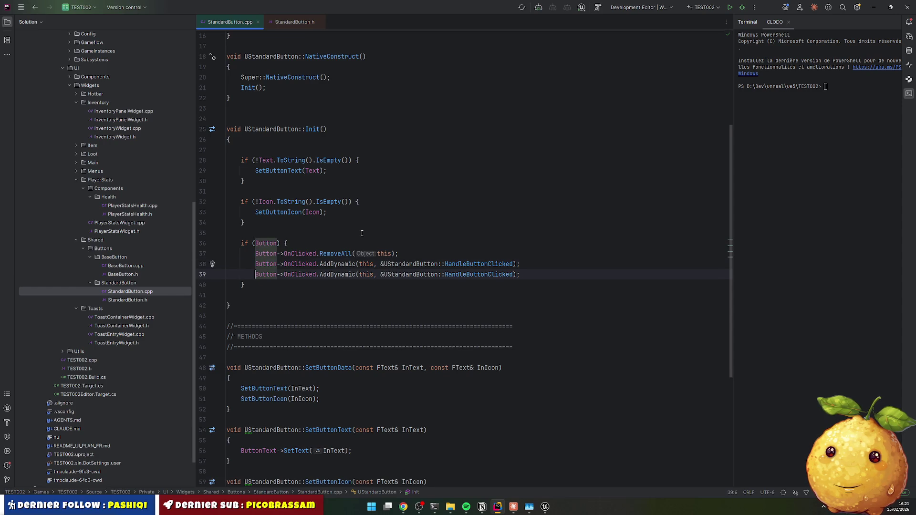
key(ctrl+shift+Right)
text(OnH)
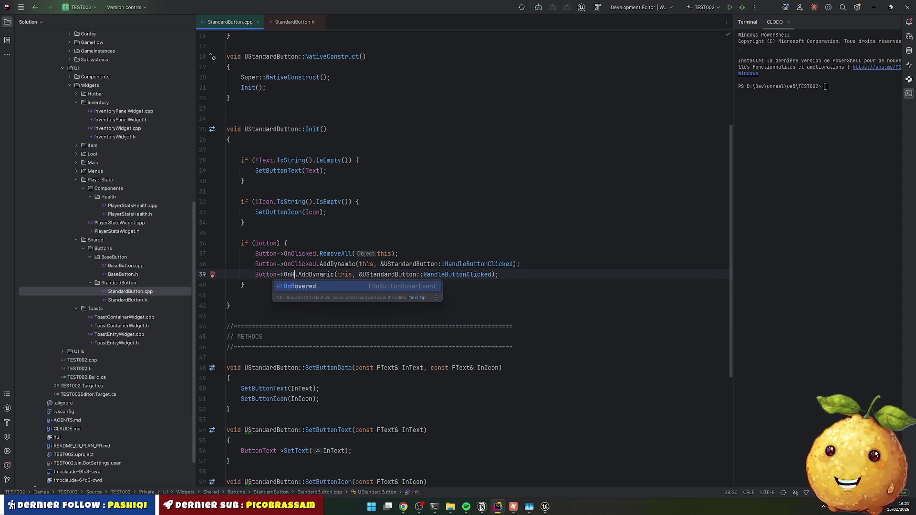
key(Return)
Step: Undo a stray 'Button->' line and rename the copied handler to HandleButtonHovered
key(End)
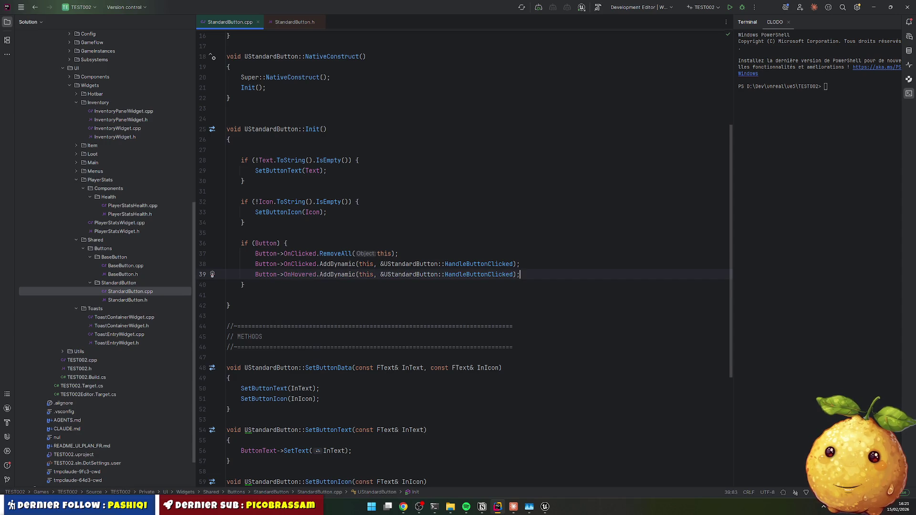
key(Return)
text(Button->)
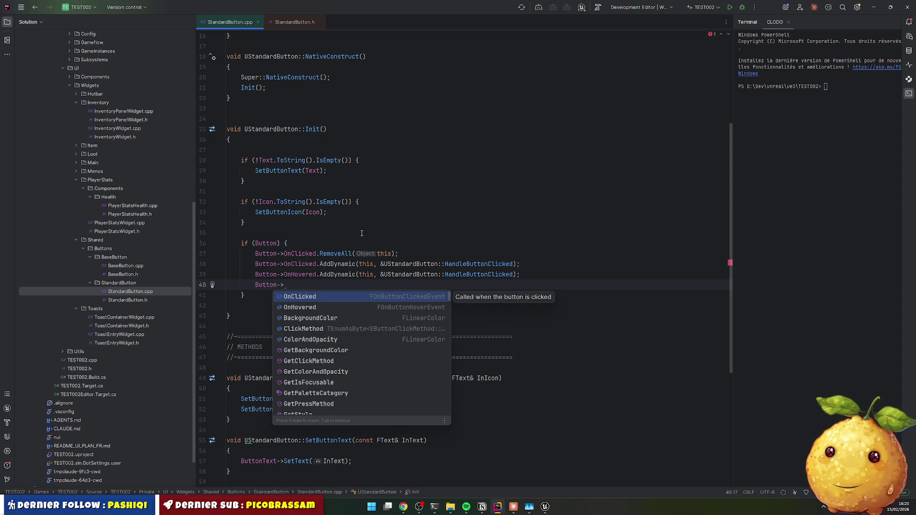
key(ctrl+z)
key(ctrl+z)
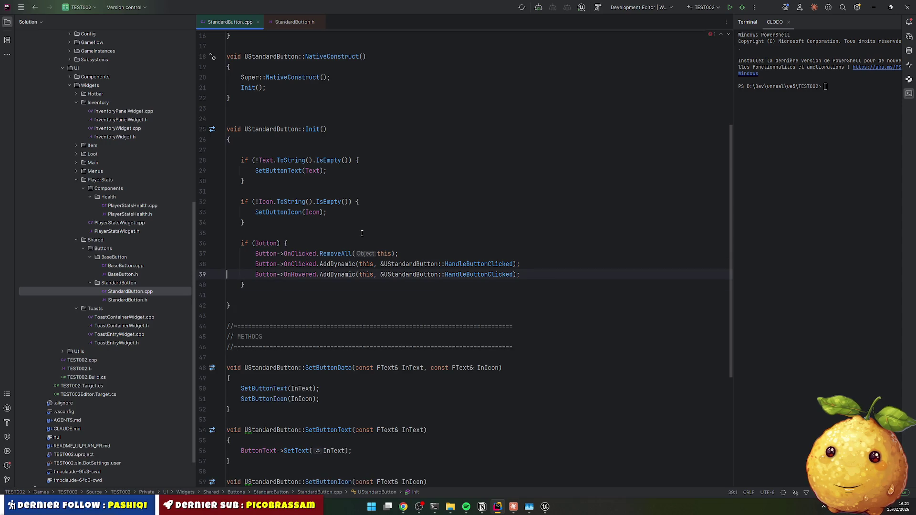
click(488, 276)
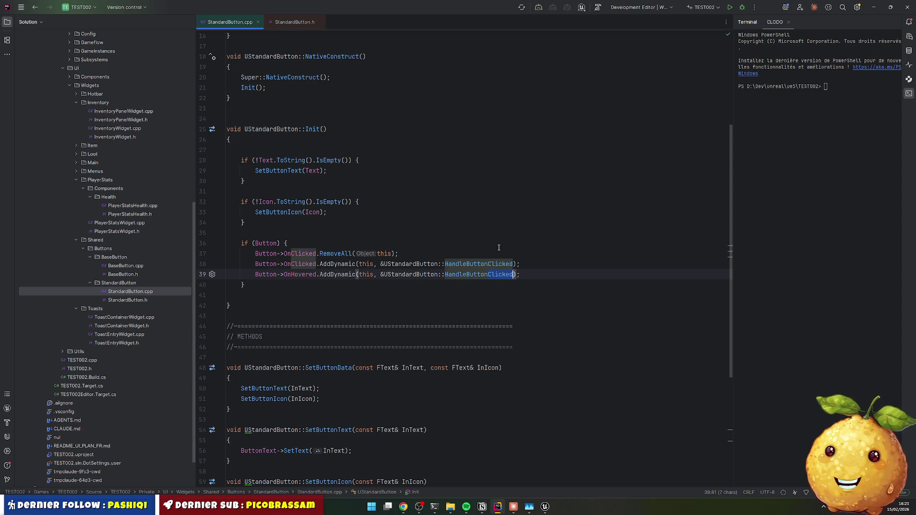
key(ctrl+Delete)
text(Hovered)
click(245, 285)
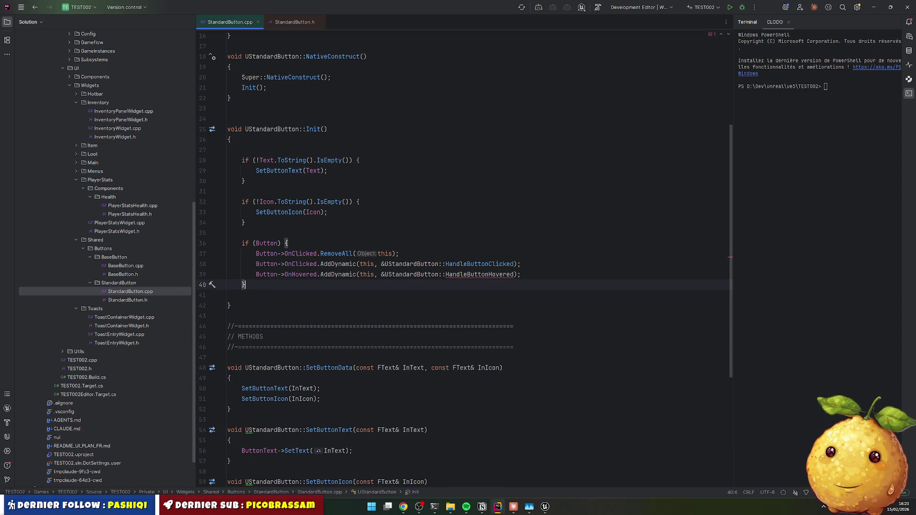
Step: Duplicate the whole HandleButtonClicked function below the original as a template
double_click(502, 274)
key(ctrl+c)
scroll(287, 358, down, 5)
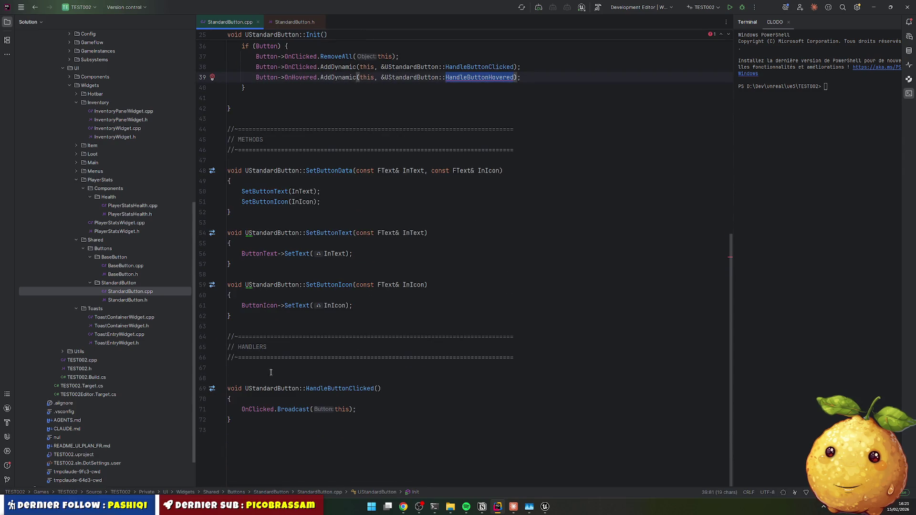
drag(271, 372, 292, 433)
key(ctrl+d)
click(293, 431)
key(End)
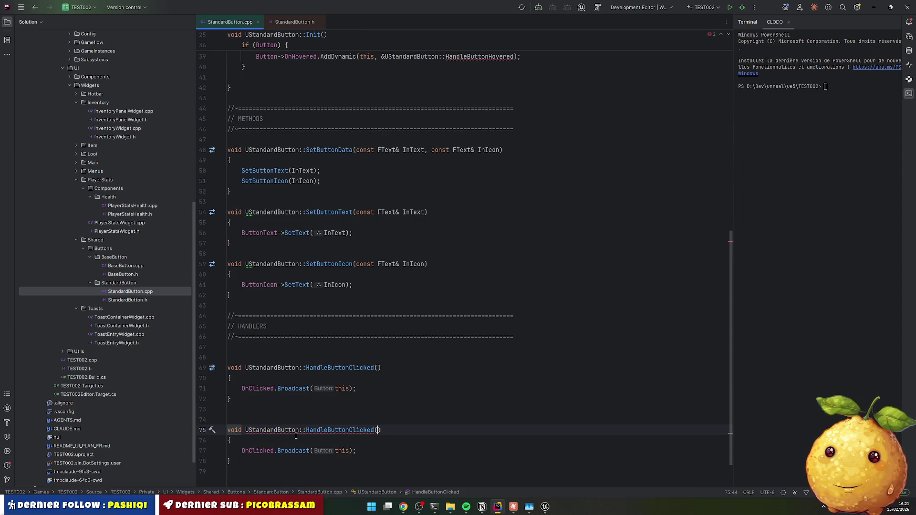
Step: Rename the pasted function copy to HandleButtonHovered and delete its OnClicked Broadcast line
double_click(339, 430)
key(ctrl+v)
drag(242, 450, 356, 450)
key(BackSpace)
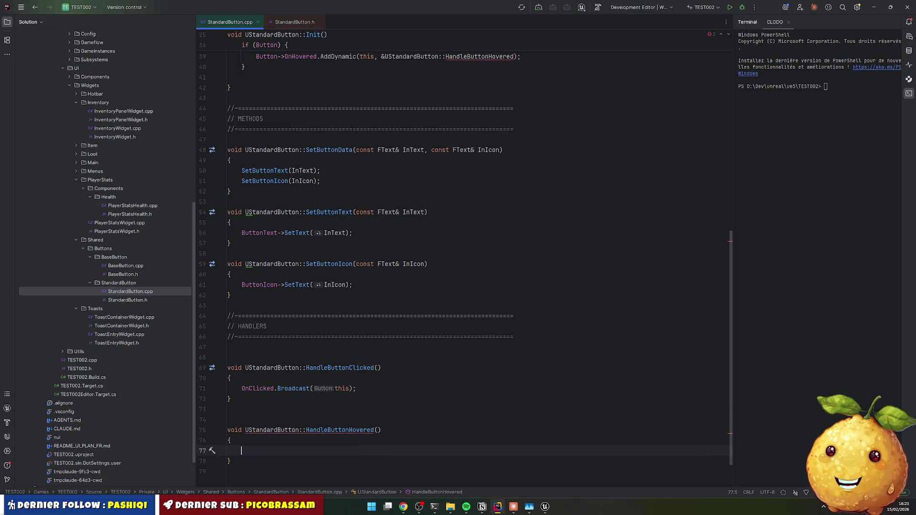
double_click(340, 430)
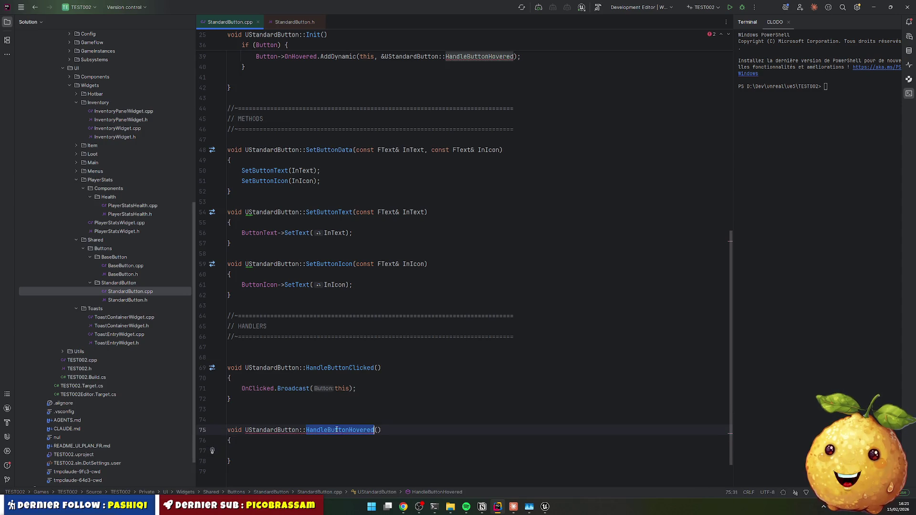
Step: Duplicate the HandleButtonClicked declaration in StandardButton.h to declare HandleButtonHovered
ctrl+click(334, 369)
mouse_move(228, 378)
mouse_down()
mouse_move(299, 403)
mouse_move(228, 410)
mouse_up()
key(ctrl+d)
click(306, 430)
key(ctrl+Tab)
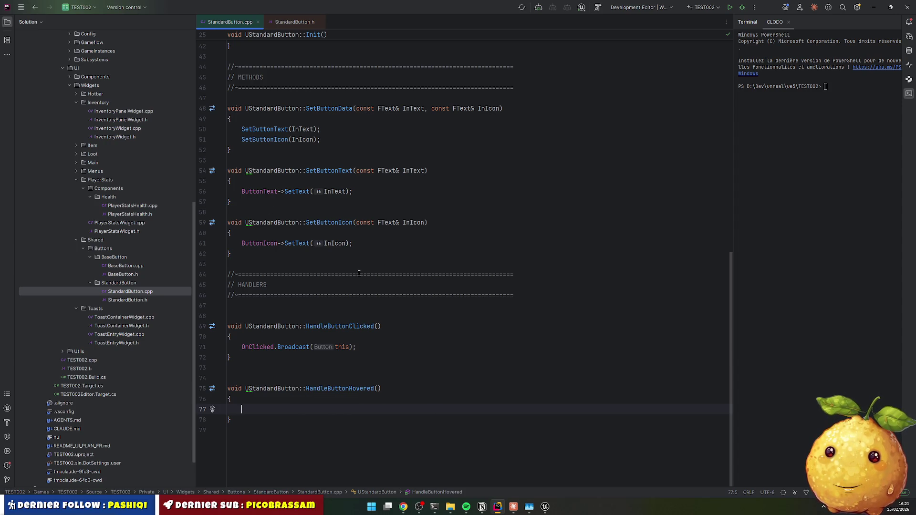
Step: Start a ButtonText->SetFont() call inside HandleButtonHovered
text(Butt)
key(Return)
text(->Font)
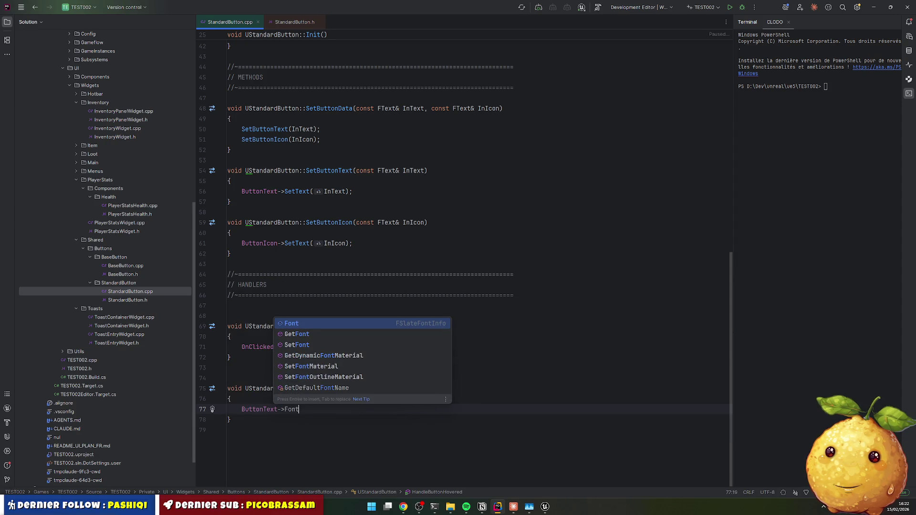
key(Down)
key(Down)
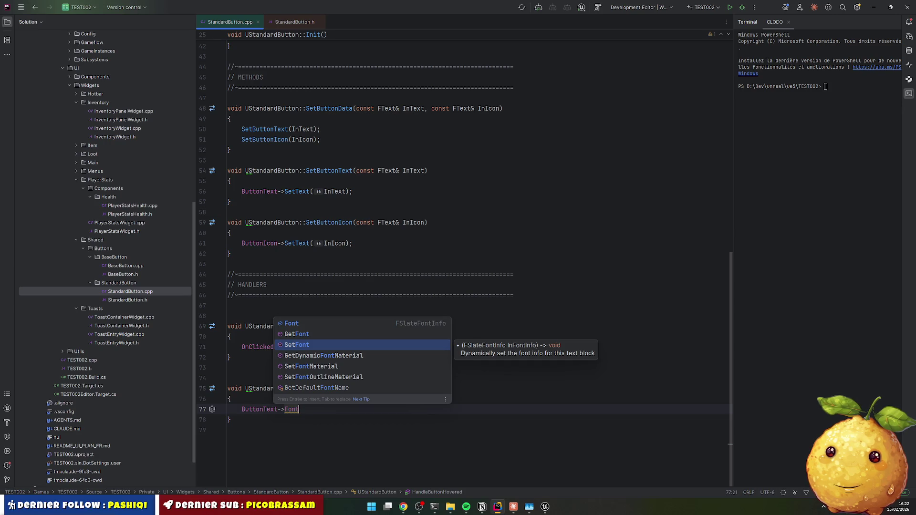
key(Return)
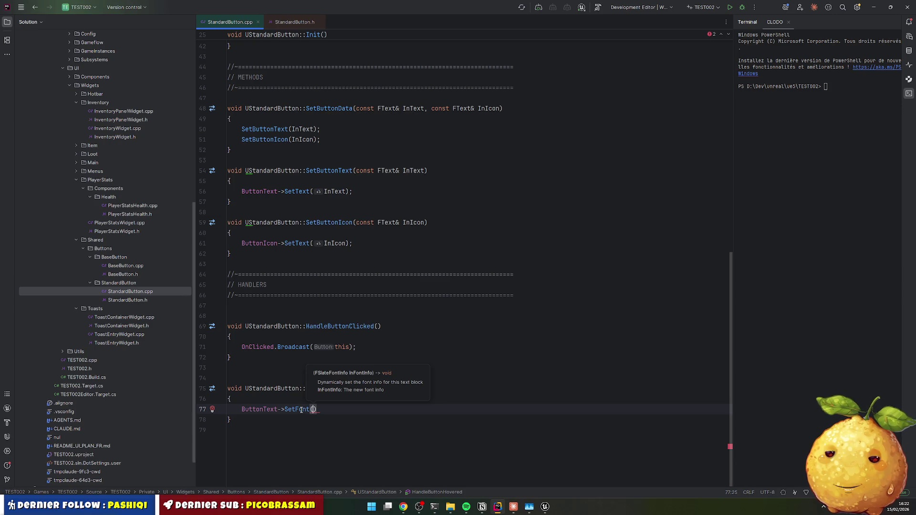
key(Escape)
key(ctrl+alt+Return)
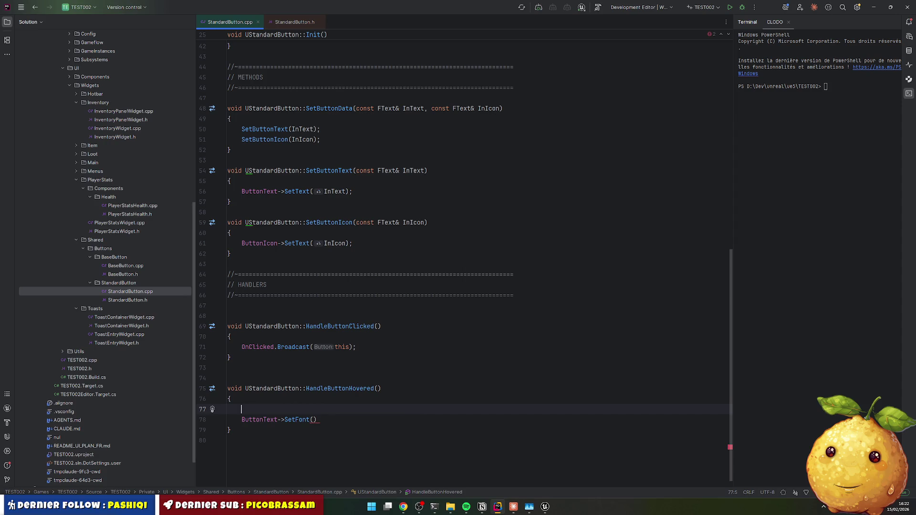
Step: Declare an FSlateFontInfo Font; variable above the SetFont call
text(FSlateFont)
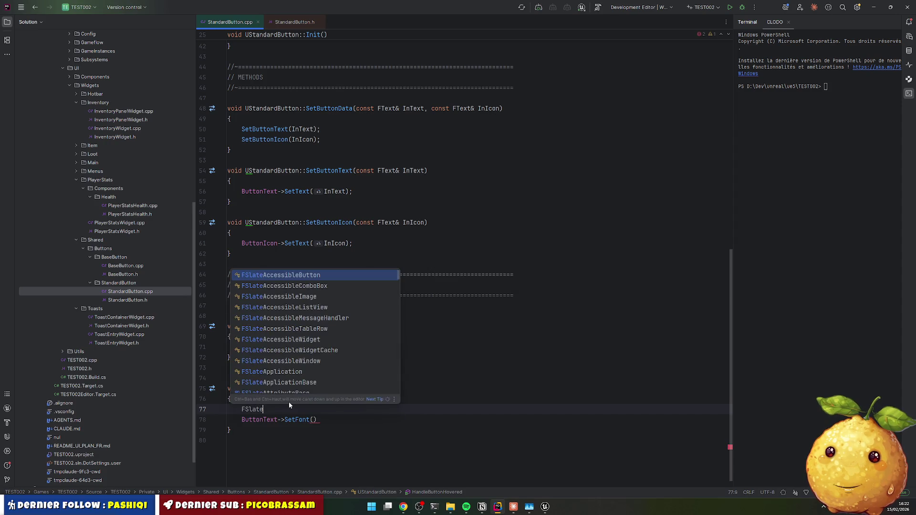
key(Down)
key(Down)
key(Return)
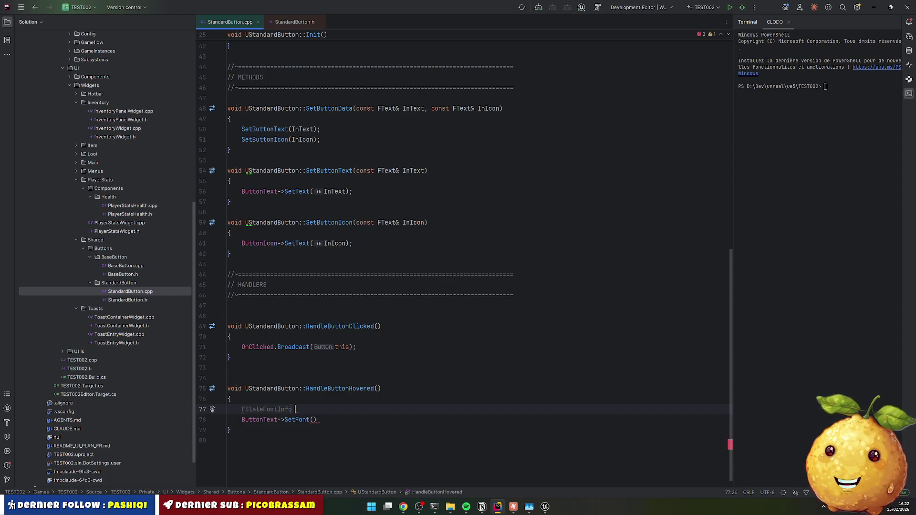
text(Font;)
key(Down)
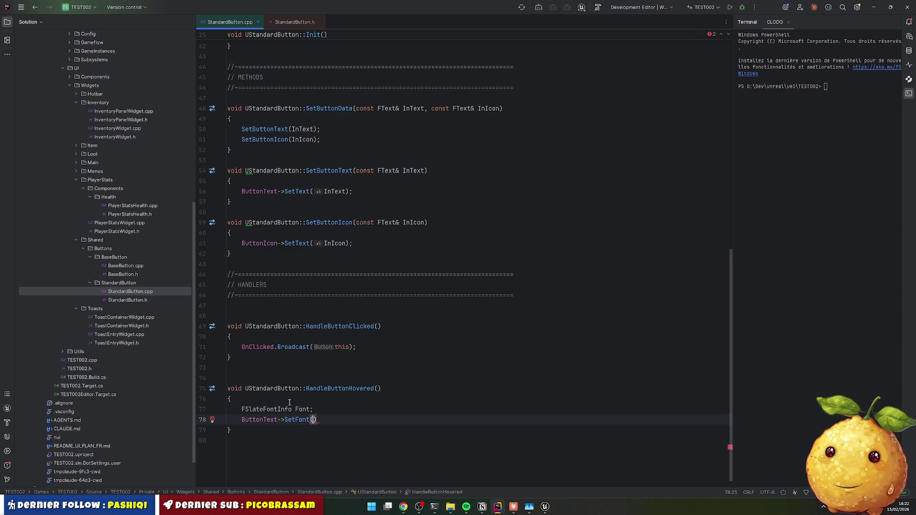
Step: Add a ButtonText->GetFont(); line above the SetFont call
key(Home)
key(Return)
key(Return)
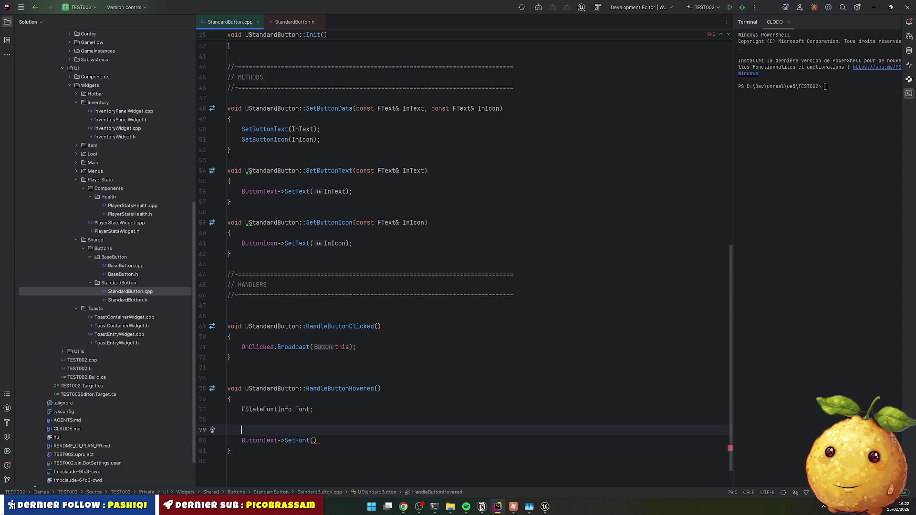
key(Return)
key(Up)
key(Up)
text(ButtonText->GetFo)
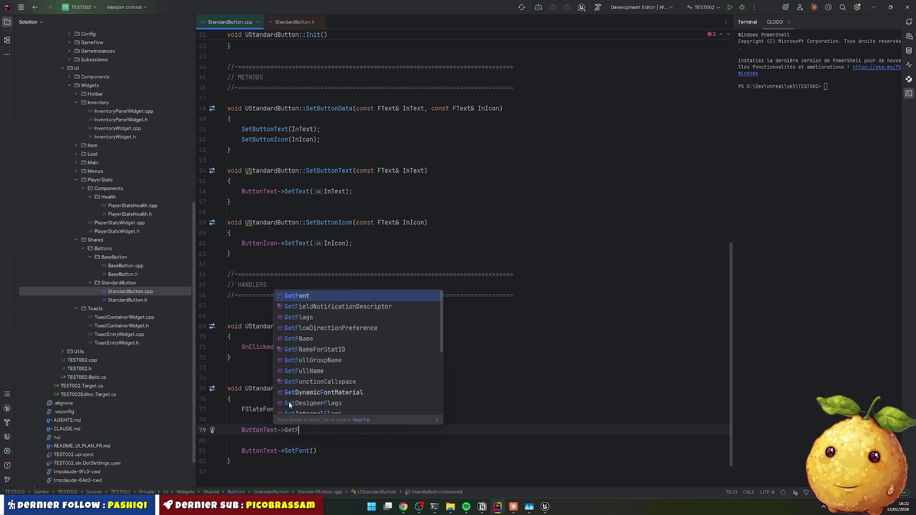
text(n)
key(Return)
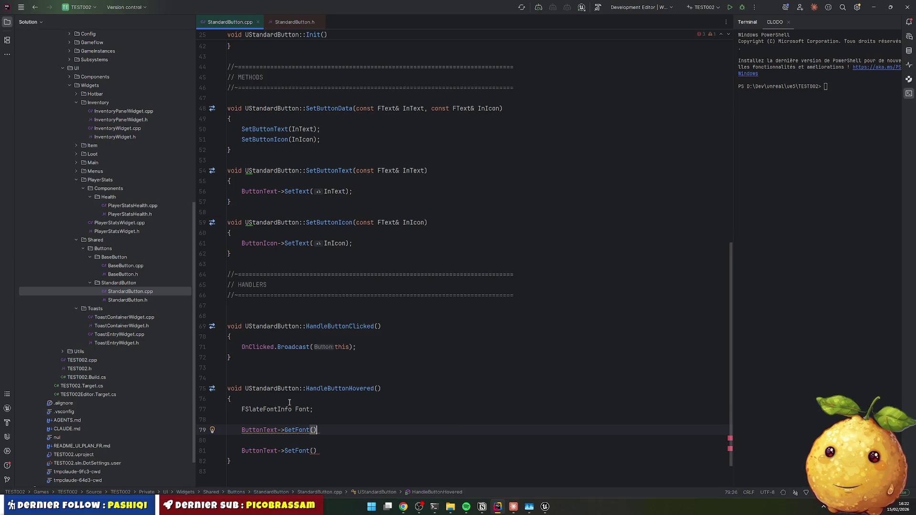
text(;)
click(241, 430)
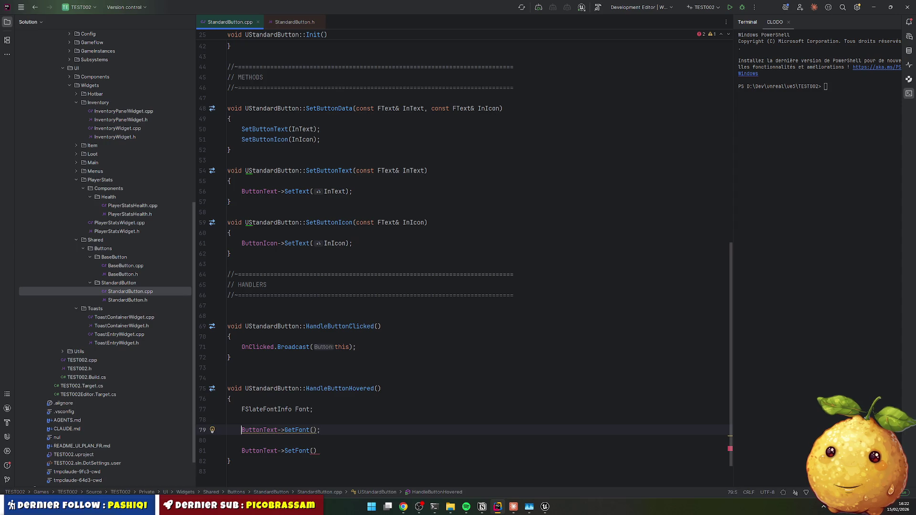
Step: Make the GetFont line a FSlateFontInfo& Font = ButtonText->GetFont() reference, removing the separate declaration
double_click(266, 409)
key(ctrl+c)
click(241, 430)
key(ctrl+v)
text(Font)
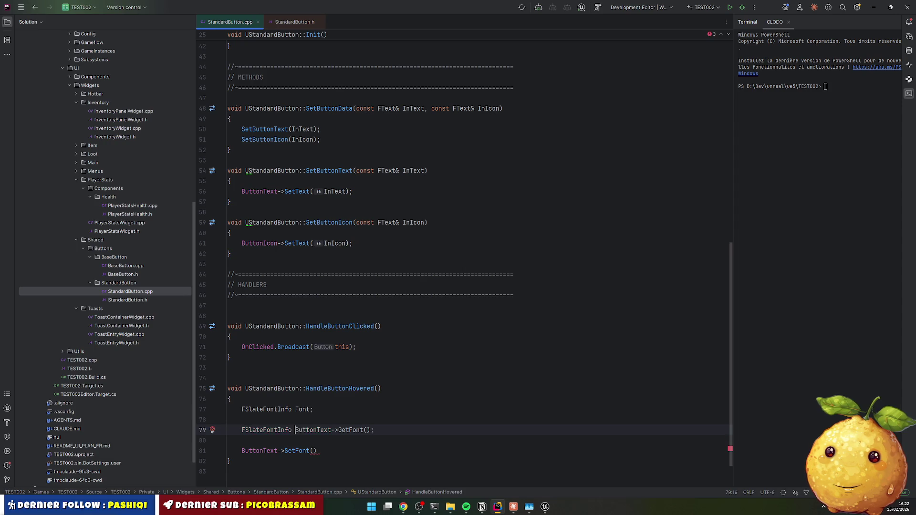
text( =)
key(Down)
mouse_move(389, 430)
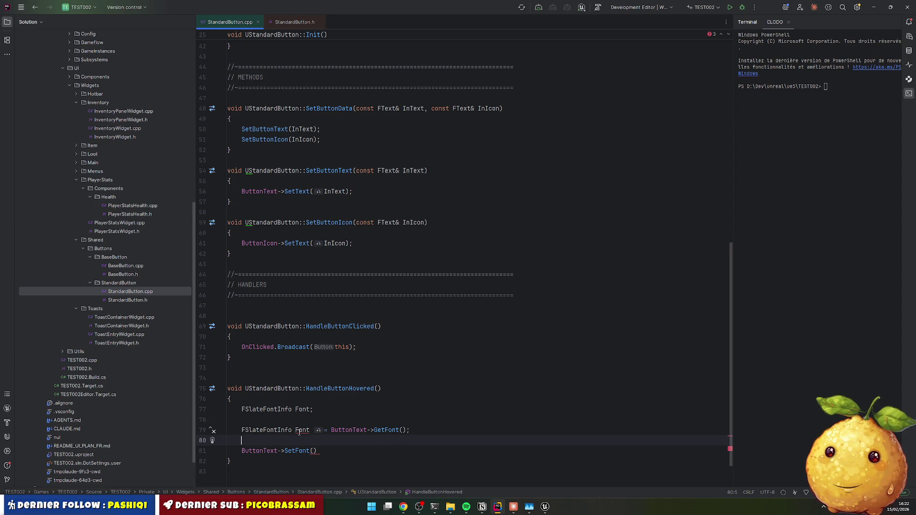
click(317, 430)
click(316, 410)
key(ctrl+x)
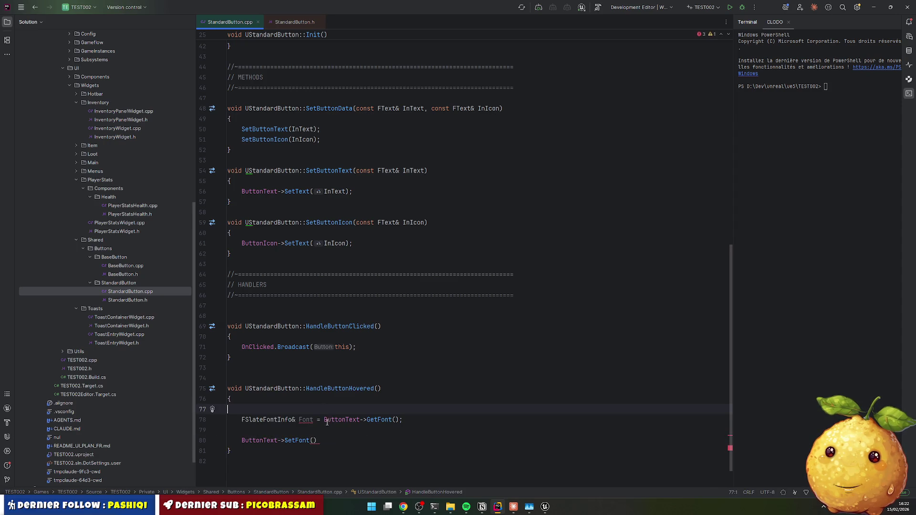
Step: Check GetFont's completion options, then copy the HandleButtonHovered code (lines 74–81) for Claude
mouse_move(301, 421)
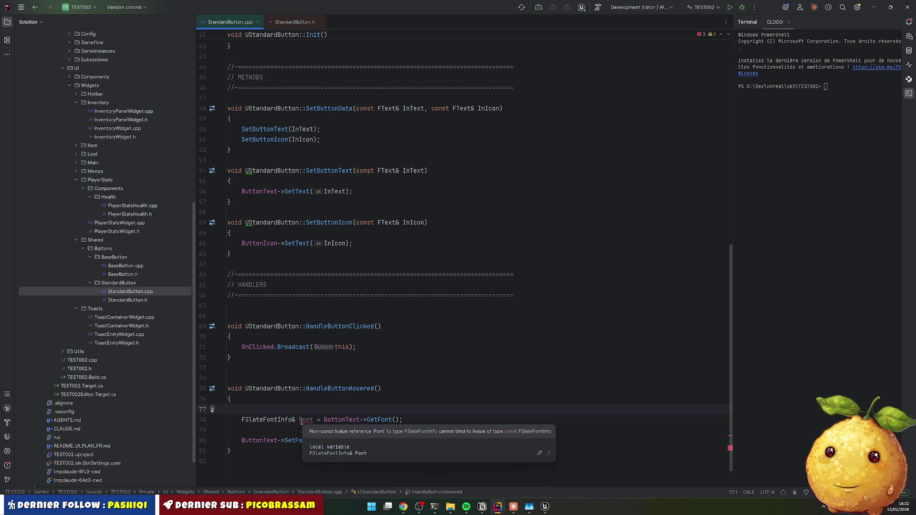
key(Down)
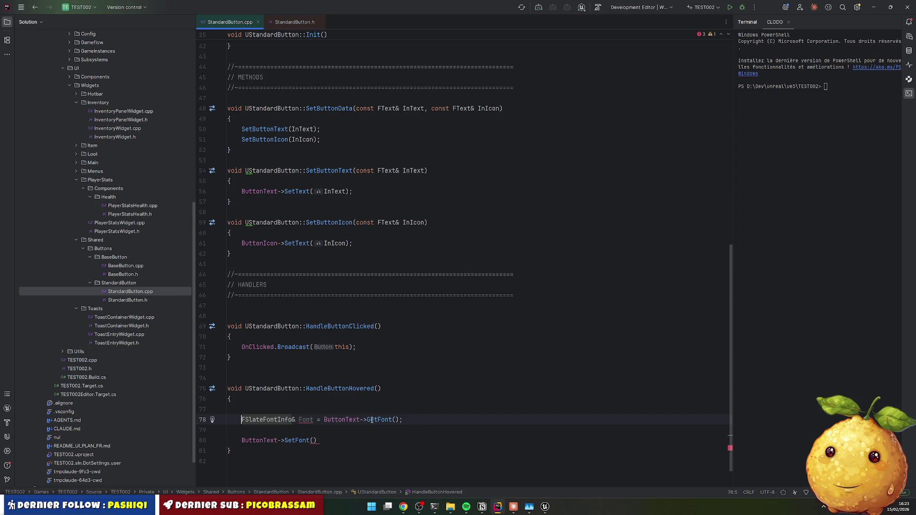
mouse_move(371, 420)
click(320, 420)
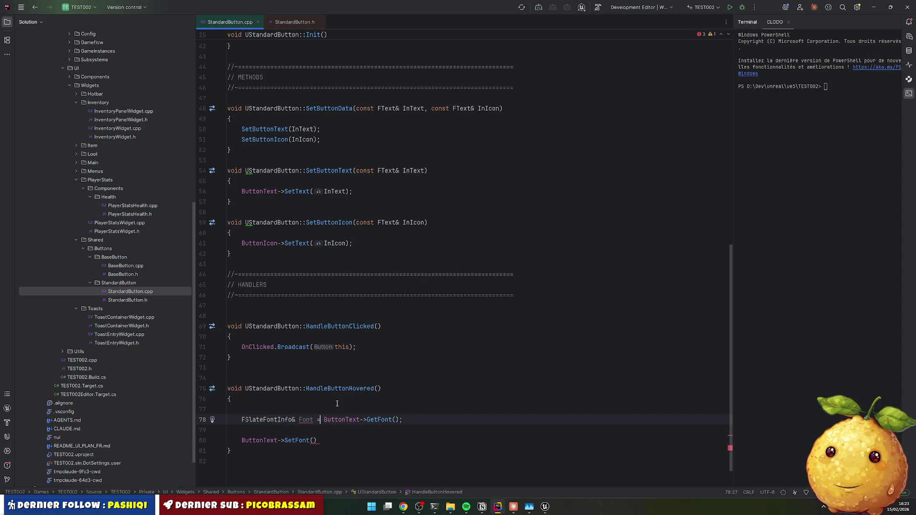
key(Right)
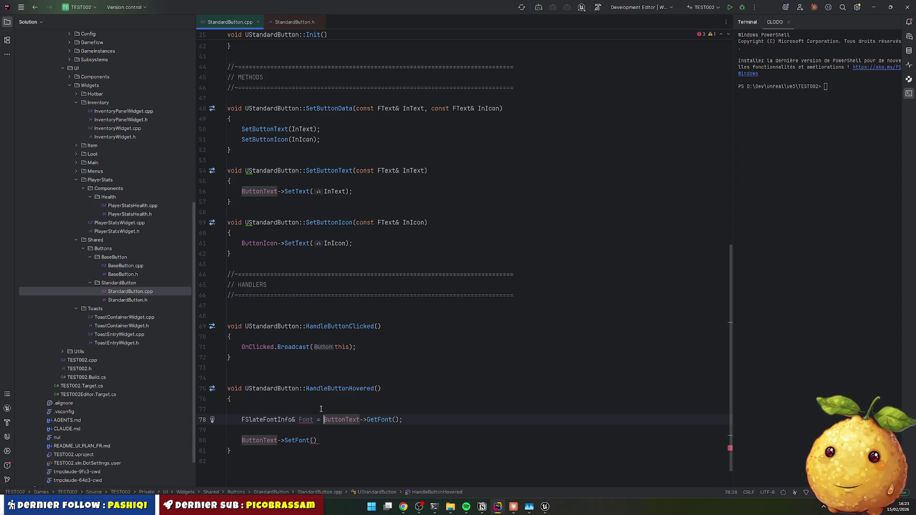
click(388, 420)
key(Right)
key(ctrl+space)
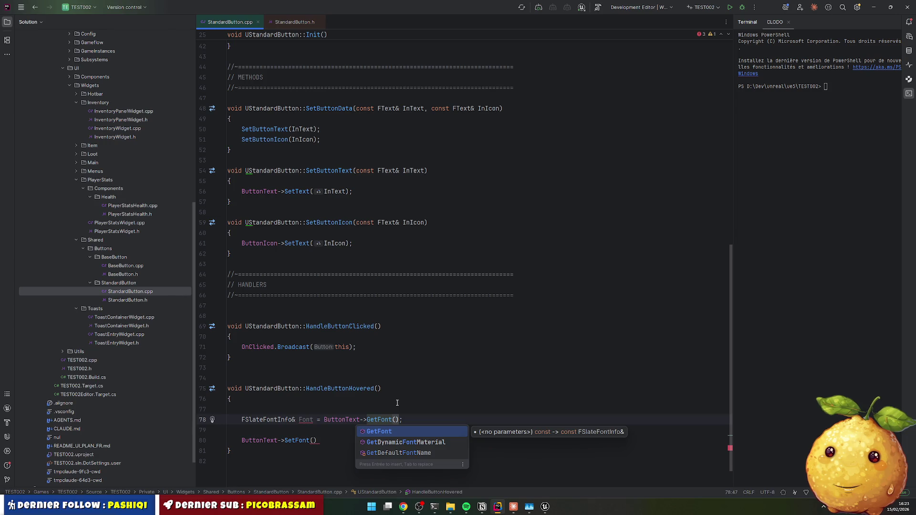
key(Escape)
drag(229, 378, 229, 458)
click(513, 506)
Step: Paste the handler into Claude and ask in French how to change a button's font size on the fly
click(432, 461)
key(ctrl+v)
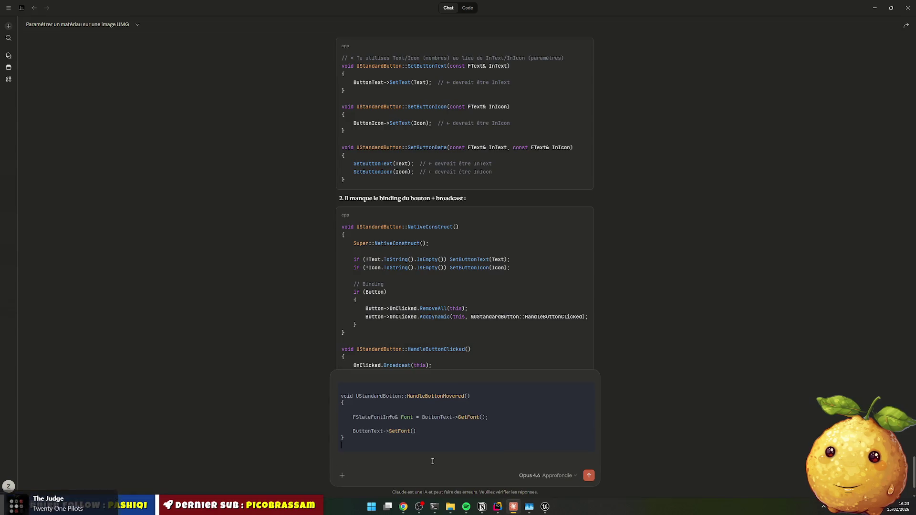
text(si je veux modifier la )
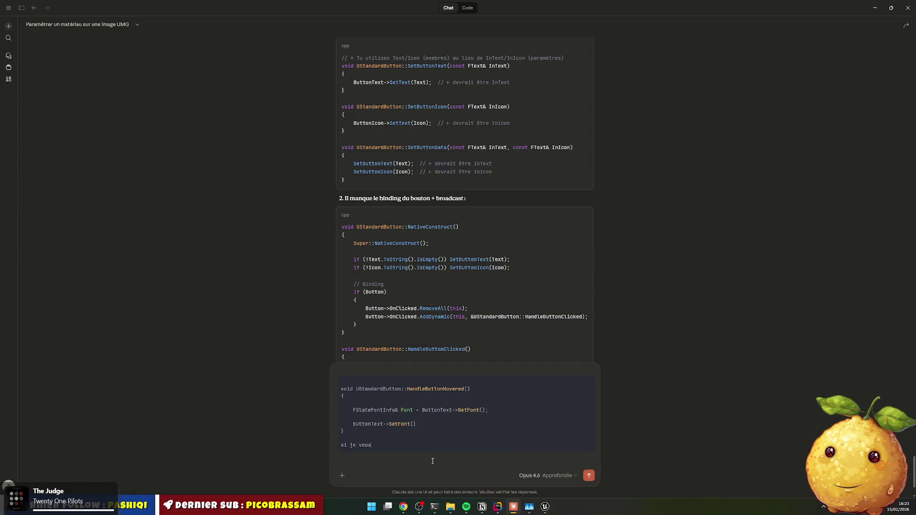
text(tail)
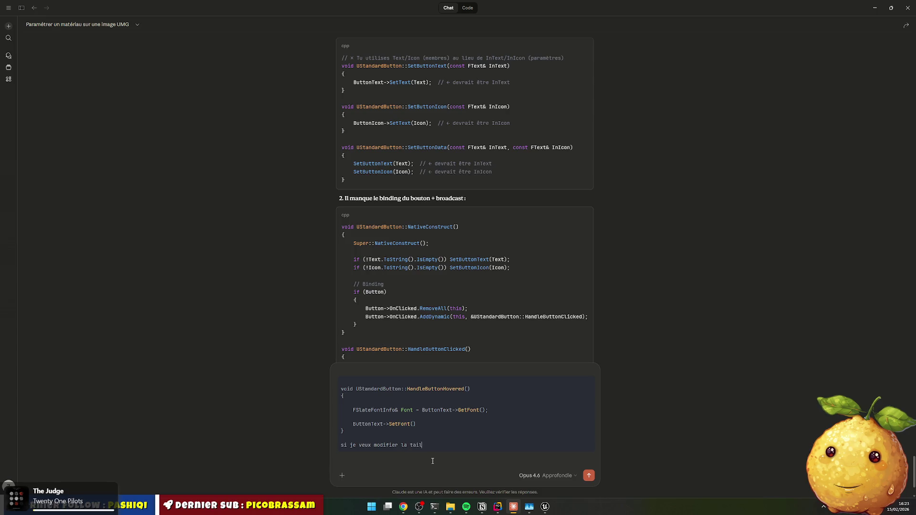
text(le de la font d'u)
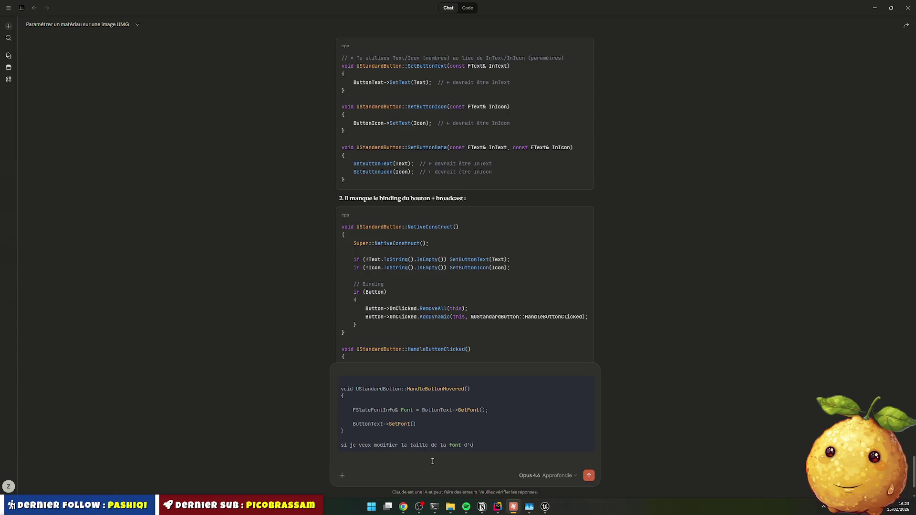
text(n bouton à la vollée)
key(BackSpace)
text(ée)
key(Return)
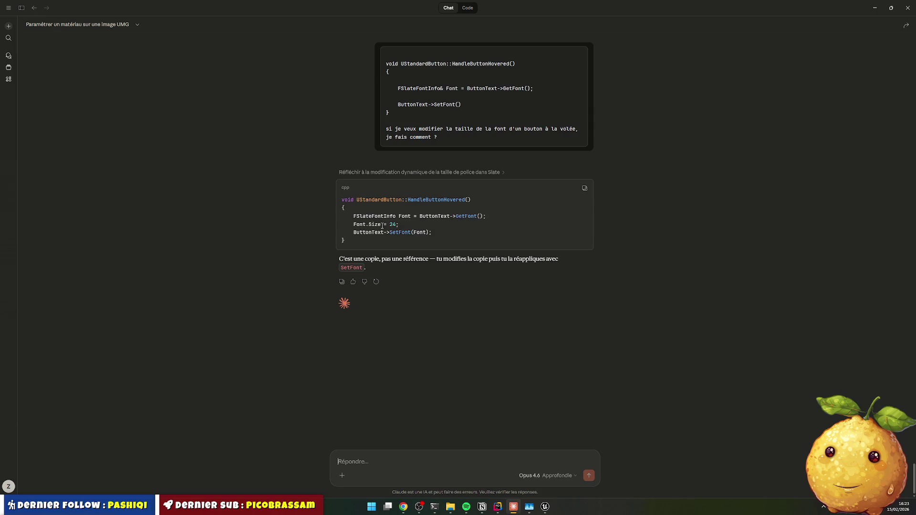
Step: Copy the three suggested font-size code lines from Claude's answer
double_click(456, 216)
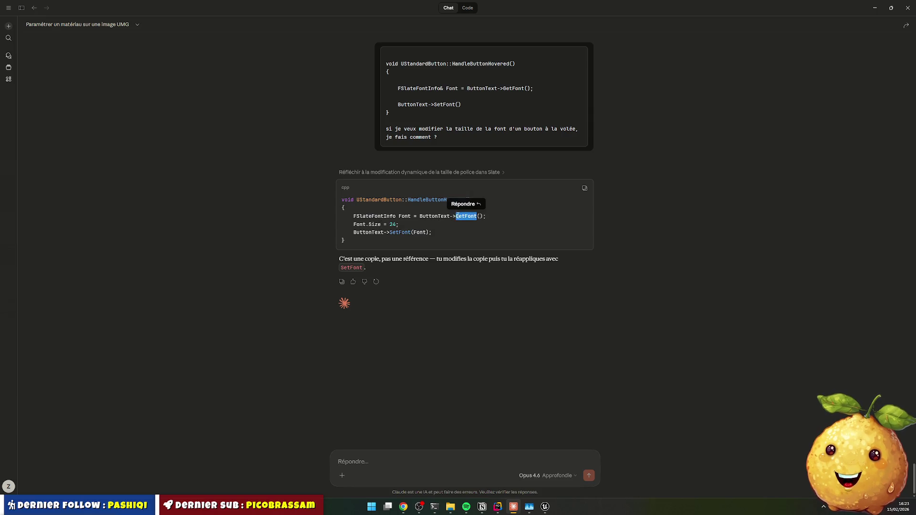
drag(354, 216, 468, 231)
click(464, 243)
Step: Paste Claude's font-size lines into HandleButtonHovered and delete the old GetFont and SetFont lines
key(alt+Tab)
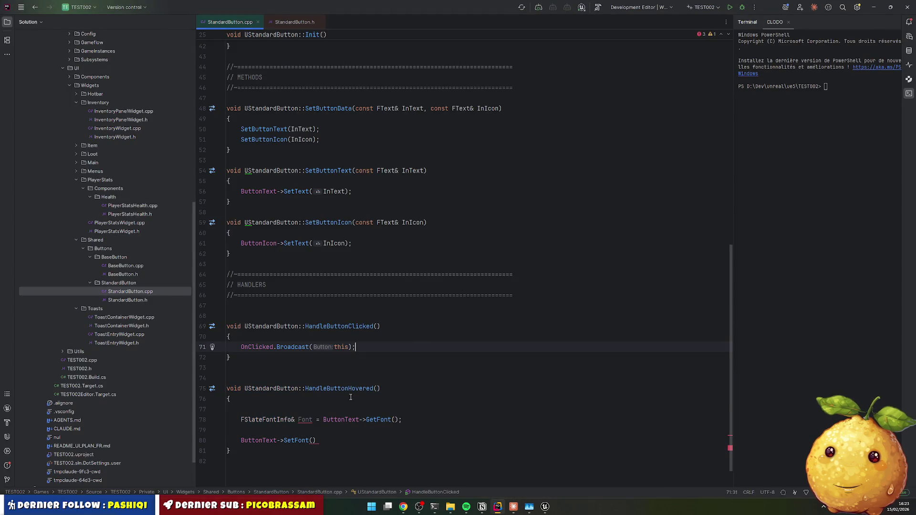
key(ctrl+v)
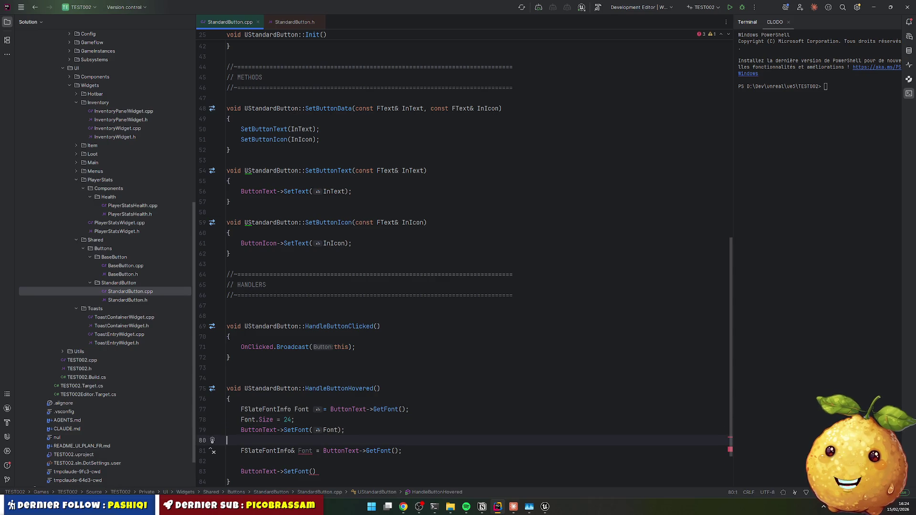
key(Down)
key(shift+End)
key(Delete)
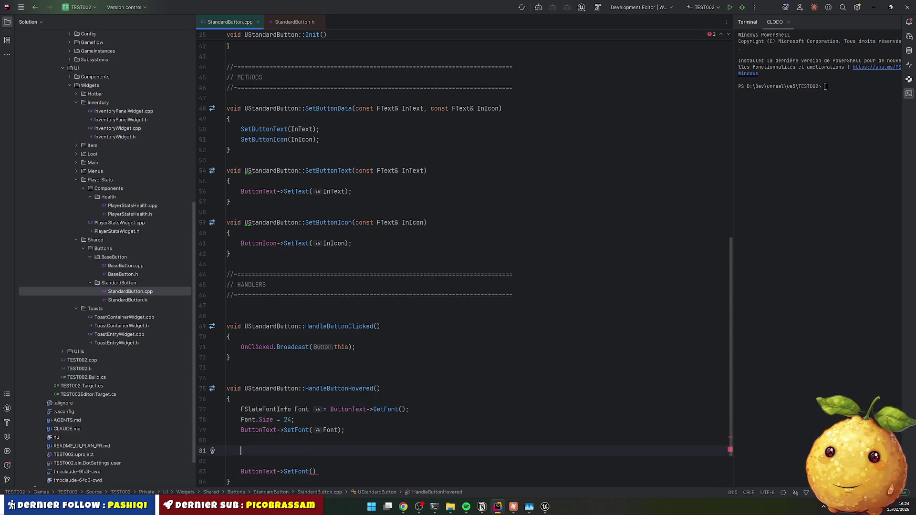
key(ctrl+z)
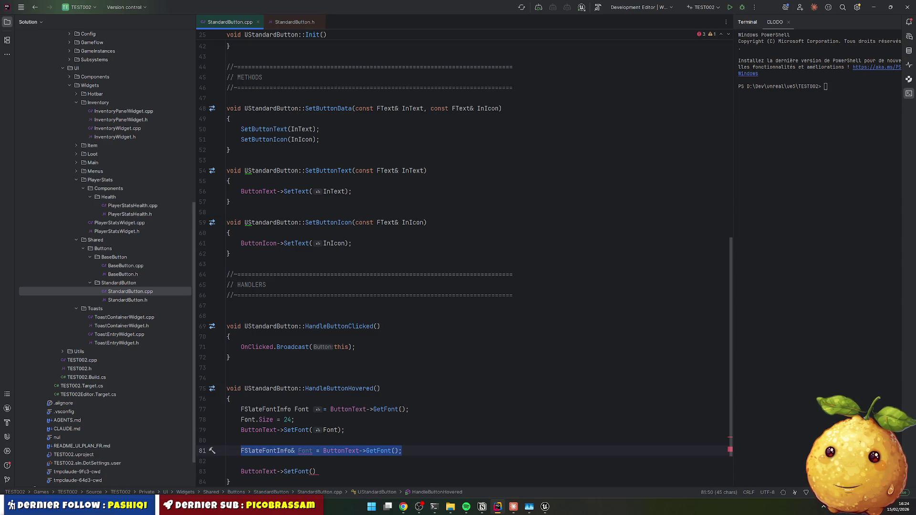
key(ctrl+y)
key(ctrl+y)
key(ctrl+y)
Step: Tidy the blank lines around the handler's new font code
key(Return)
scroll(346, 353, down, 1)
key(Up)
key(Up)
key(Up)
key(Return)
key(Up)
key(Up)
key(End)
key(Left)
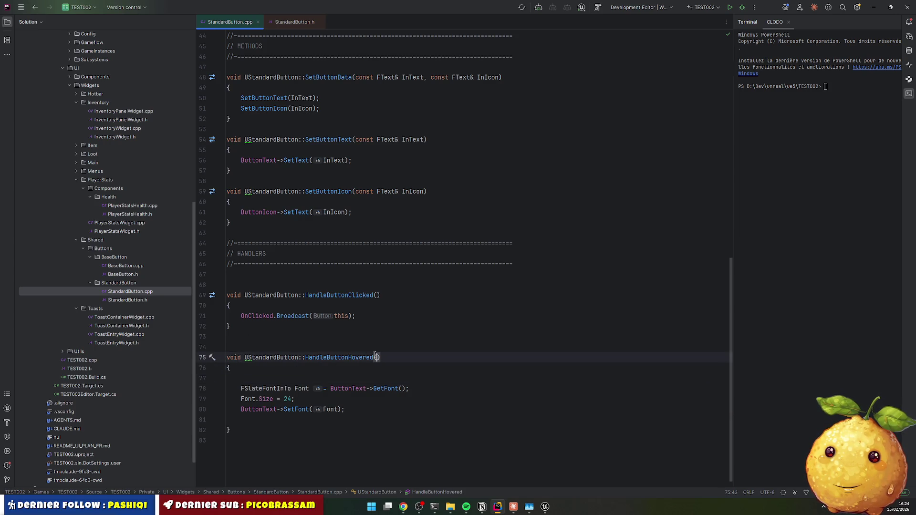
scroll(346, 349, up, 2)
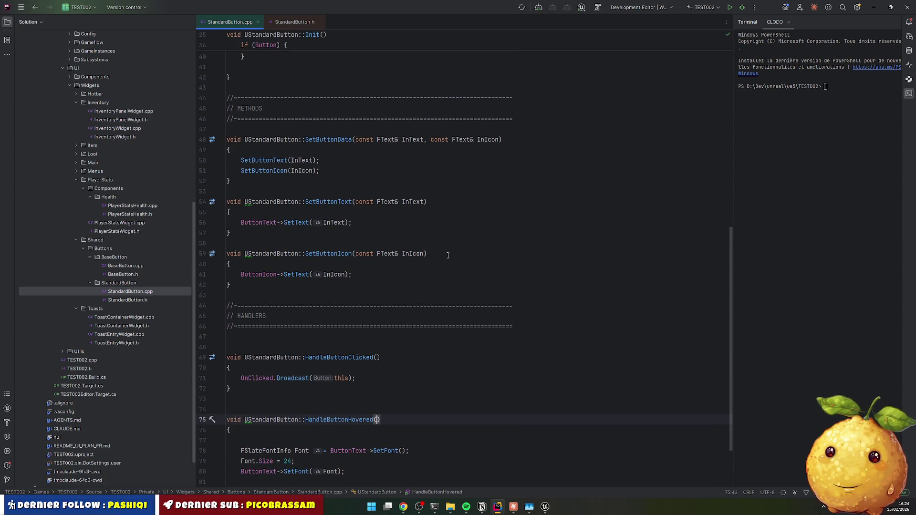
scroll(447, 258, up, 4)
scroll(444, 261, down, 6)
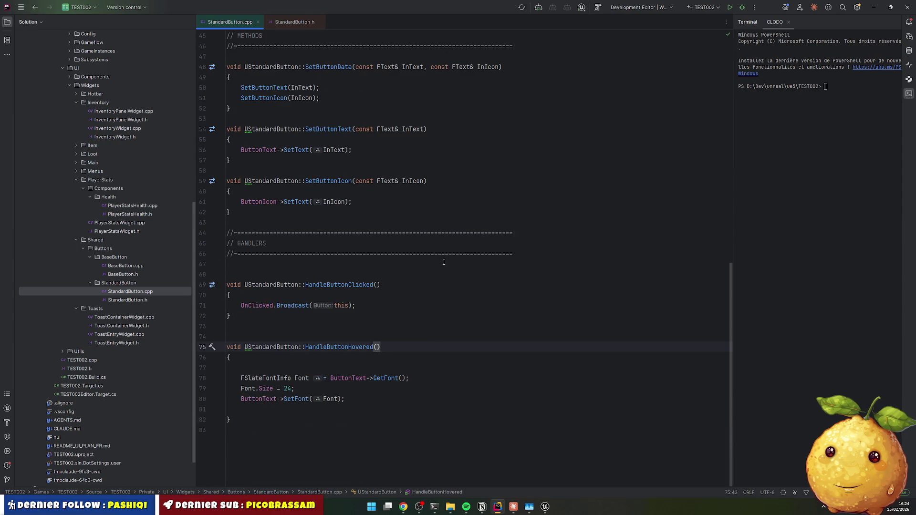
click(349, 368)
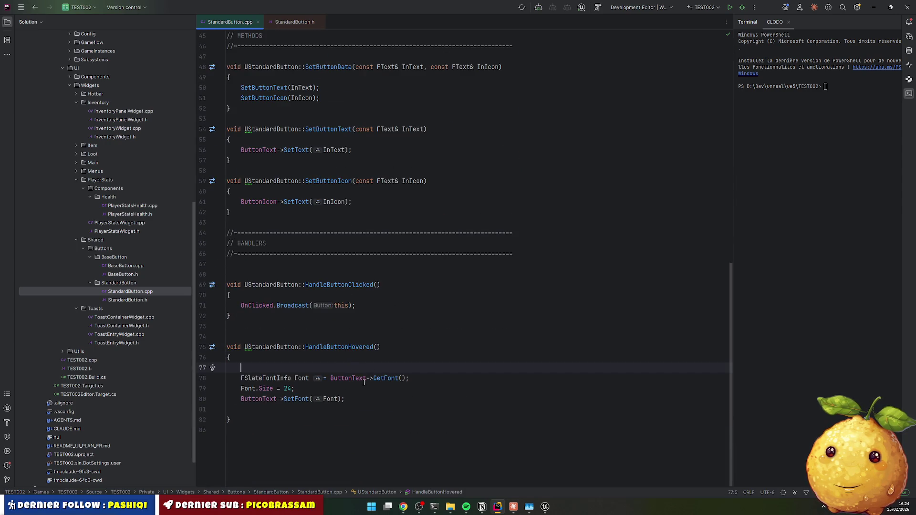
Step: Add an if (ButtonText->IsHovered()) { block to HandleButtonHovered
text(ButtonText->IsHo)
key(Return)
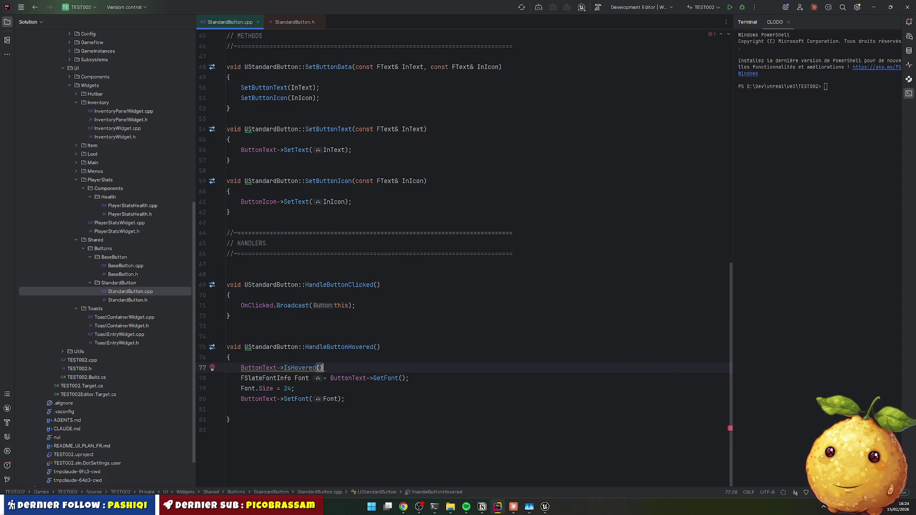
click(241, 368)
text(if ()
click(338, 367)
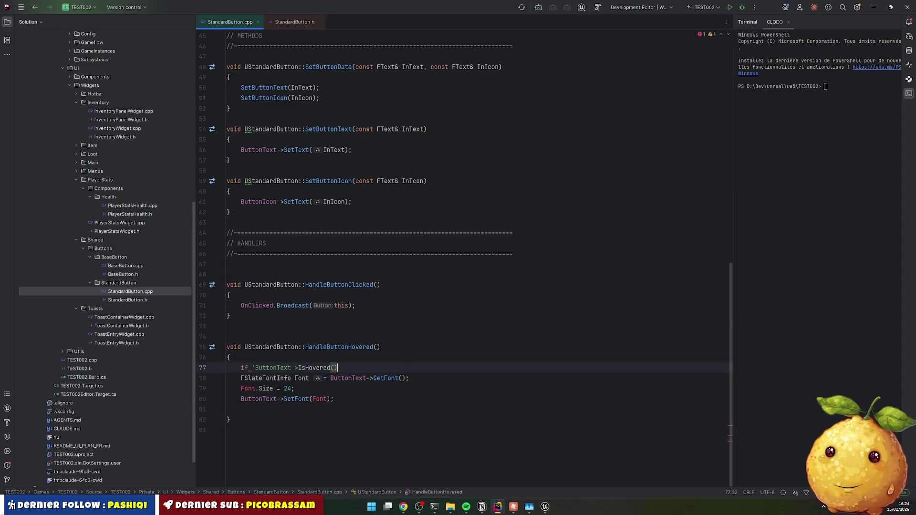
key(Home)
text(()
key(End)
text({)
key(Return)
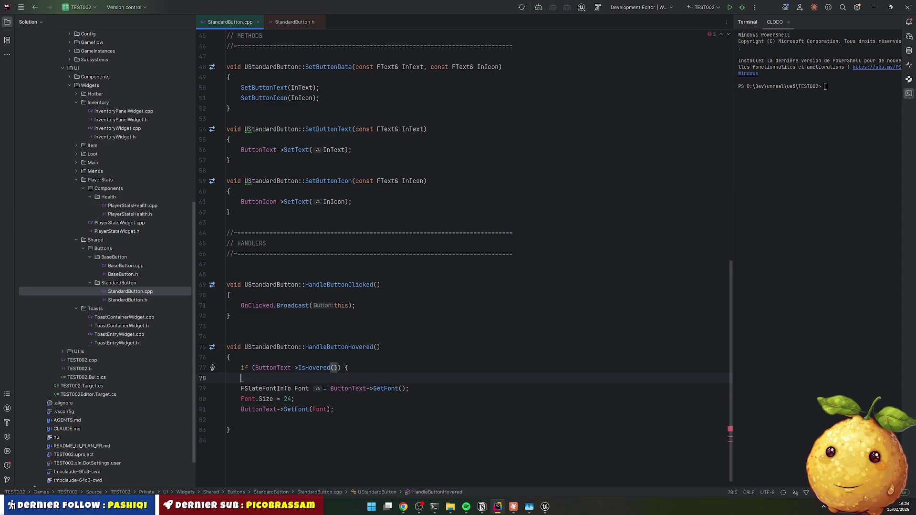
Step: Move the font declaration above the if and pull the Font.Size line up
key(Down)
key(Down)
key(shift+End)
key(ctrl+x)
key(Up)
key(Up)
key(Up)
key(ctrl+v)
key(Down)
key(Down)
key(Down)
key(shift+Home)
key(ctrl+x)
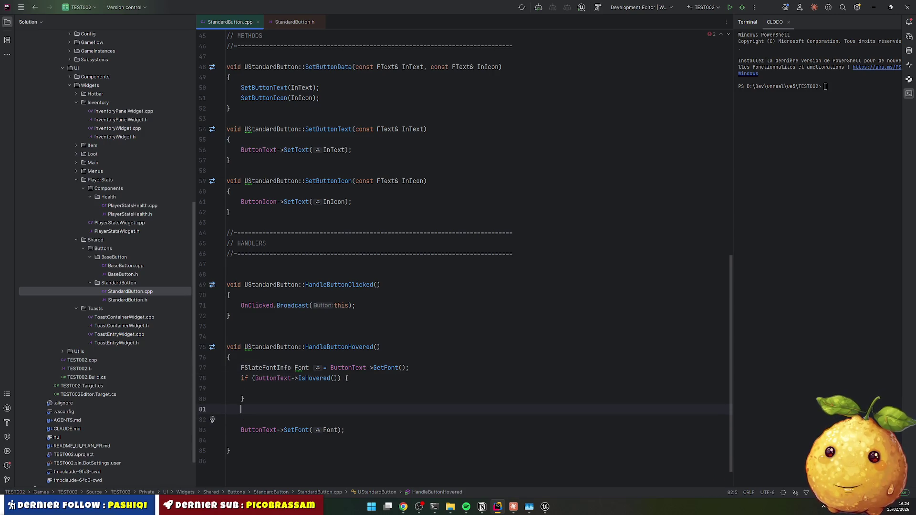
key(Up)
key(ctrl+v)
key(Home)
Step: Move the IsHovered() condition into Font.Size = (ButtonText->IsHovered()), then select ButtonText in Unreal
key(ctrl+Right)
key(ctrl+Right)
key(ctrl+Right)
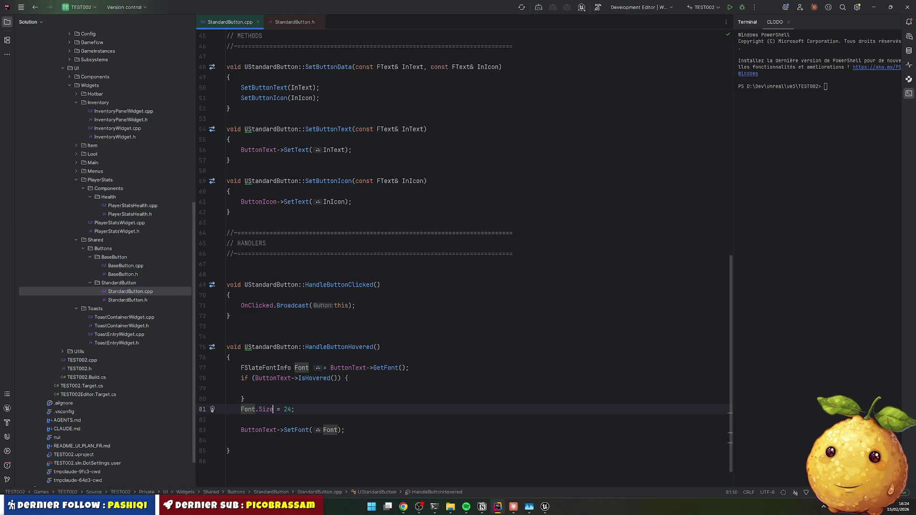
text(())
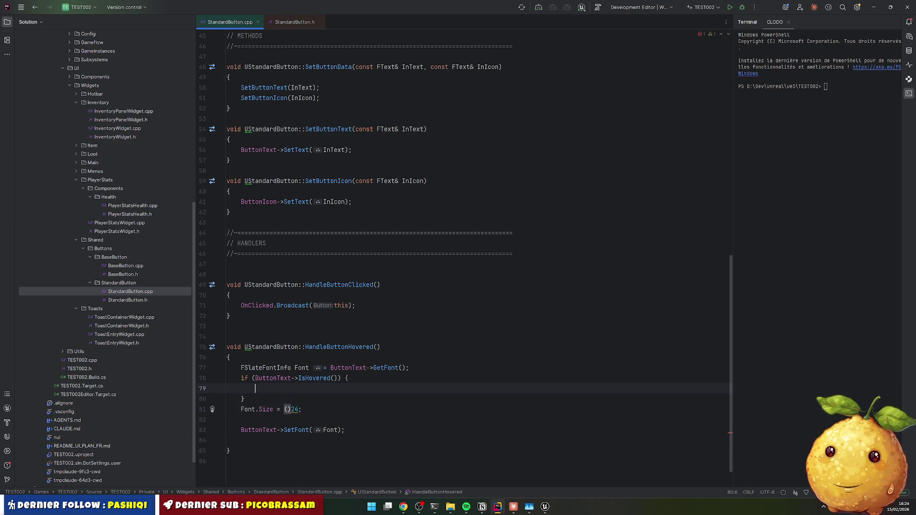
key(Up)
key(Up)
key(Up)
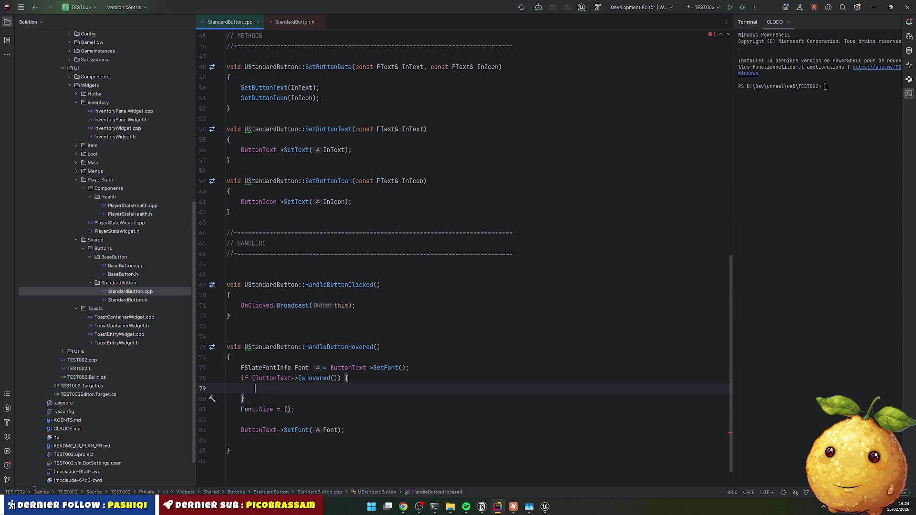
key(ctrl+Left)
key(ctrl+shift+Right)
key(ctrl+shift+Right)
key(ctrl+shift+Right)
key(ctrl+x)
key(Down)
key(Down)
key(Down)
key(ctrl+v)
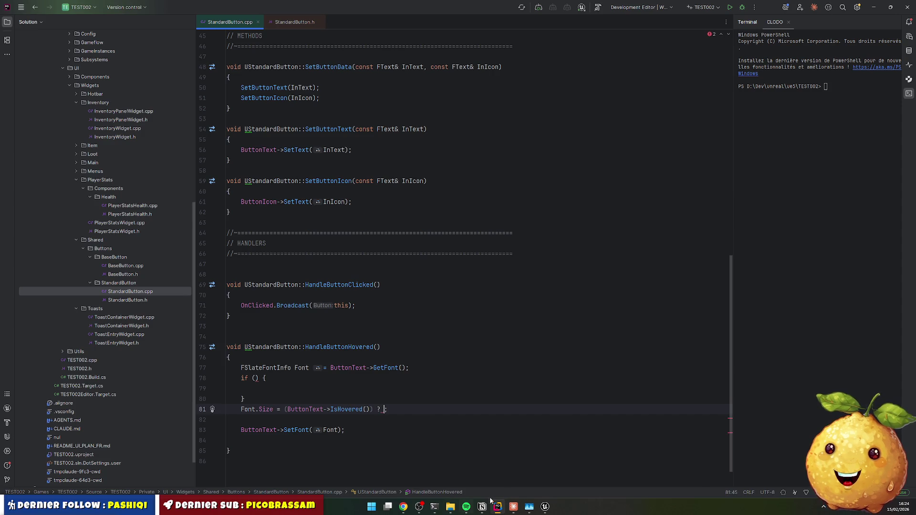
click(545, 507)
click(461, 257)
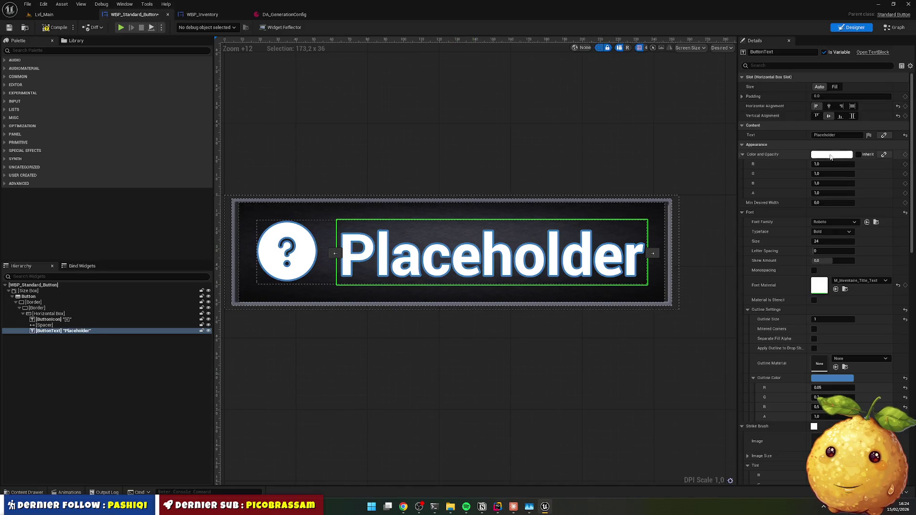
Step: After reading Font Size 24 in Unreal, type 24 as the Font.Size conditional value in Rider
click(878, 6)
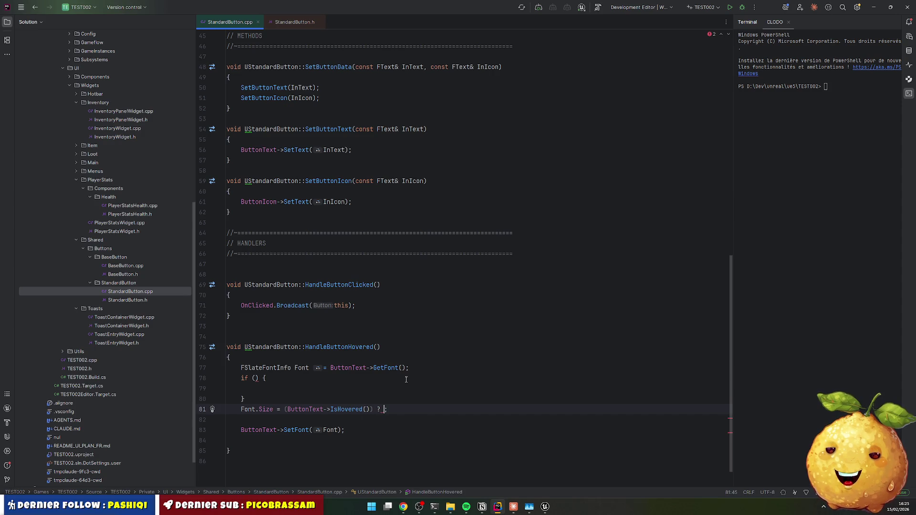
text(20)
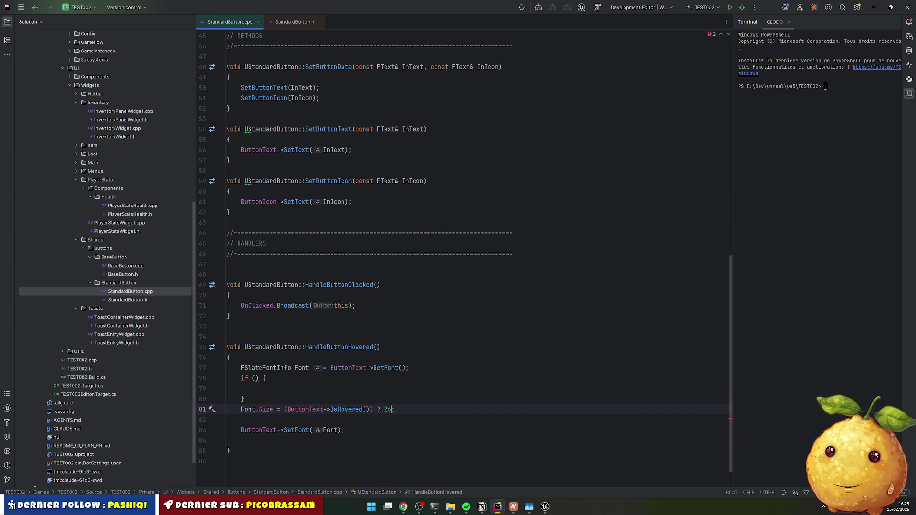
text(24)
Step: Finalize Font.Size = (ButtonText->IsHovered()) ? 26 : 24, remove the empty if block, and recompile with Live Coding (Ctrl+Alt+F11)
click(256, 388)
key(ctrl+z)
key(ctrl+z)
key(ctrl+z)
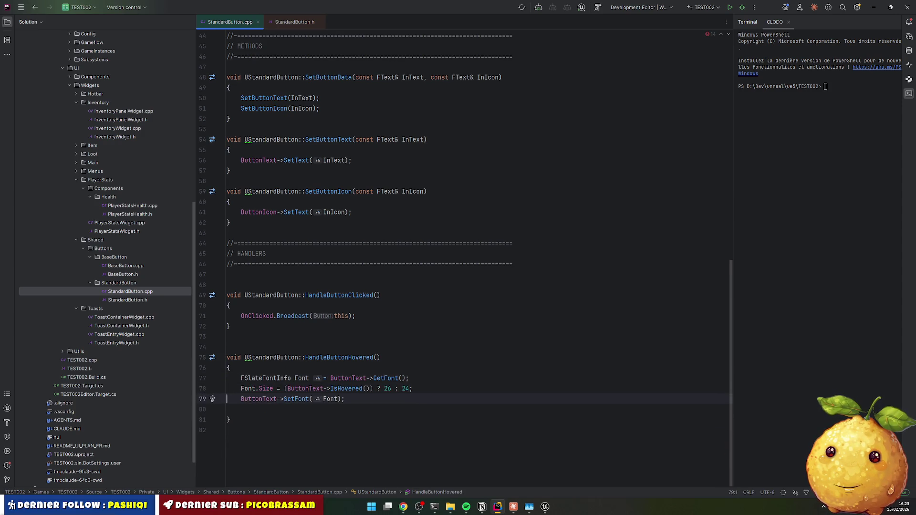
key(ctrl+z)
key(ctrl+z)
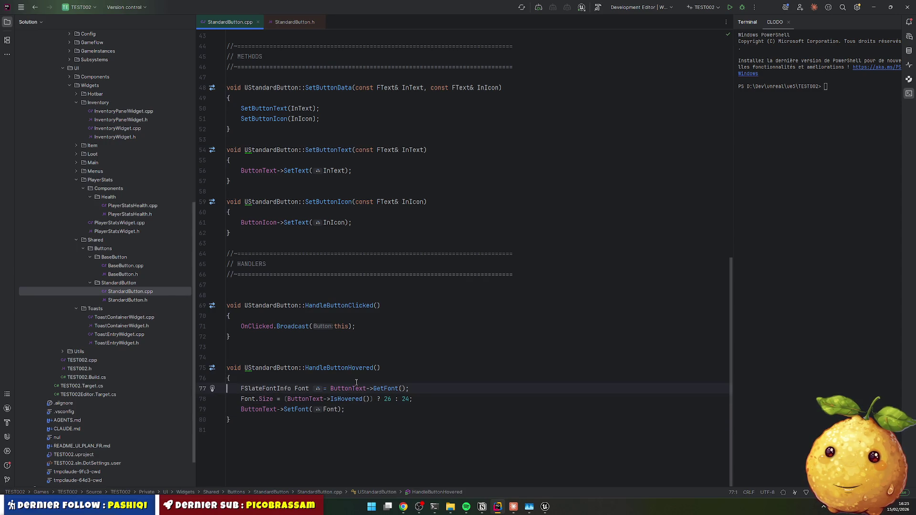
key(ctrl+alt+F11)
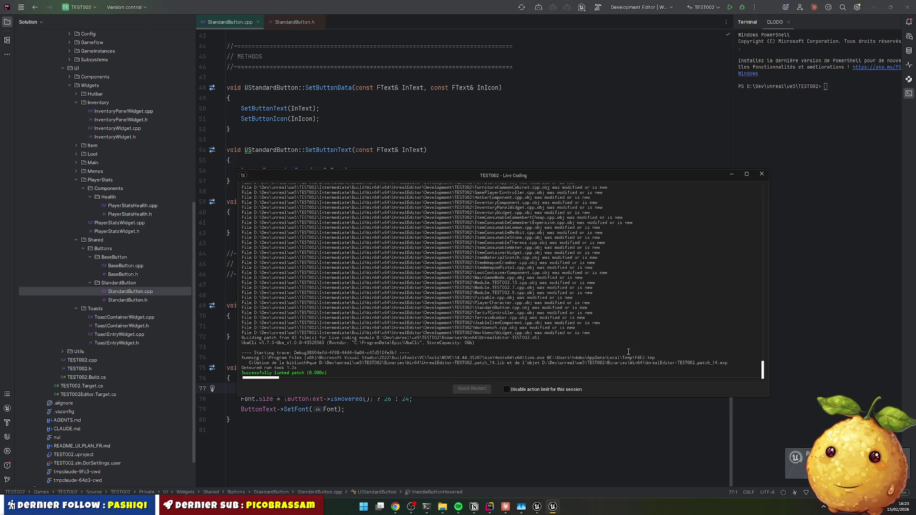
Step: Play Lvl_Main, open the inventory with I, click Placeholder, then stop and return to Rider
click(761, 173)
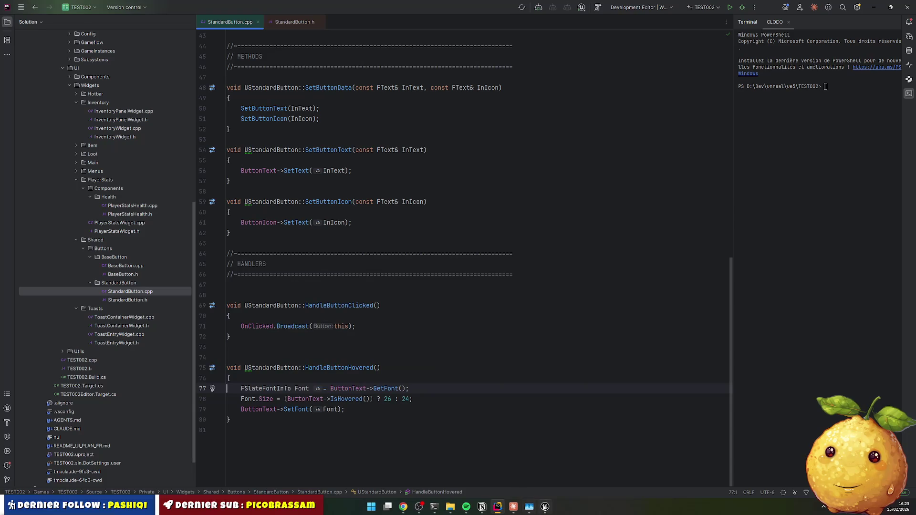
key(alt+Tab)
click(43, 14)
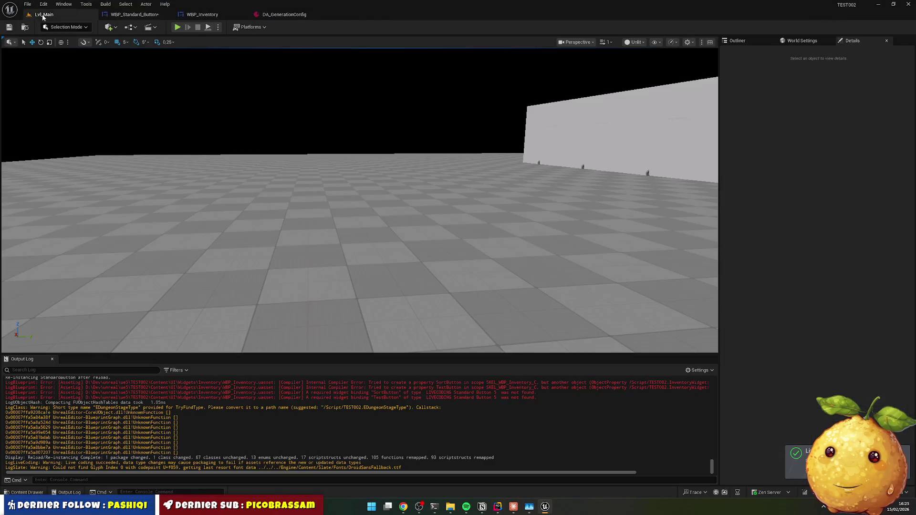
click(177, 27)
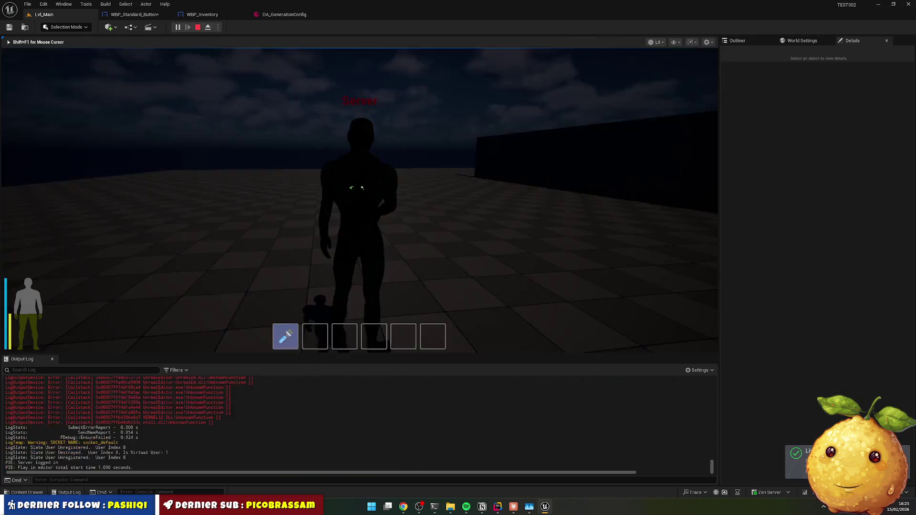
key(i)
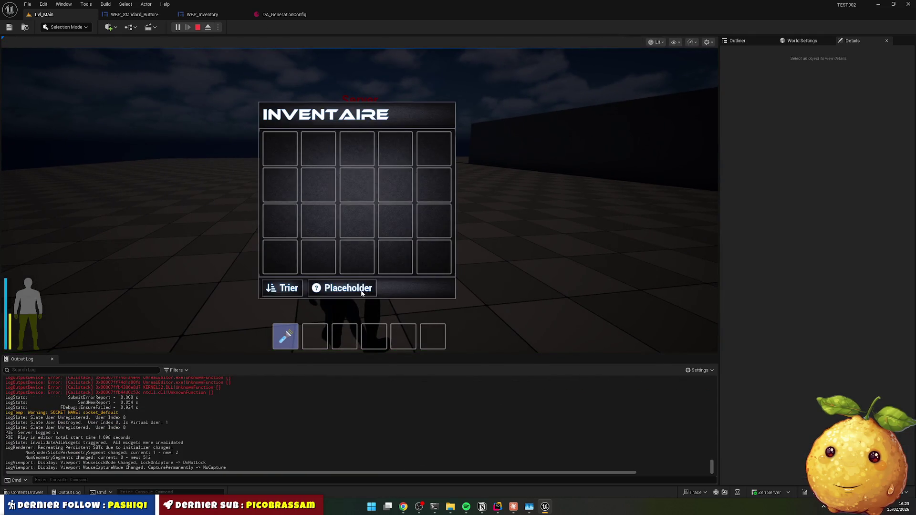
click(345, 293)
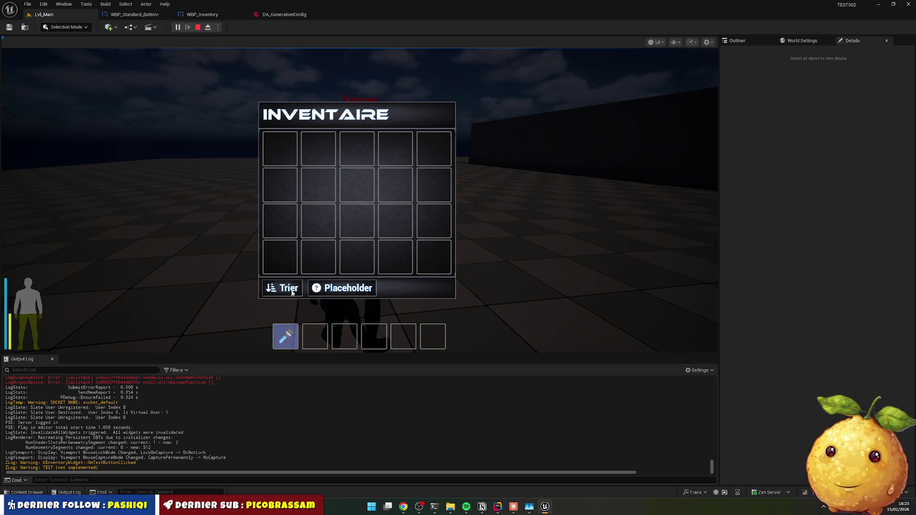
click(199, 27)
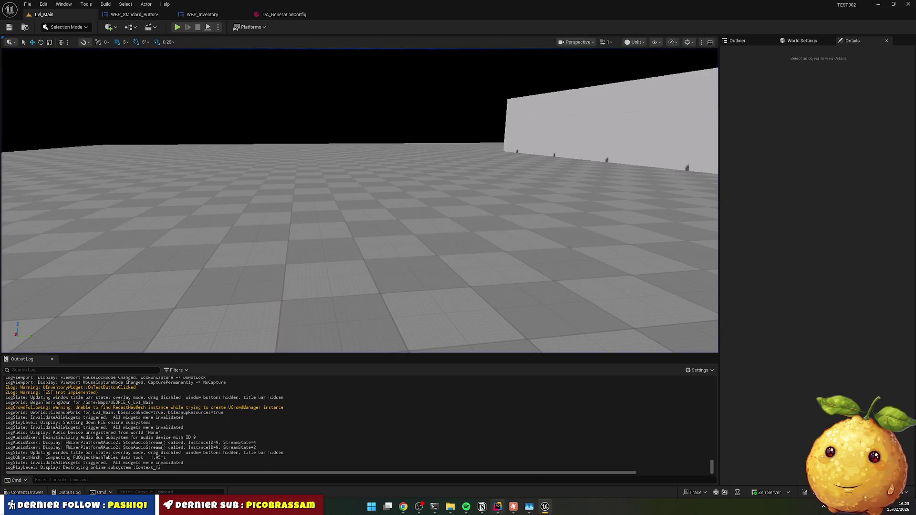
click(498, 507)
Step: Insert Z_LOG(Warning, "HandleButtonHovered"); as the first line of HandleButtonHovered
click(233, 378)
key(Return)
text(Z_LOG)
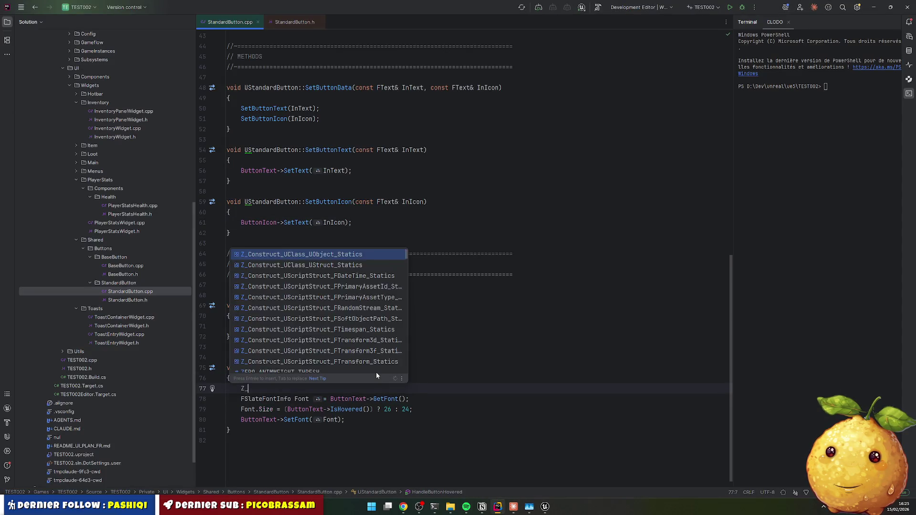
key(Down)
key(Down)
key(Up)
key(Up)
key(Return)
text(Warniong)
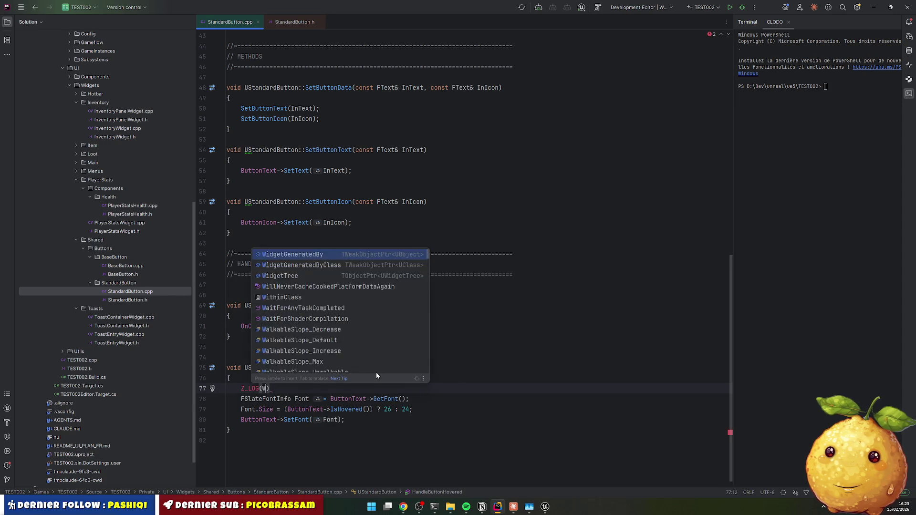
key(BackSpace)
key(BackSpace)
key(BackSpace)
text(ng)
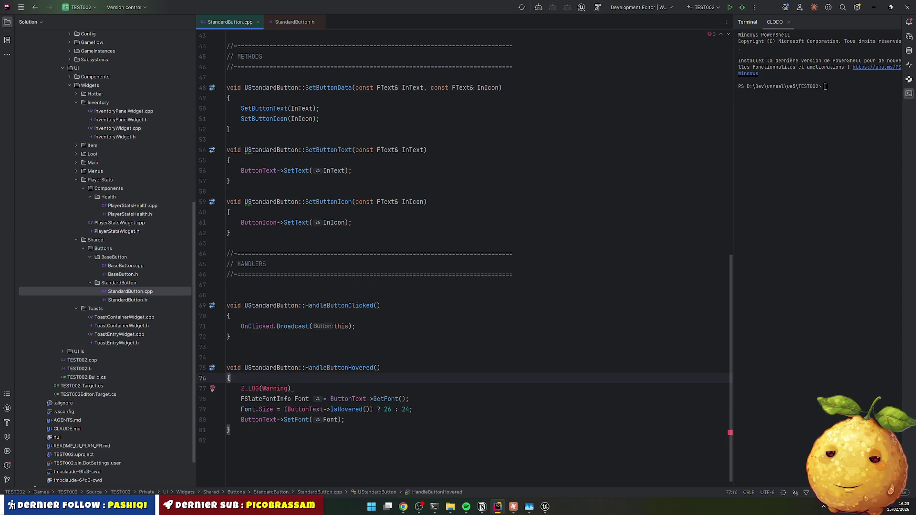
double_click(370, 368)
key(ctrl+shift+BackSpace)
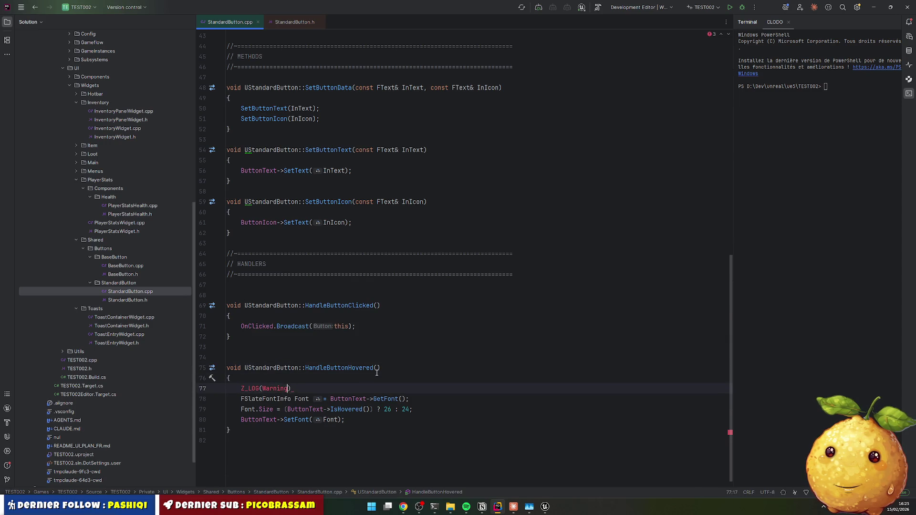
text(, )
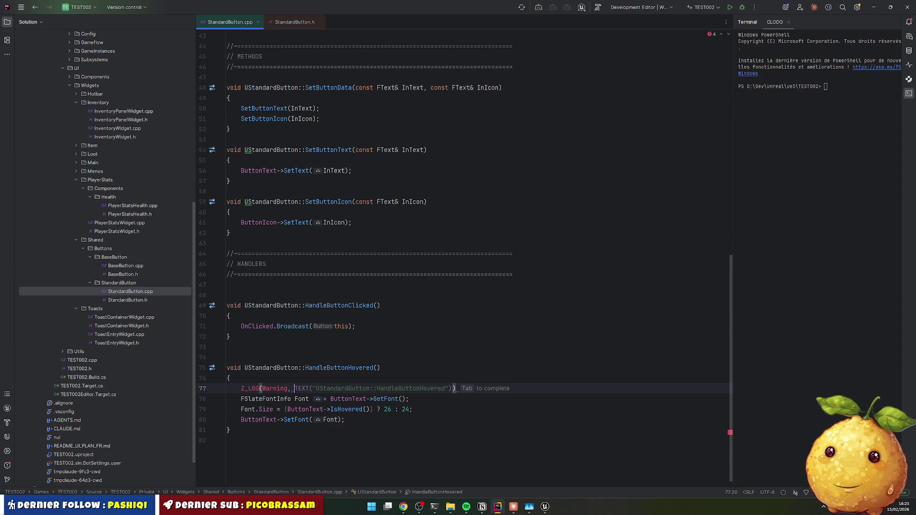
text(")
key(ctrl+v)
key(End)
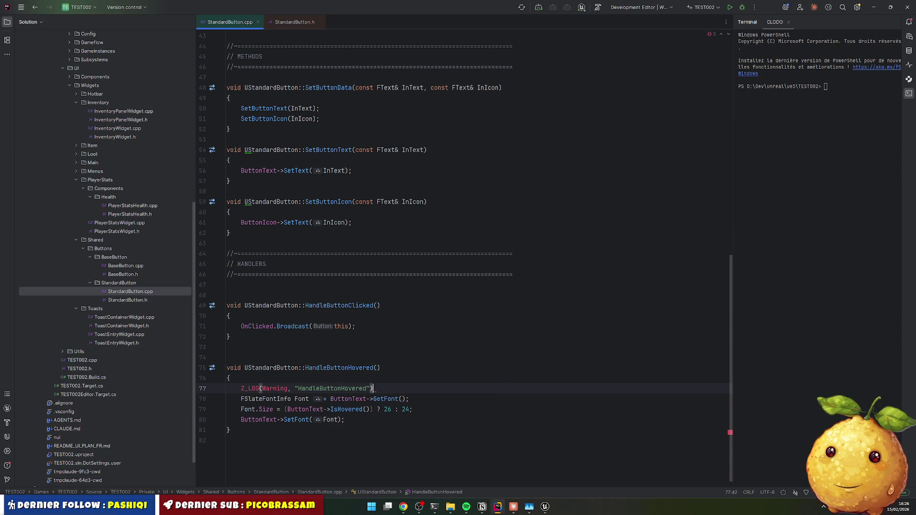
Step: Import the missing Z_LOG header through the quick-fix so the file compiles
click(259, 388)
key(alt+Return)
key(Return)
key(Down)
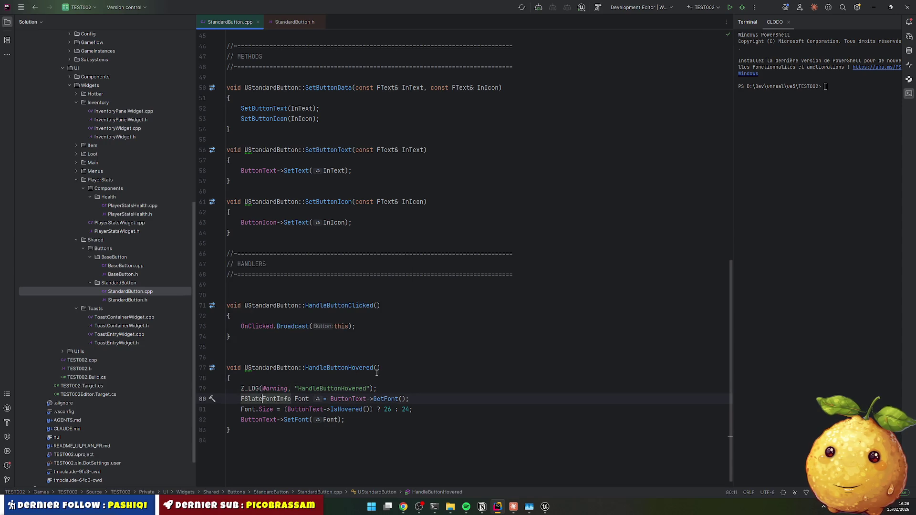
scroll(382, 365, down, 1)
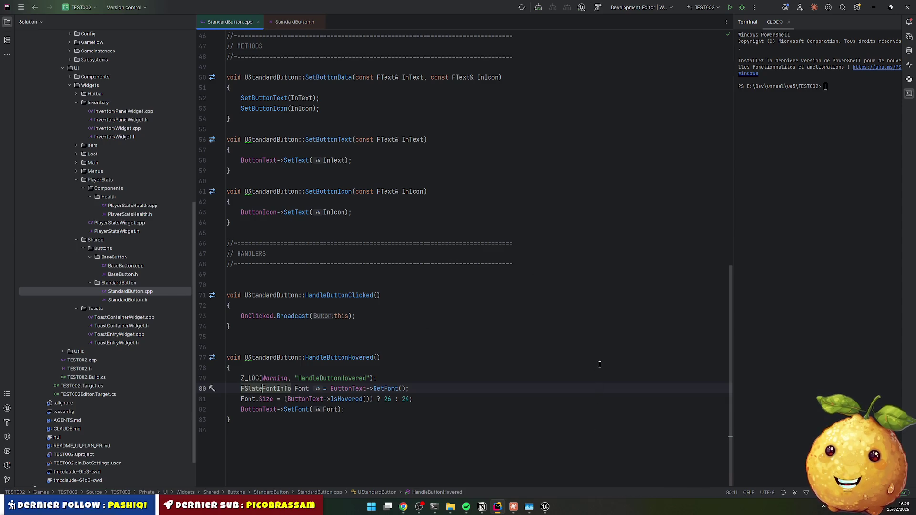
key(alt+Tab)
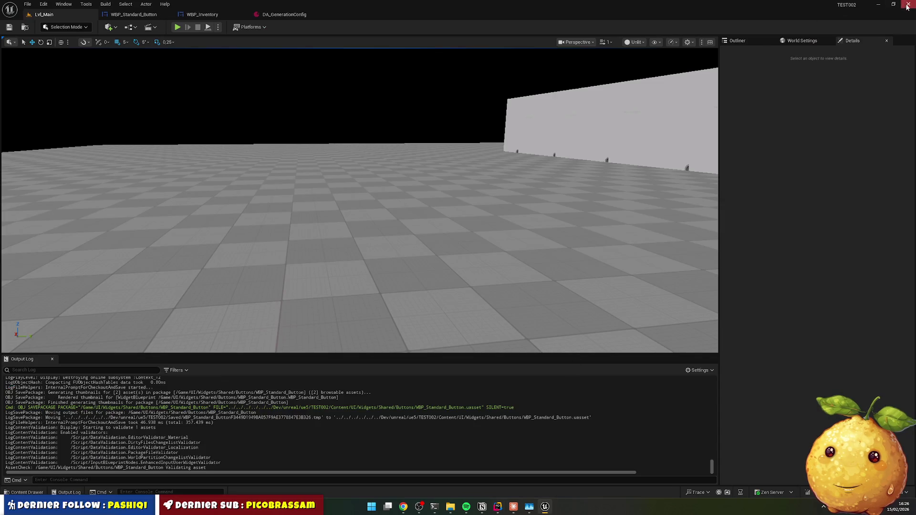
Step: Close Unreal Editor and relaunch TEST002.uproject from its folder, waiting for the rebuild
click(906, 6)
click(458, 506)
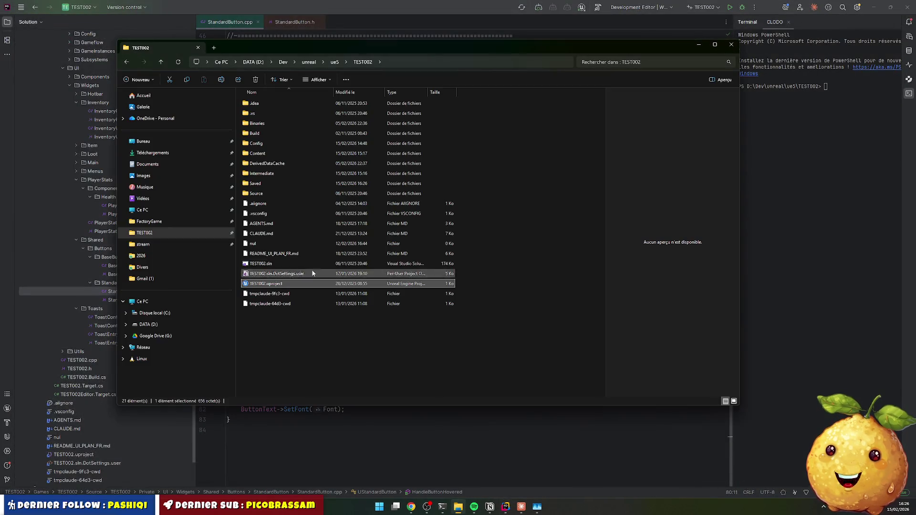
double_click(256, 286)
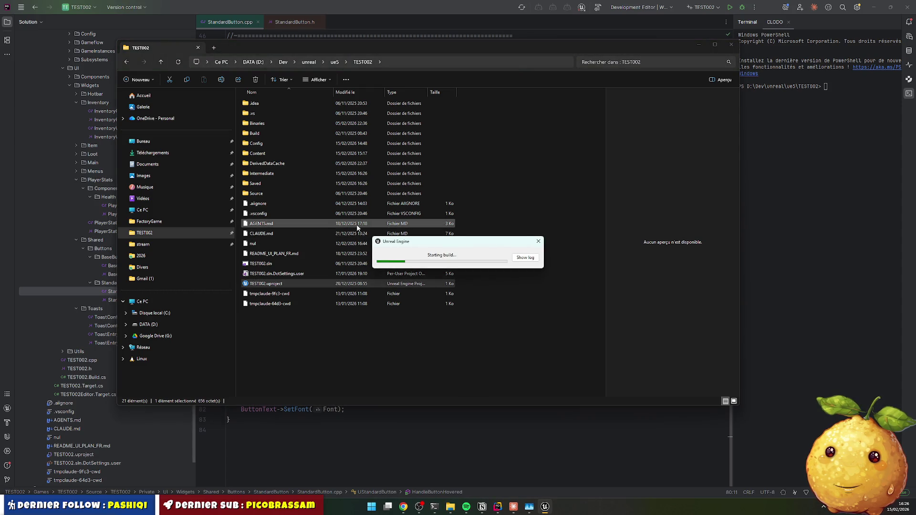
click(525, 258)
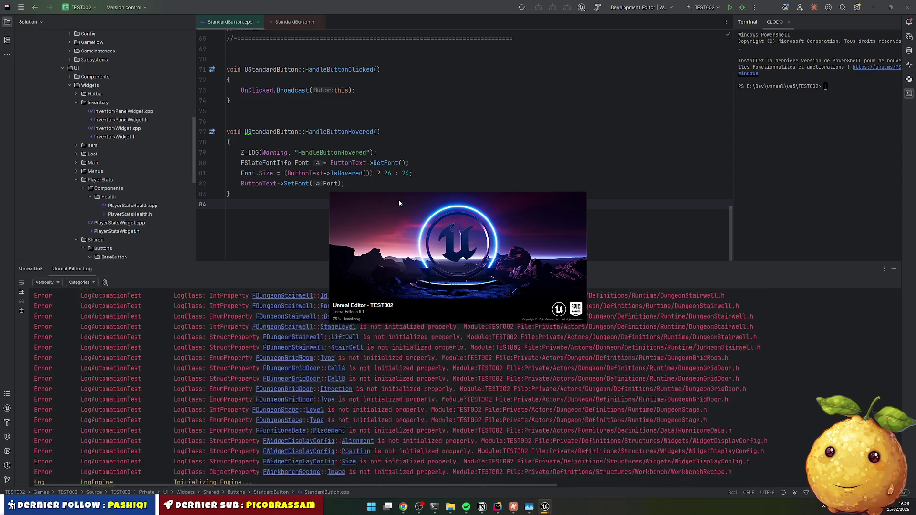
click(894, 269)
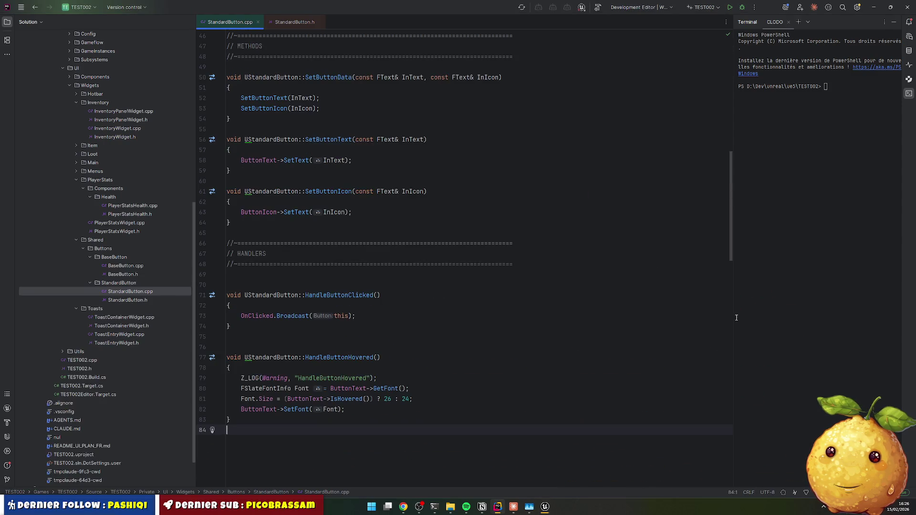
click(544, 507)
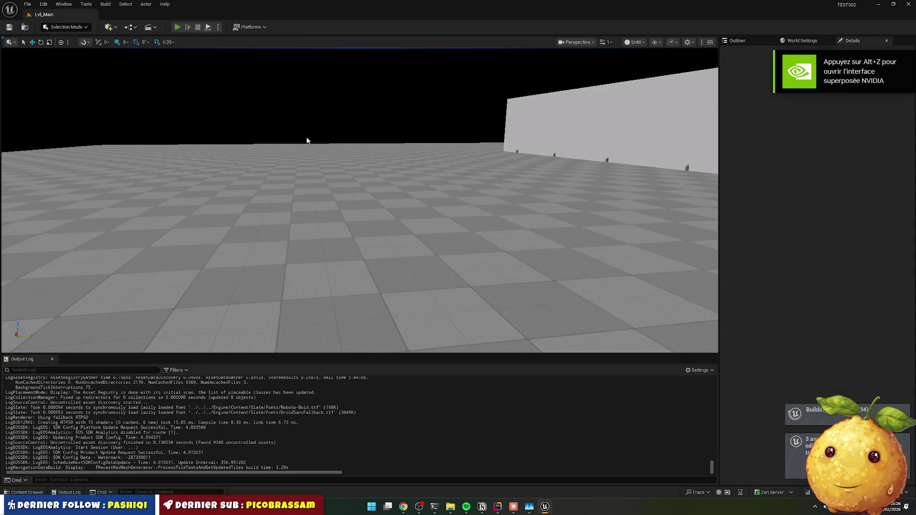
Step: Play, open the inventory, clear the Output Log, and hover buttons to get HandleButtonHovered warnings
key(i)
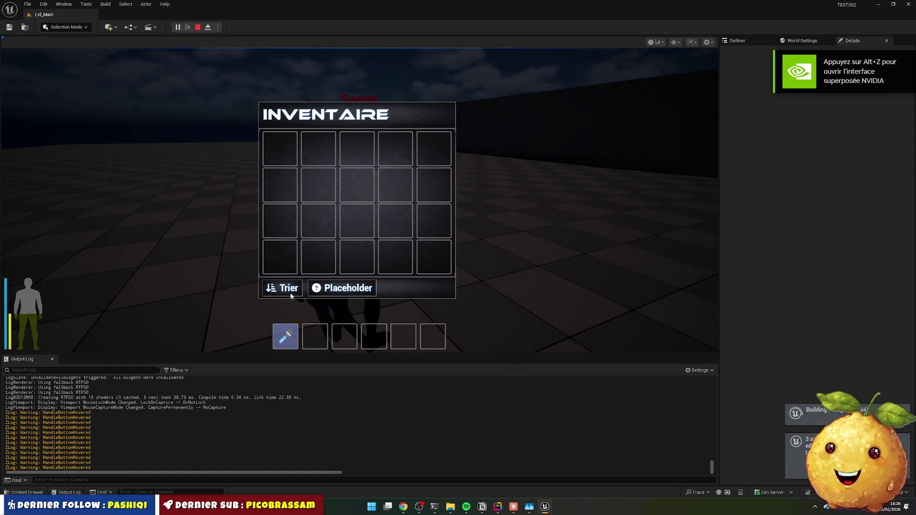
right_click(296, 392)
click(324, 425)
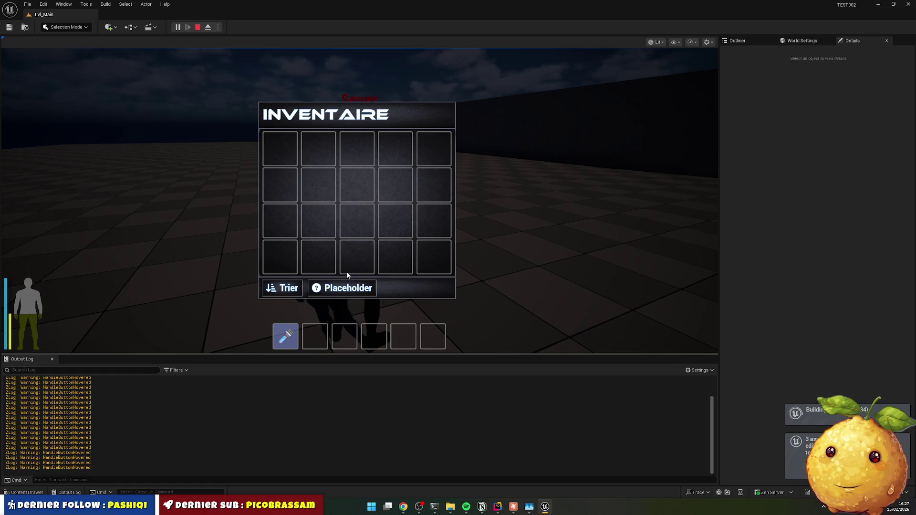
key(alt+Tab)
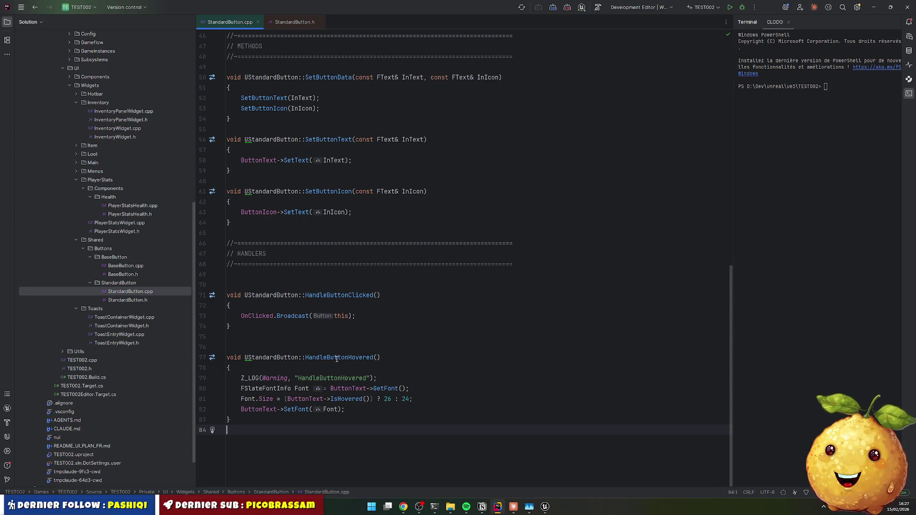
Step: Paste the HandleButtonHovered code into Claude and ask why the unhover is never caught
drag(275, 348, 438, 461)
key(ctrl+c)
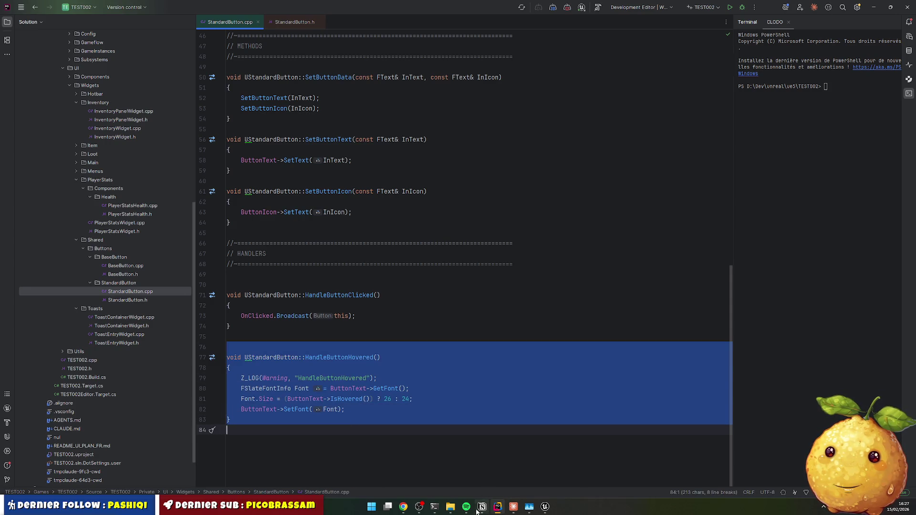
click(513, 507)
click(403, 464)
key(ctrl+v)
key(shift+Return)
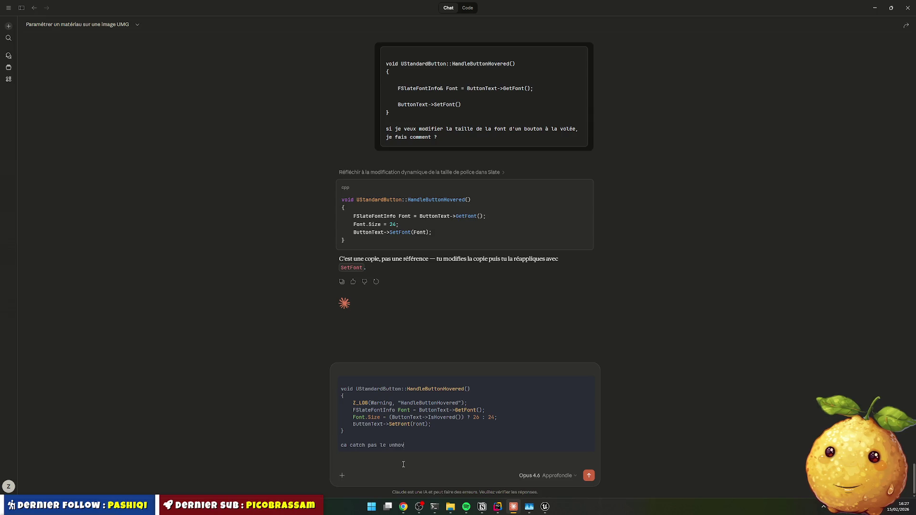
key(Return)
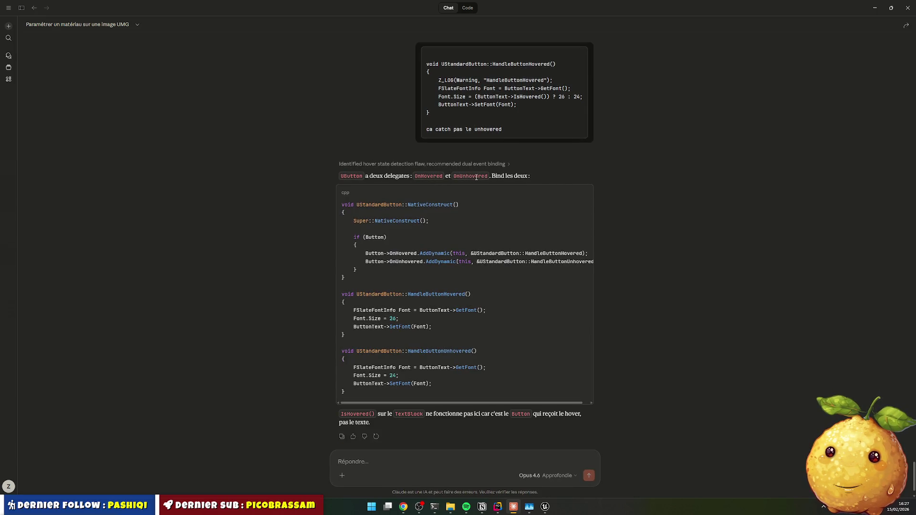
double_click(412, 261)
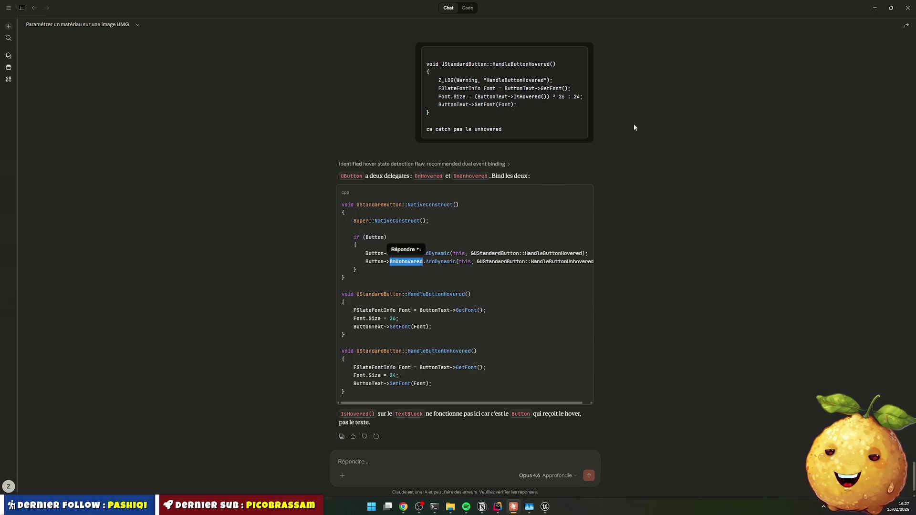
click(875, 8)
scroll(553, 186, up, 9)
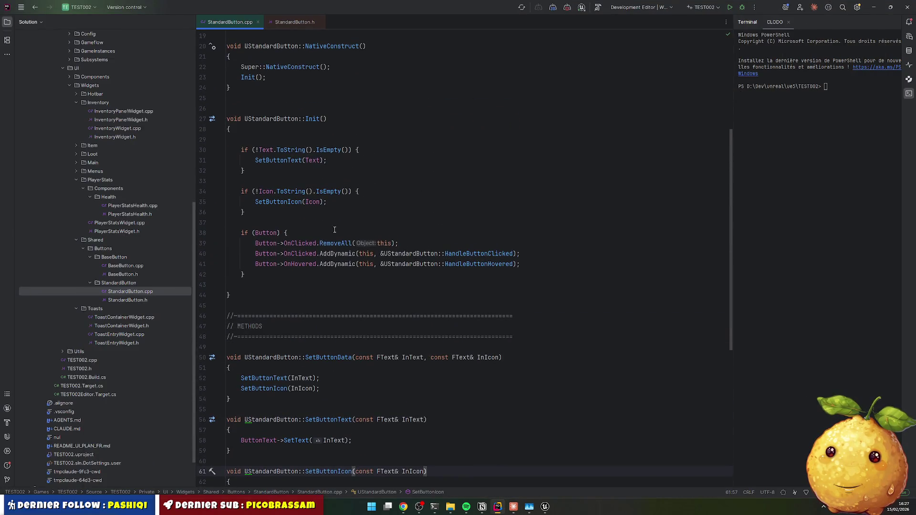
Step: Duplicate the OnHovered binding in Init as OnUnhovered bound to HandleButtonUnHovered
click(322, 253)
key(Down)
key(ctrl+d)
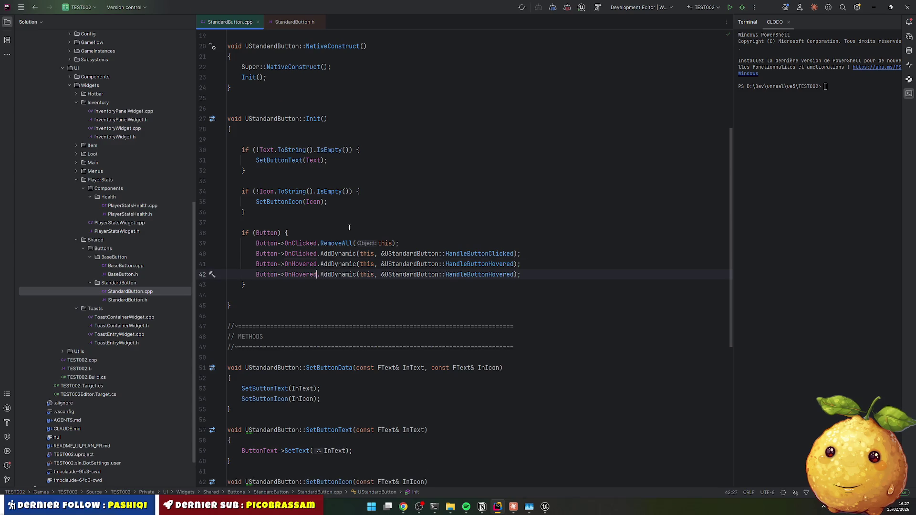
key(Left)
key(Left)
key(Left)
text(Un)
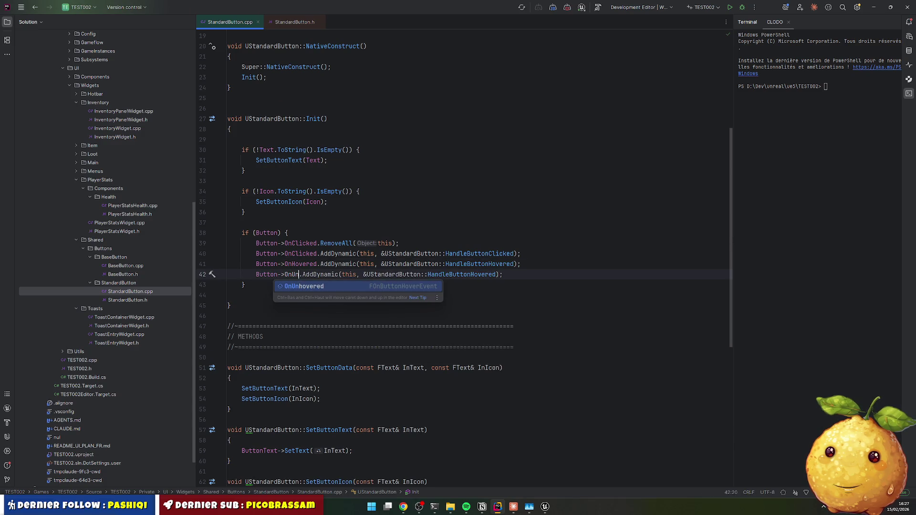
key(Tab)
key(Down)
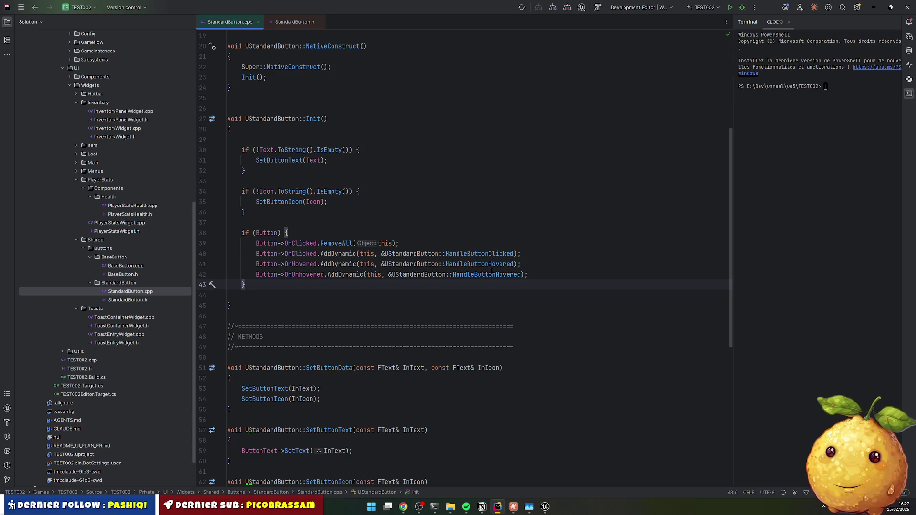
click(477, 275)
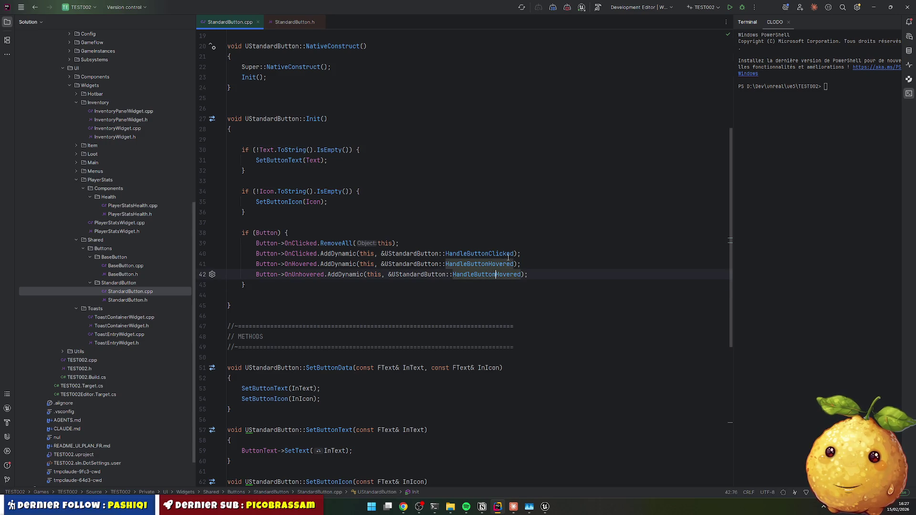
text(Un)
key(ctrl+w)
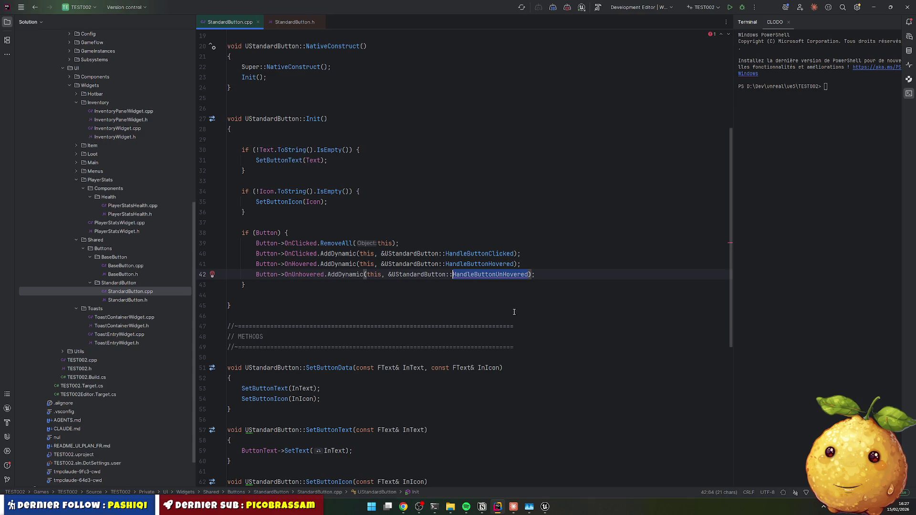
Step: Duplicate the HandleButtonHovered definition as HandleButtonUnHovered and select its header declaration
ctrl+click(489, 264)
drag(266, 348, 267, 430)
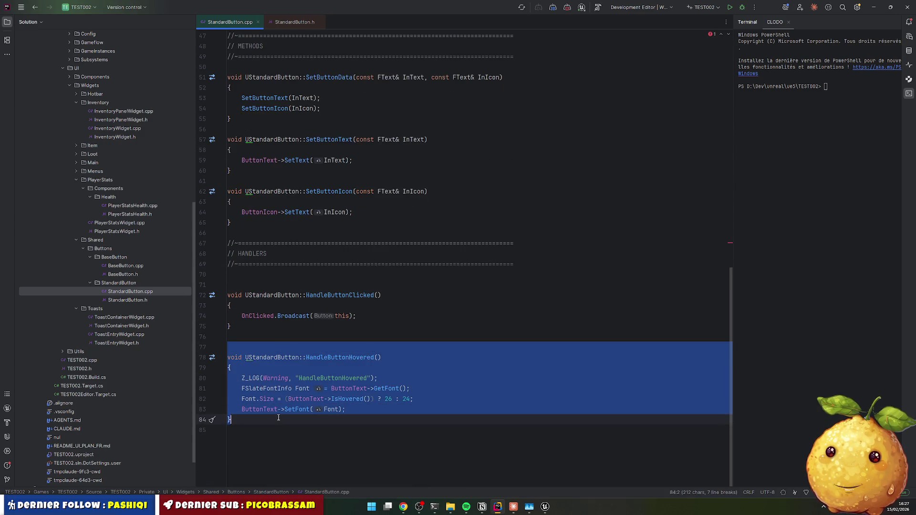
key(ctrl+d)
key(Left)
double_click(343, 420)
key(ctrl+v)
scroll(343, 390, down, 1)
double_click(343, 389)
key(ctrl+c)
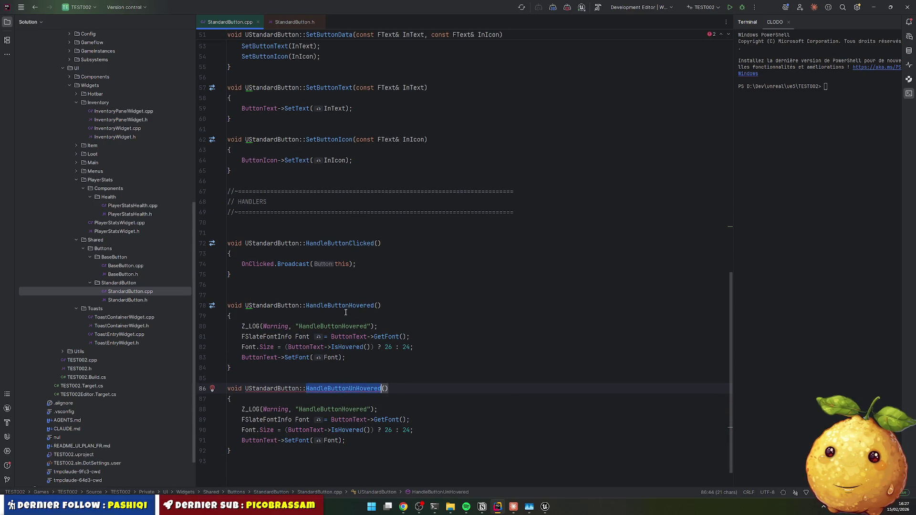
key(alt+o)
drag(267, 378, 310, 406)
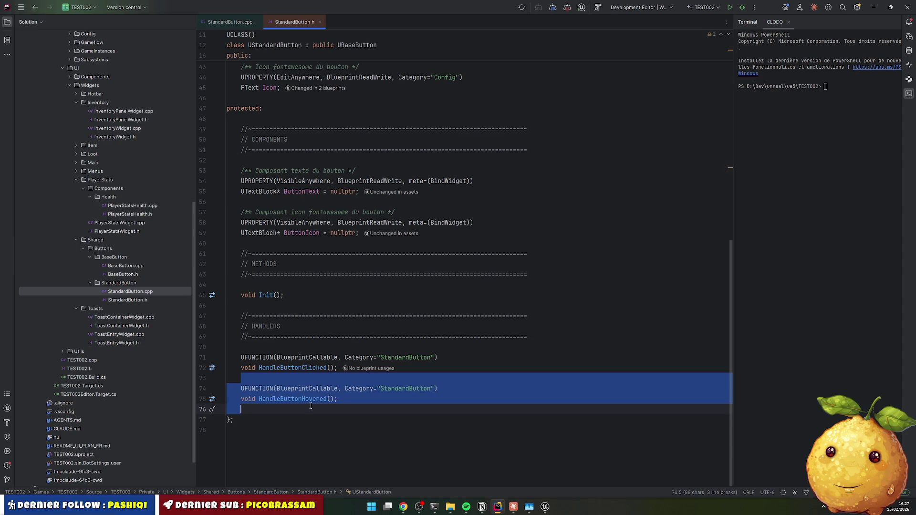
Step: Declare HandleButtonUnHovered in StandardButton.h by duplicating the hover declaration
key(ctrl+d)
double_click(296, 428)
key(ctrl+v)
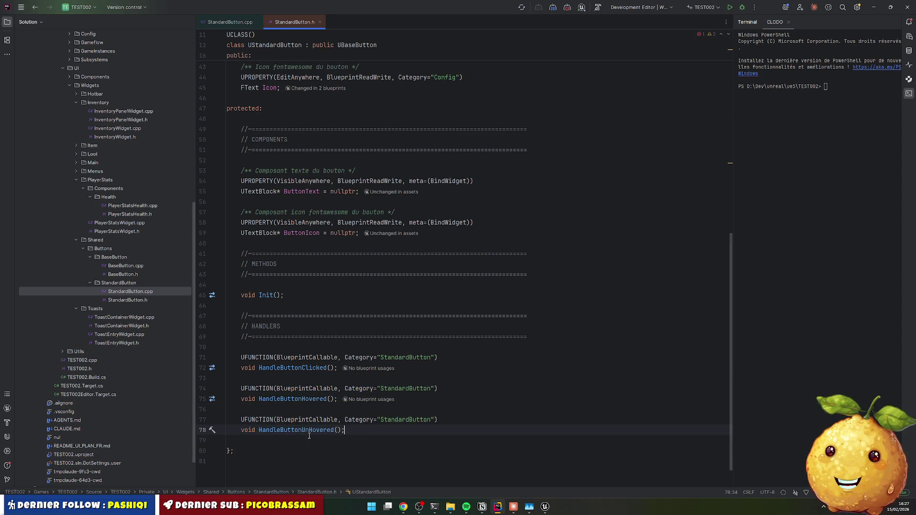
key(alt+o)
Step: Remove the hover checks so unhover always sets font size 24 and hover 26
click(329, 390)
key(Home)
key(ctrl+Right)
key(ctrl+Left)
key(Down)
key(ctrl+Right)
key(ctrl+Right)
key(ctrl+Right)
key(Left)
key(ctrl+shift+Right)
key(ctrl+shift+Right)
key(ctrl+shift+Right)
key(shift+Right)
key(shift+Right)
key(shift+Right)
key(Delete)
key(Up)
key(Up)
key(Up)
key(Up)
key(Up)
key(ctrl+Right)
key(ctrl+Right)
key(ctrl+Right)
key(ctrl+shift+Right)
key(ctrl+shift+Right)
key(ctrl+shift+Right)
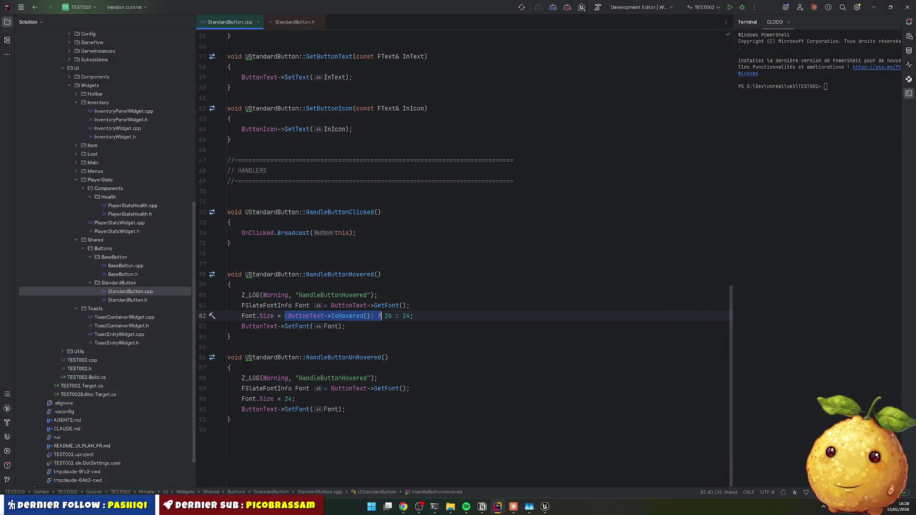
key(shift+Right)
key(shift+Right)
key(Delete)
key(shift+Right)
key(shift+Right)
key(shift+Right)
key(Delete)
key(Down)
key(Down)
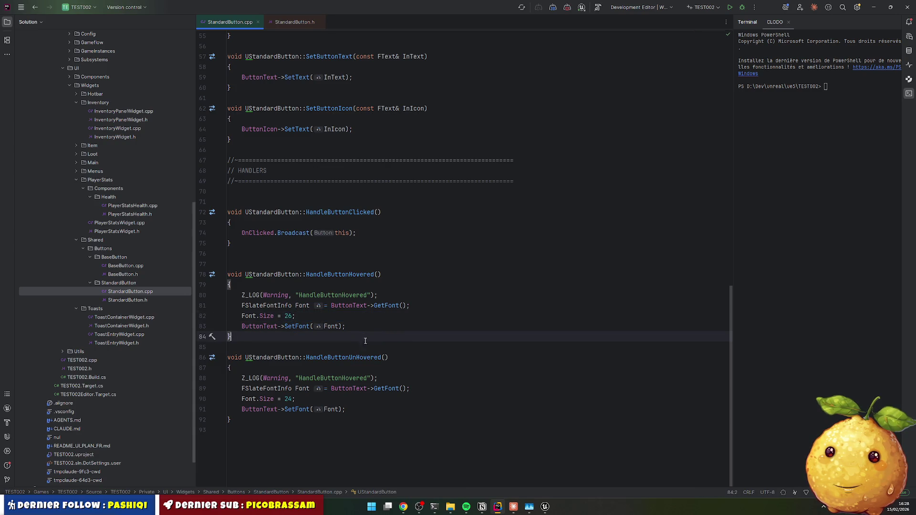
Step: Delete the Z_LOG debug lines from both hover handlers
click(312, 295)
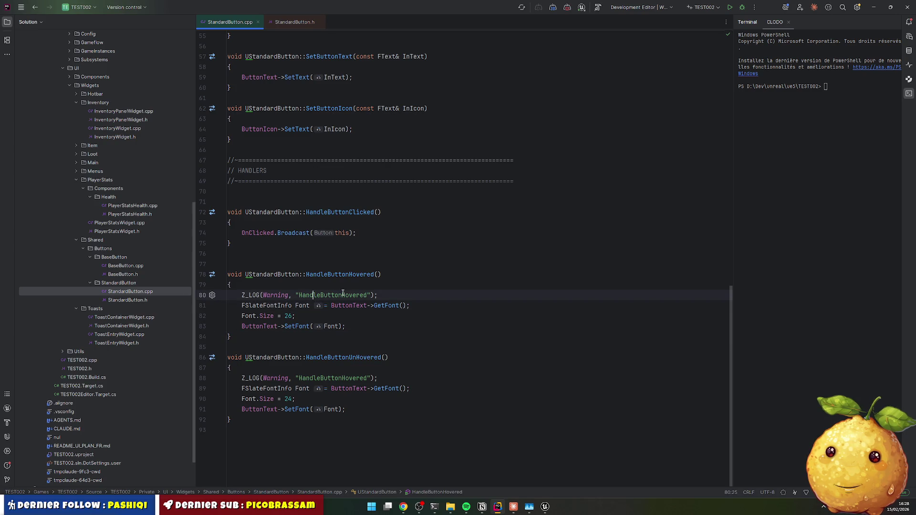
key(ctrl+x)
key(Down)
key(Down)
key(Down)
key(ctrl+x)
Step: Paste a copy of the unhover handler after SetButtonIcon and rename it SetButtonTextSize
key(Left)
key(ctrl+w)
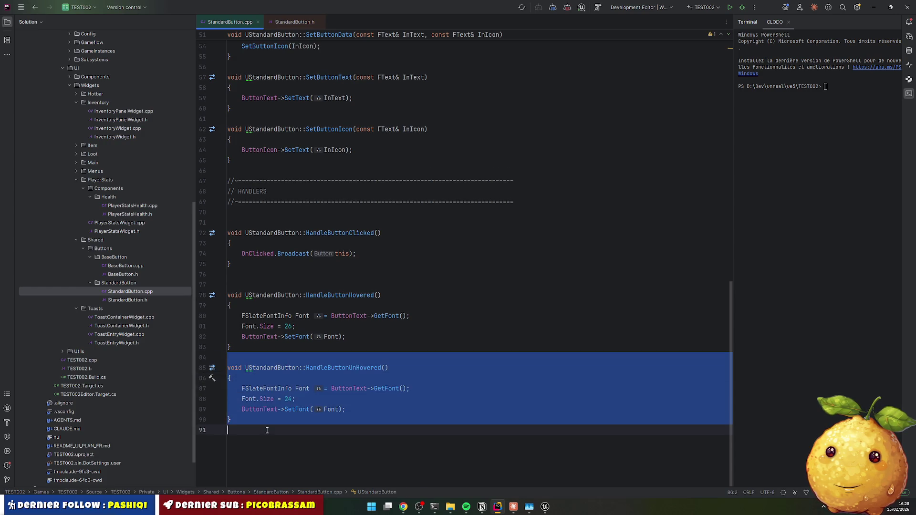
scroll(255, 287, up, 1)
click(255, 194)
key(Return)
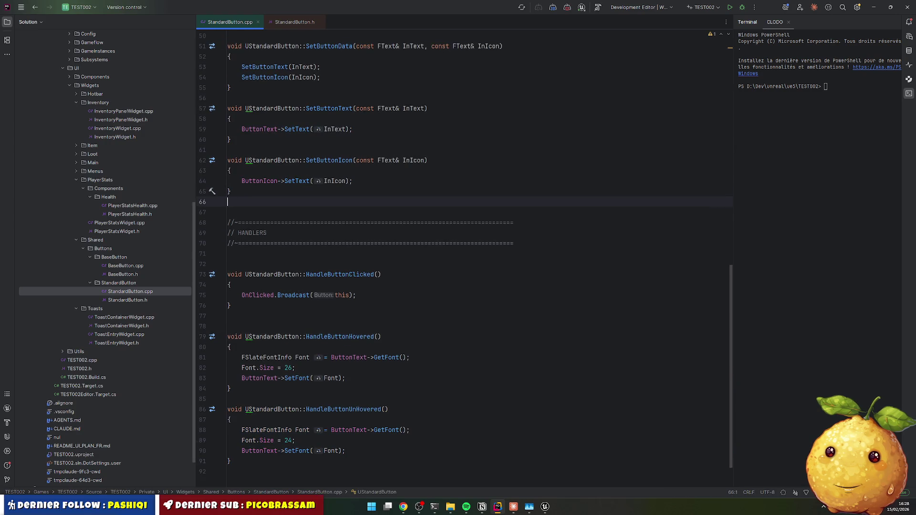
key(ctrl+v)
double_click(328, 213)
text(Set)
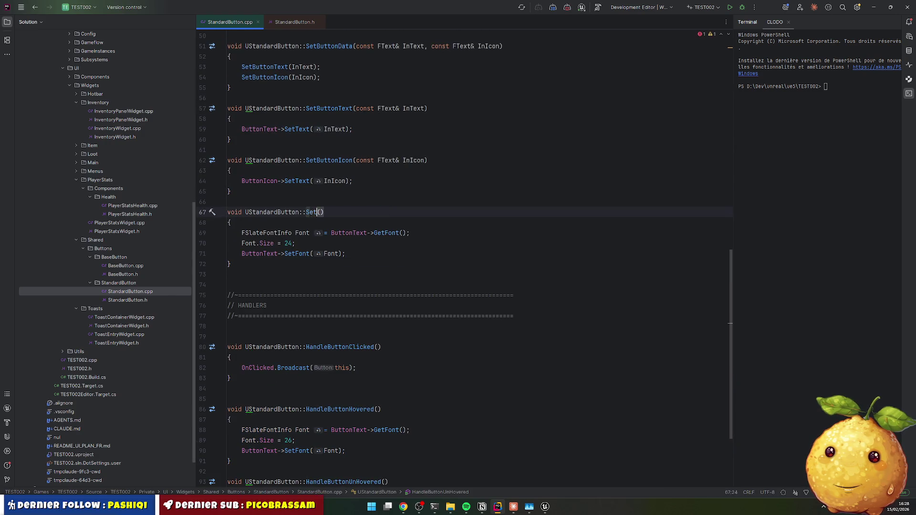
text(Button)
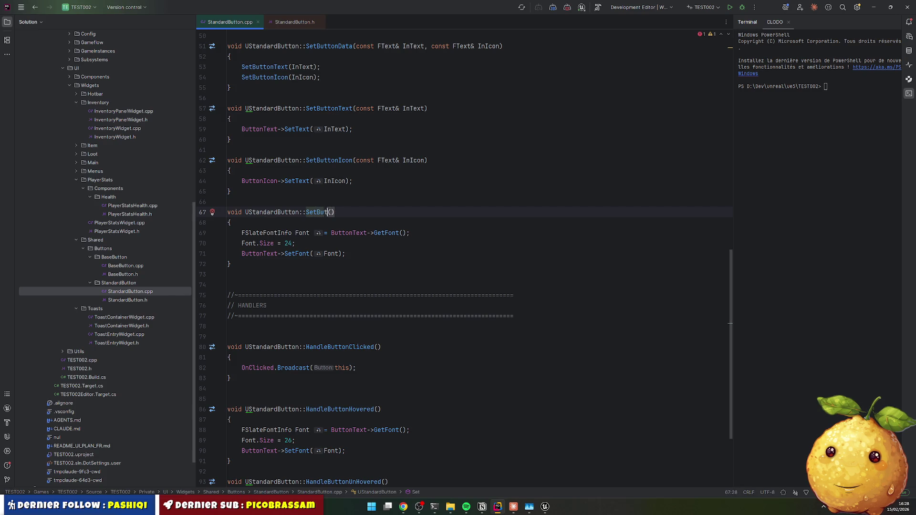
text(TextSize)
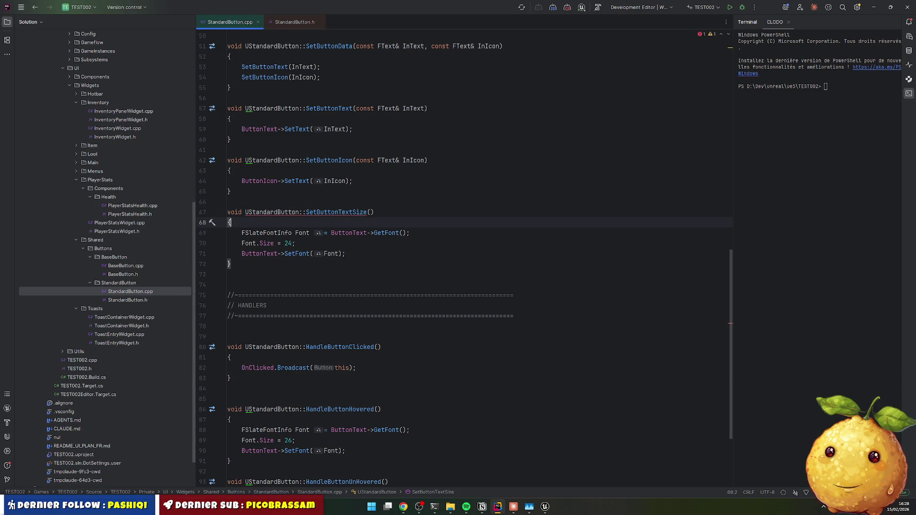
Step: Rename the function SetButtonTextFontSize and paste its declaration after Init in StandardButton.h
key(Left)
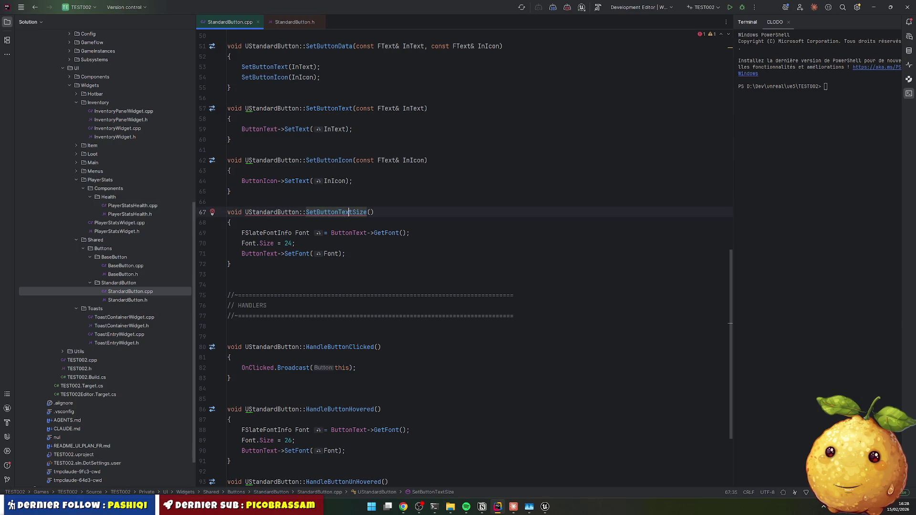
text(Font)
key(Down)
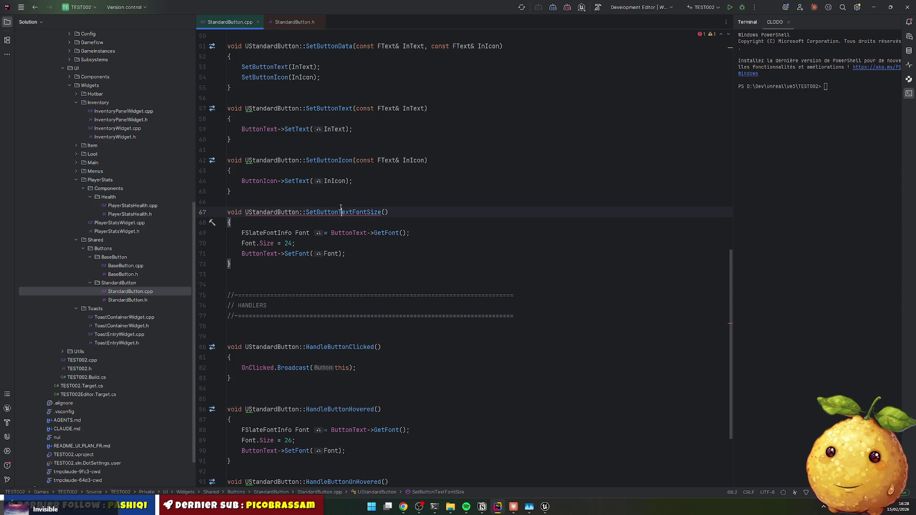
double_click(355, 213)
key(ctrl+Tab)
key(ctrl+w)
key(ctrl+w)
key(ctrl+w)
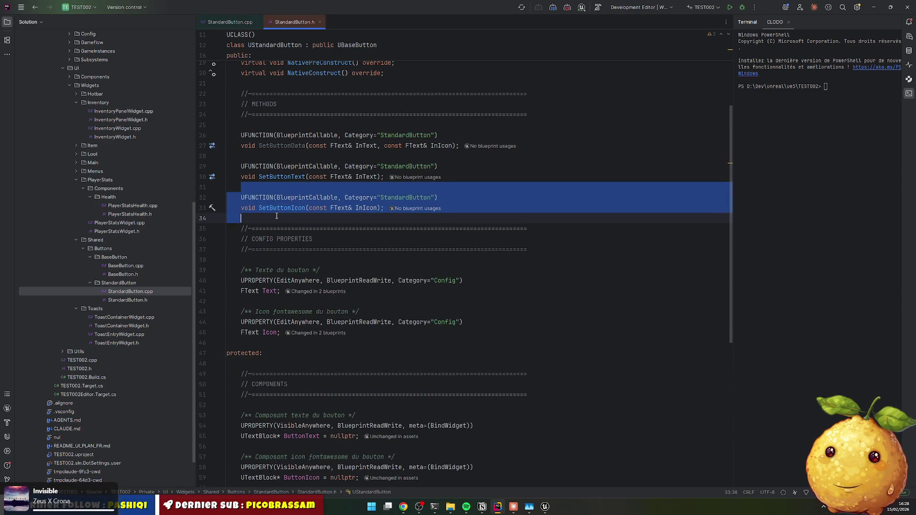
key(ctrl+d)
double_click(284, 237)
key(ctrl+v)
key(ctrl+z)
key(ctrl+z)
scroll(314, 309, down, 4)
scroll(313, 309, down, 3)
click(286, 363)
key(ctrl+v)
Step: Add doc comments above Init and above the new SetButtonTextFontSize declaration
click(264, 342)
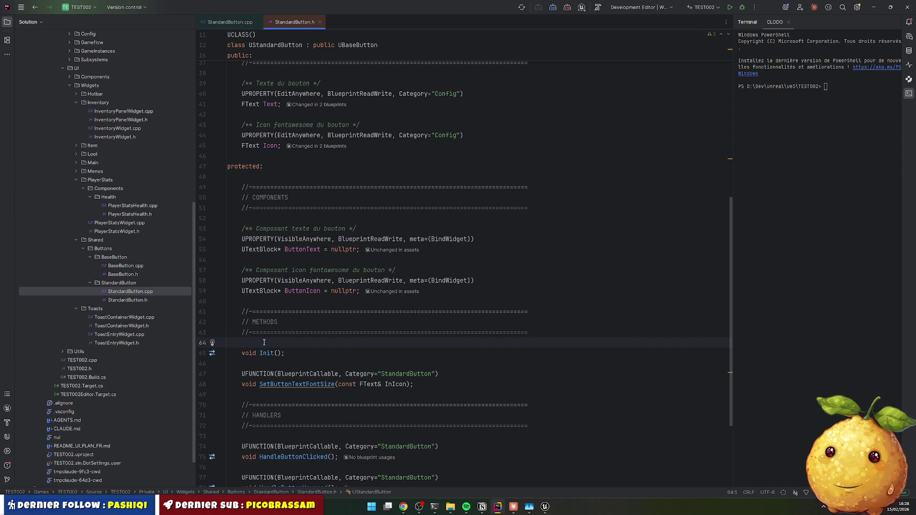
key(Return)
text(**/)
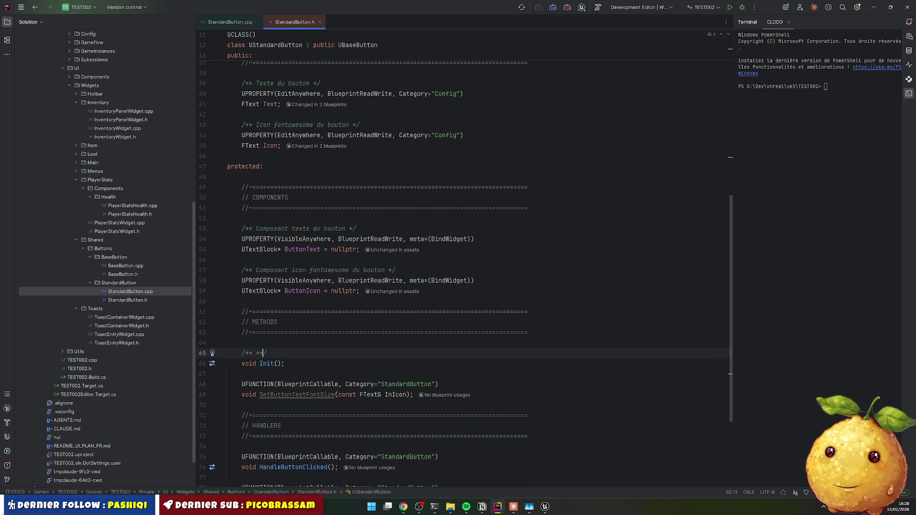
text(Init du con)
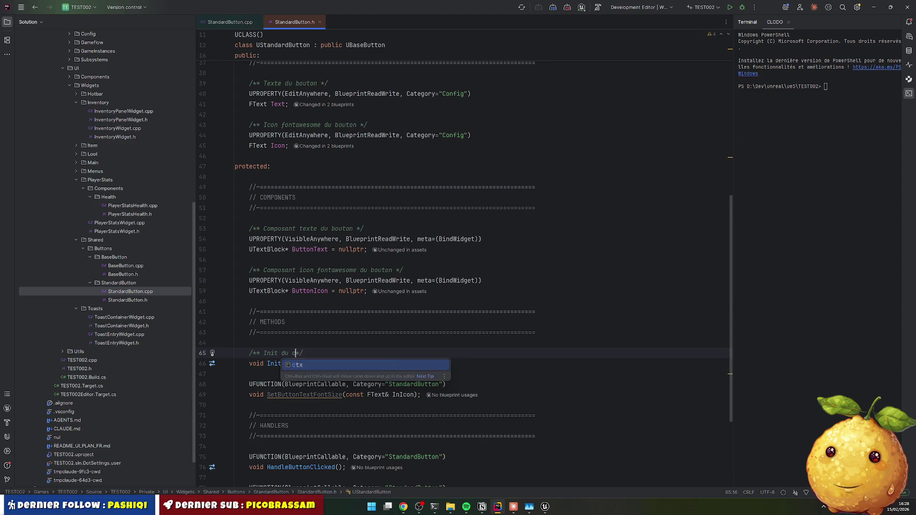
text(osant)
click(249, 373)
key(Return)
text(/**)
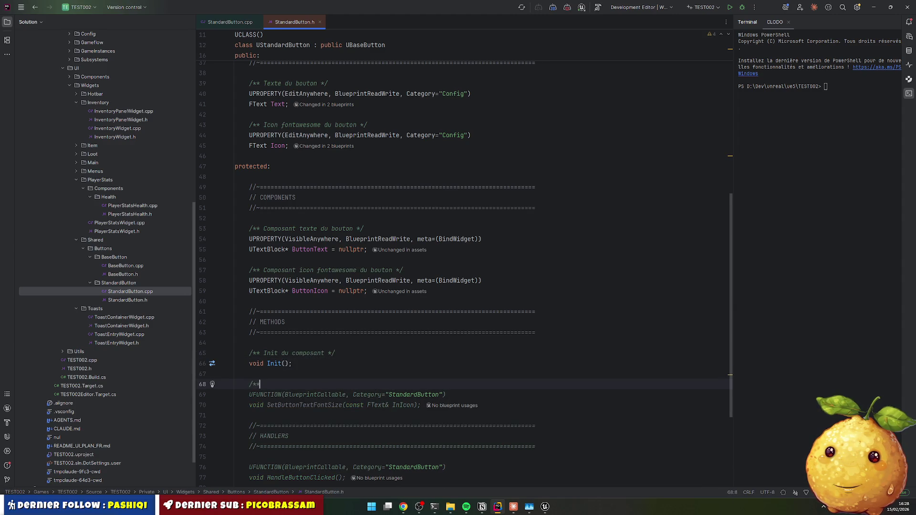
key(Left)
key(Left)
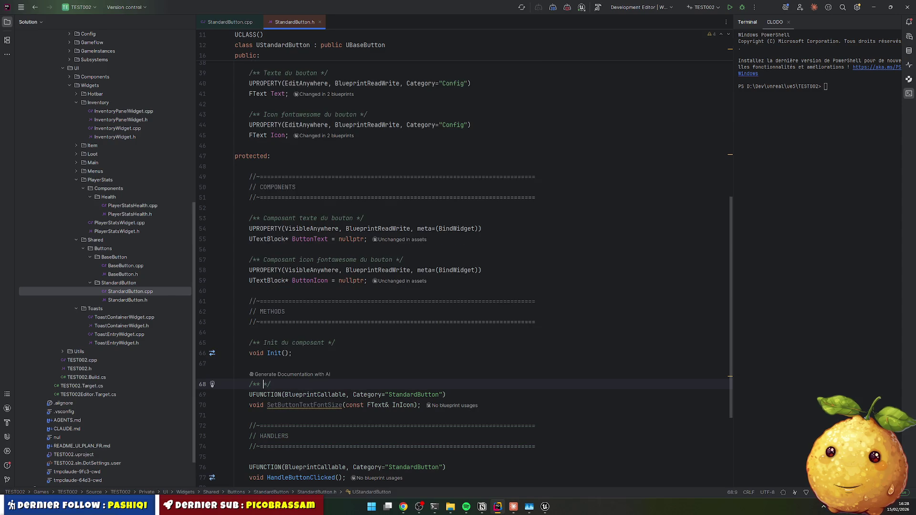
text(Permet de modifier la taille d)
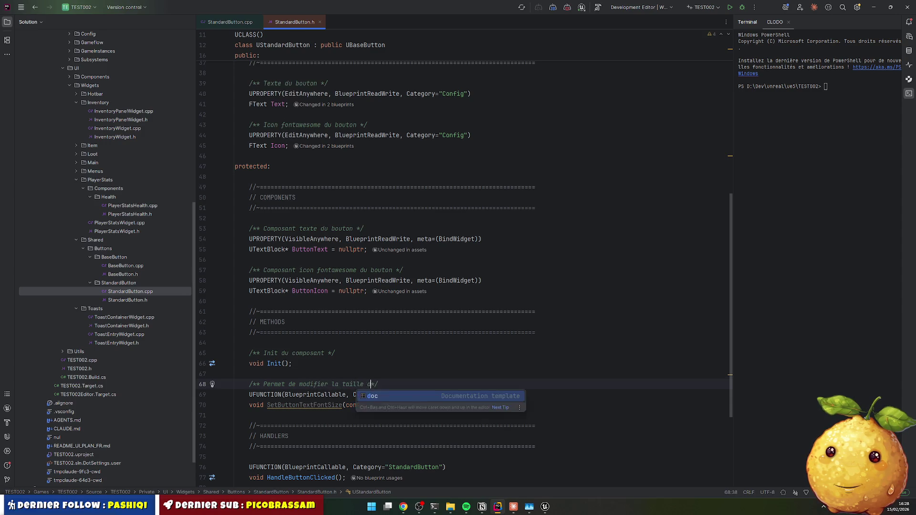
text(ice du bouton)
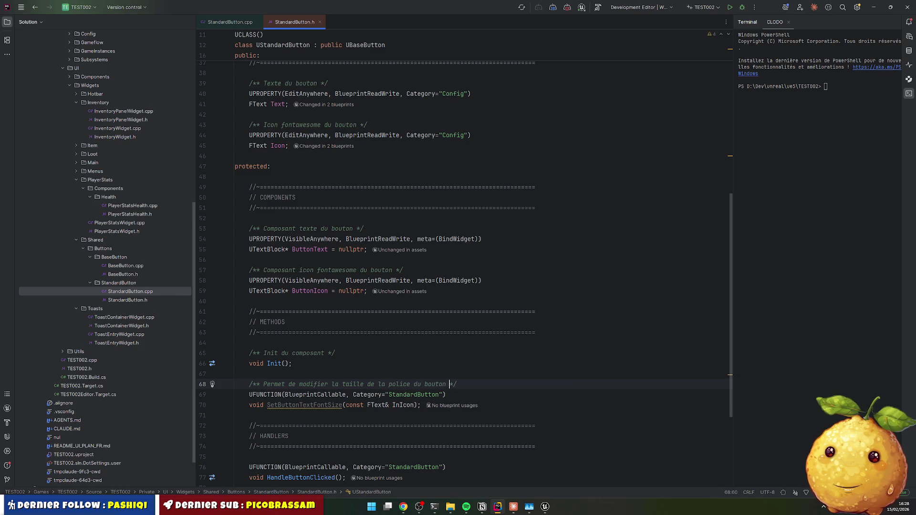
Step: Change the declaration's FText parameter to int32 Size
click(386, 405)
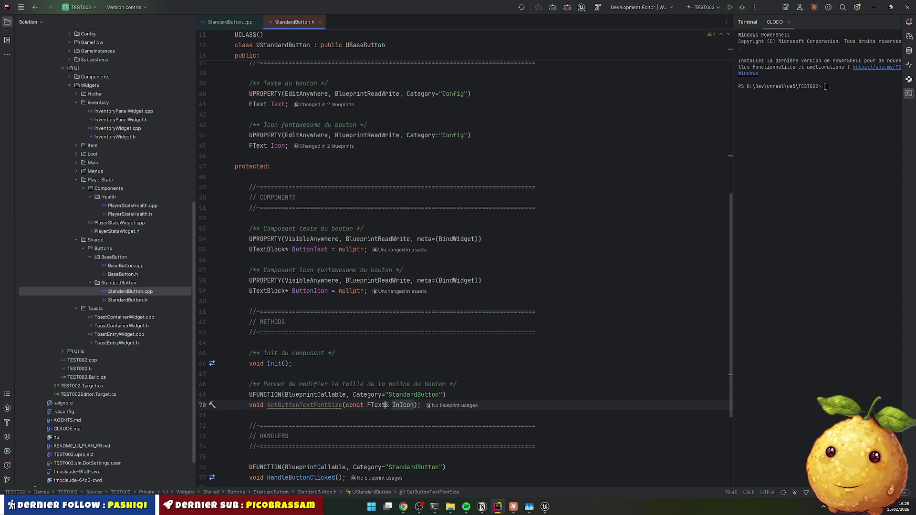
key(ctrl+shift+Right)
key(Delete)
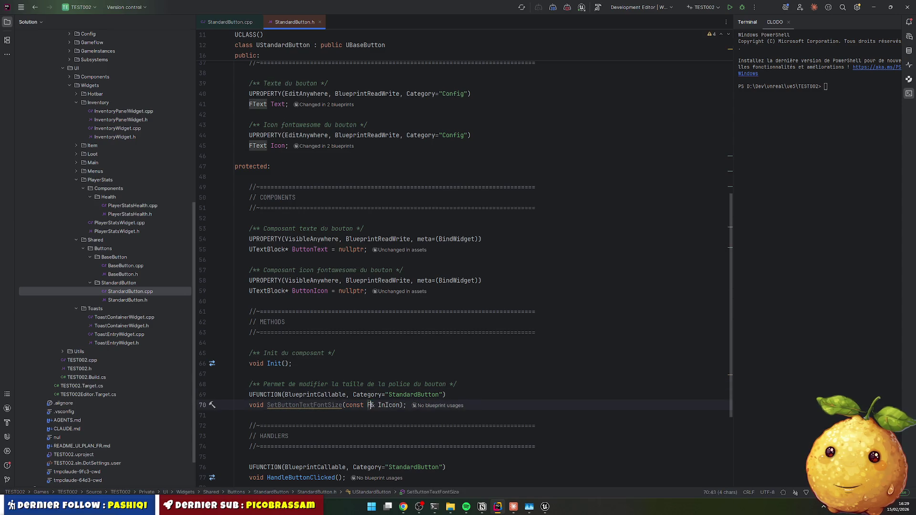
key(Delete)
key(Delete)
text(int32)
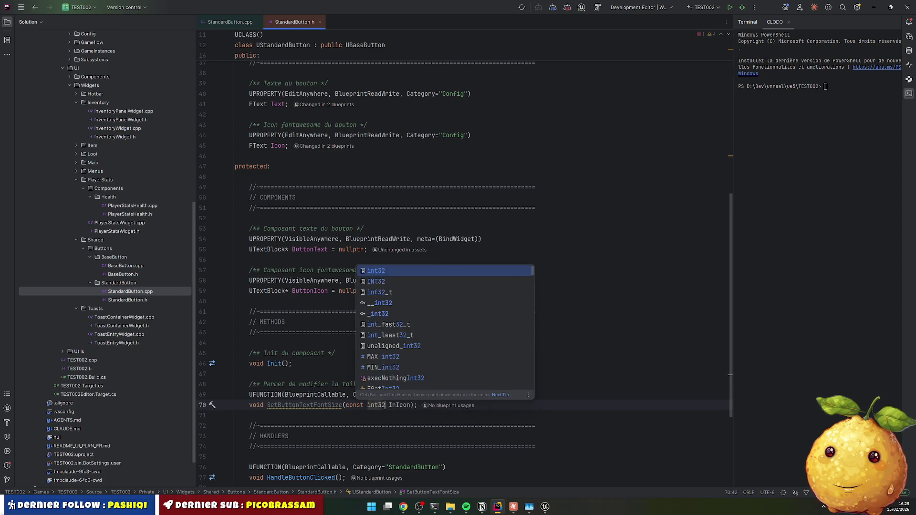
key(ctrl+shift+Right)
text(Size)
key(Escape)
key(Down)
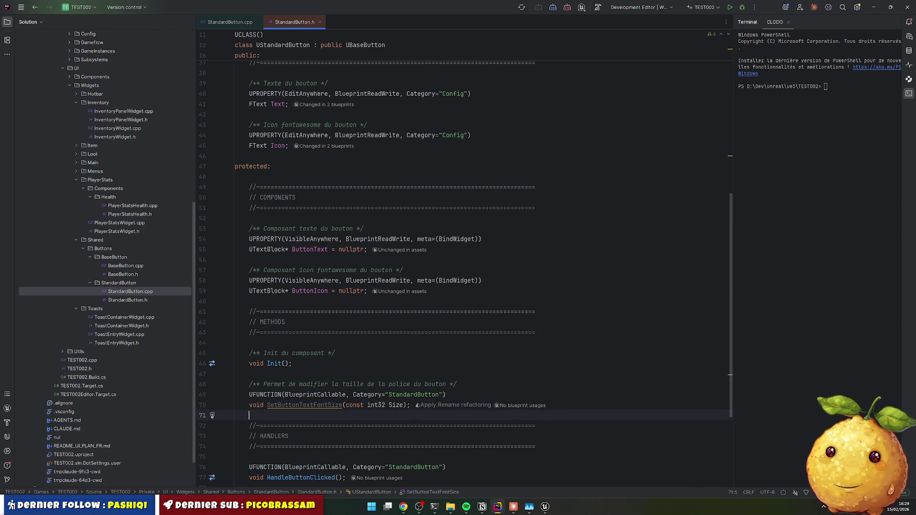
Step: Copy the (const int32 Size) parameter list into the SetButtonTextFontSize definition in StandardButton.cpp
scroll(314, 335, down, 2)
double_click(317, 343)
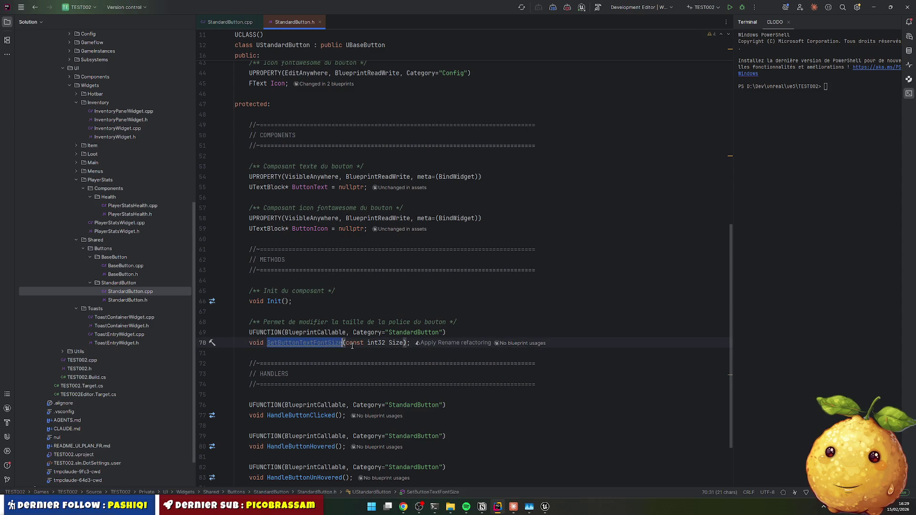
drag(345, 342, 408, 343)
key(BackSpace)
key(ctrl+Tab)
click(385, 187)
key(ctrl+v)
click(345, 229)
click(305, 208)
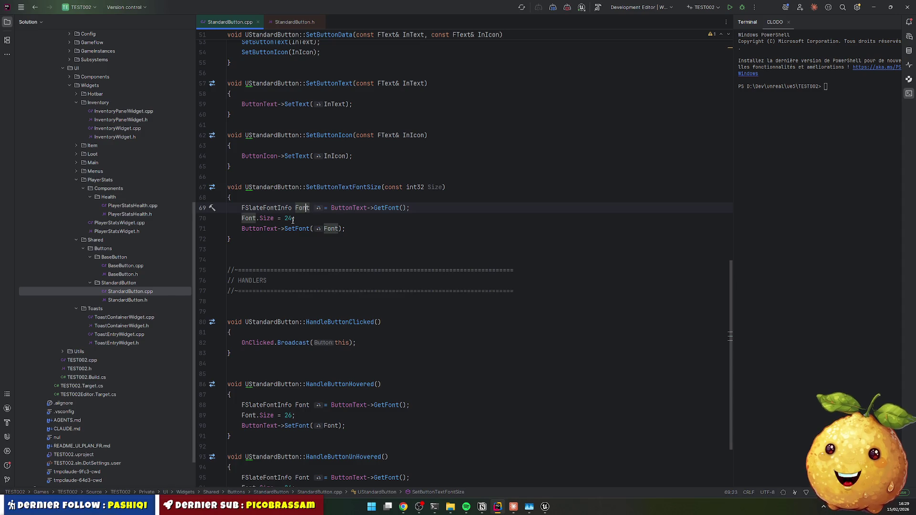
Step: Duplicate the ButtonText SetFont line for ButtonIcon and replace the hard-coded 24 with Size
click(344, 229)
key(ctrl+d)
click(281, 239)
key(BackSpace)
key(BackSpace)
key(BackSpace)
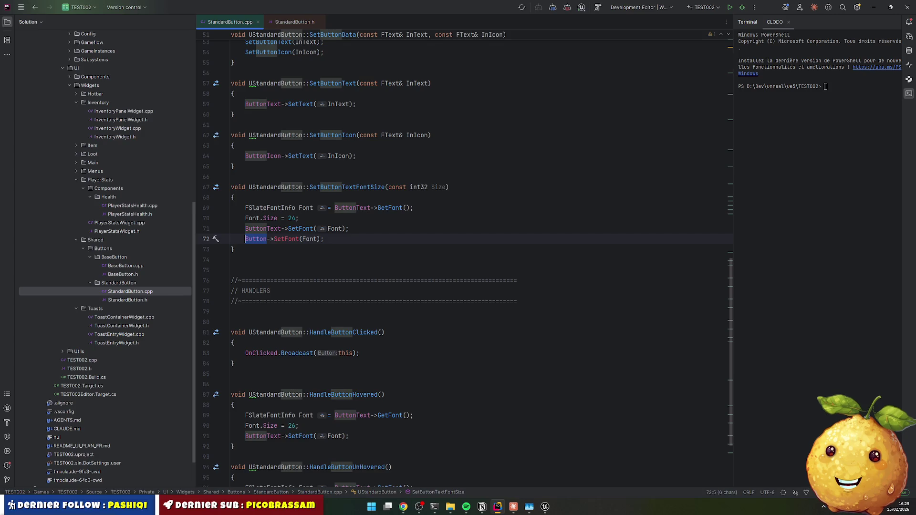
key(ctrl+space)
key(Down)
key(Return)
key(Down)
double_click(439, 187)
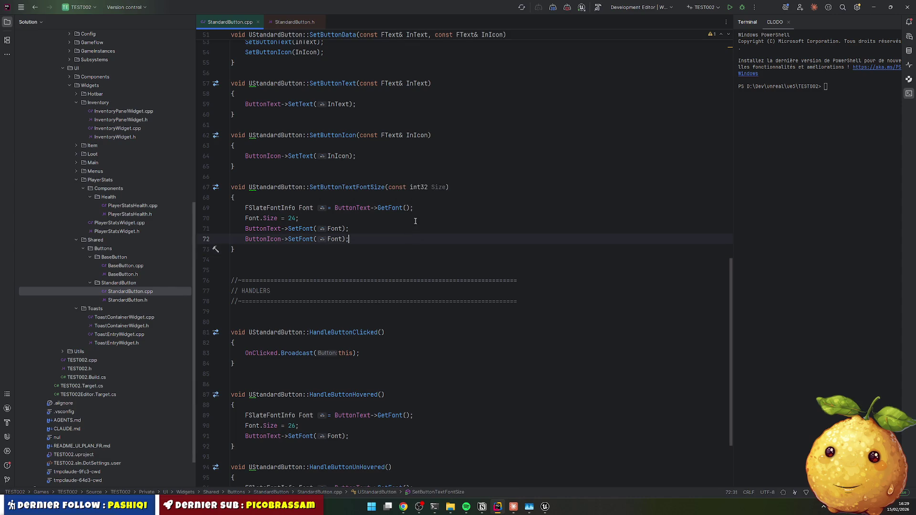
double_click(292, 218)
text(Size)
Step: Replace the hover and unhover handlers' font code with SetButtonTextFontSize(26) and SetButtonTextFontSize(24)
double_click(347, 187)
scroll(292, 323, down, 3)
mouse_move(243, 315)
mouse_down()
mouse_move(314, 316)
mouse_move(351, 336)
mouse_up()
key(ctrl+v)
text((26))
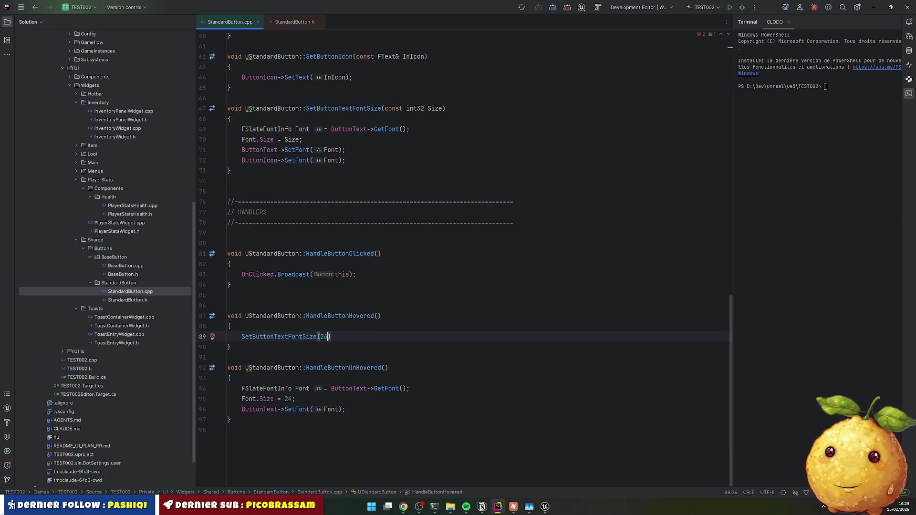
text(;)
key(Down)
key(Down)
key(Down)
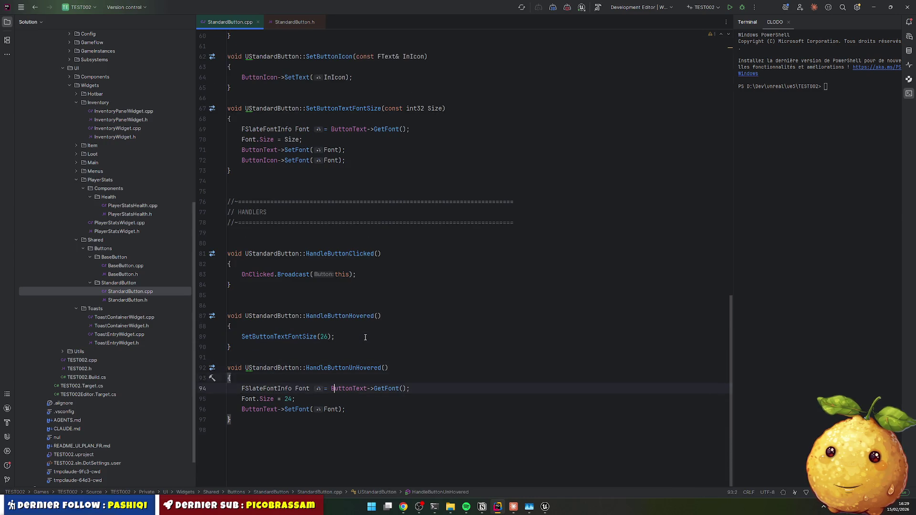
key(Home)
key(shift+Down)
key(shift+Down)
key(shift+Down)
text(SetButtonTextFontSize(26);)
text((24)
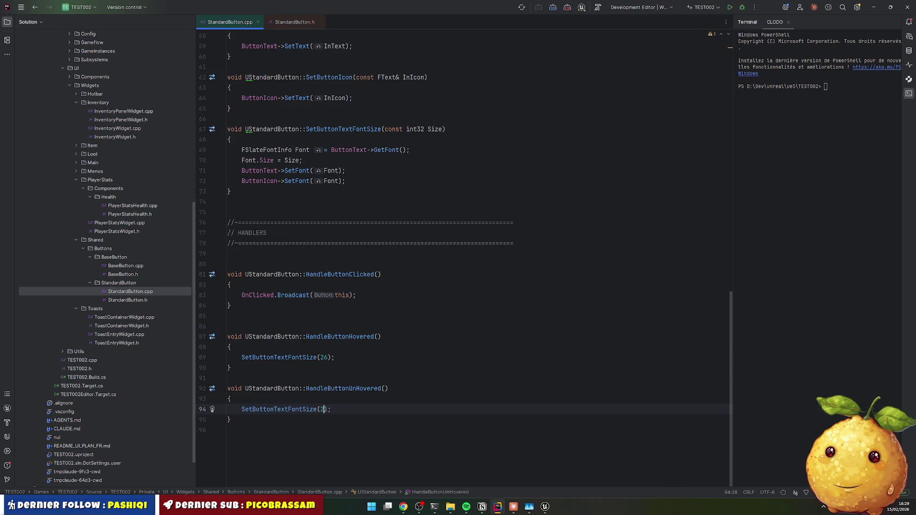
Step: Delete the extra blank lines around the function and above the HANDLERS comment
scroll(418, 334, up, 3)
click(336, 295)
key(Delete)
key(Down)
key(Down)
key(Down)
key(Down)
key(Delete)
key(Up)
click(227, 305)
click(381, 285)
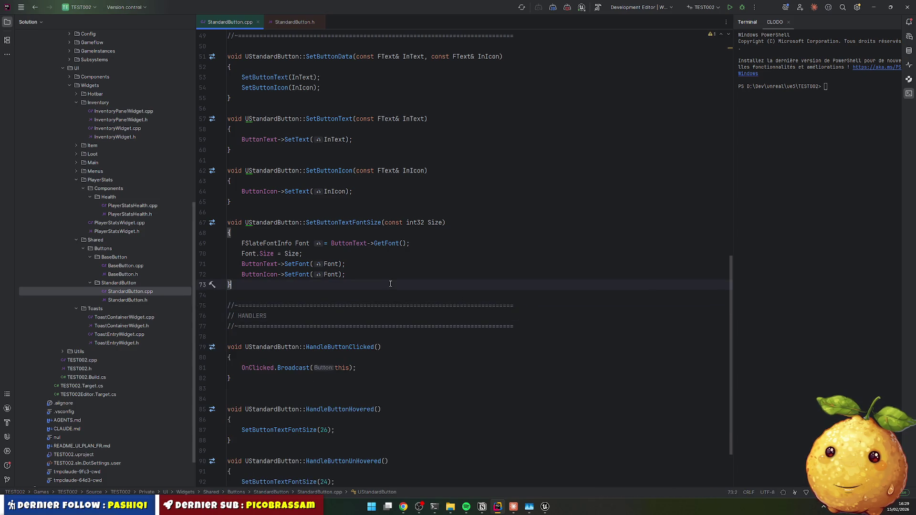
scroll(381, 285, down, 1)
scroll(382, 286, up, 2)
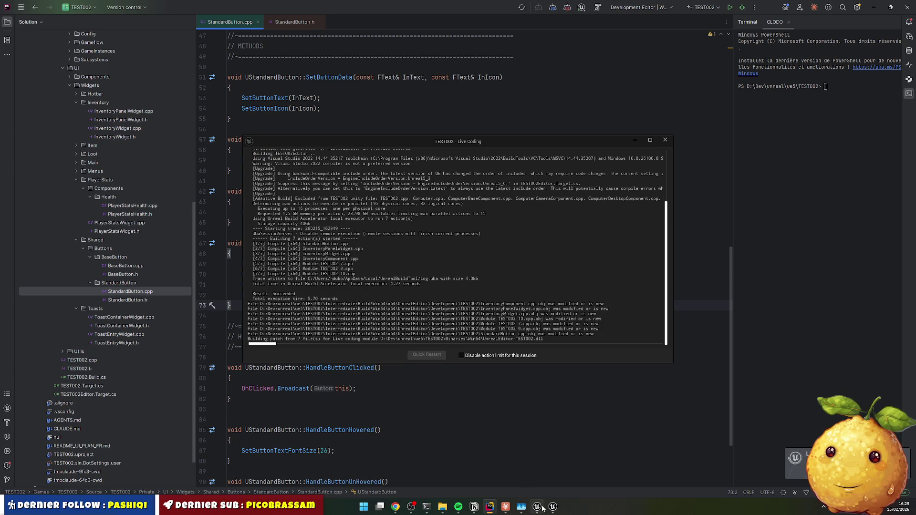
Step: Restart the Unreal play session, open the inventory with I to test the buttons, then return to Rider
click(538, 466)
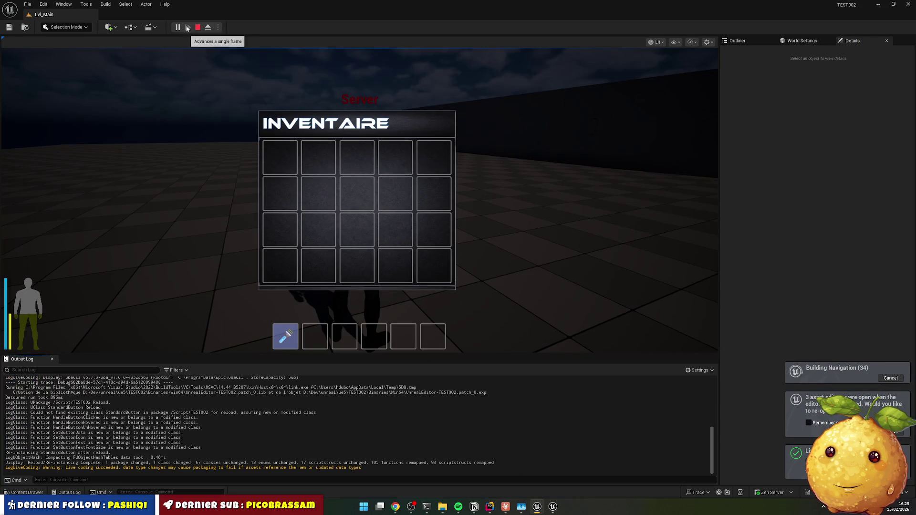
click(197, 27)
click(178, 30)
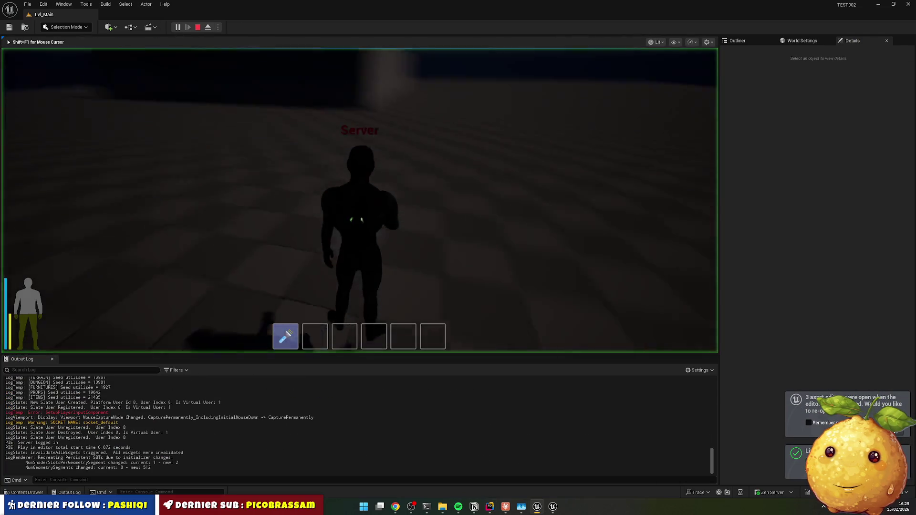
key(i)
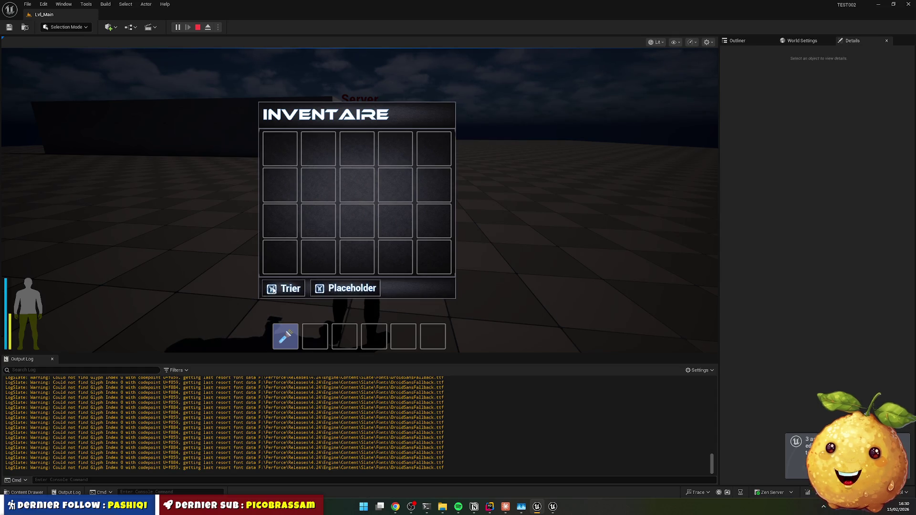
key(alt+Tab)
scroll(250, 303, up, 1)
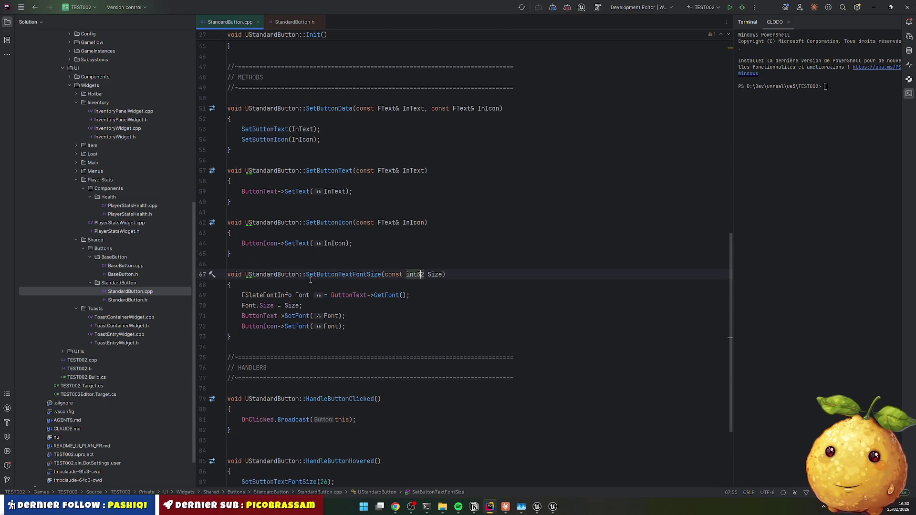
Step: Duplicate the whole SetButtonTextFontSize function, with a blank line between the two copies
drag(241, 296, 367, 324)
click(402, 299)
click(338, 274)
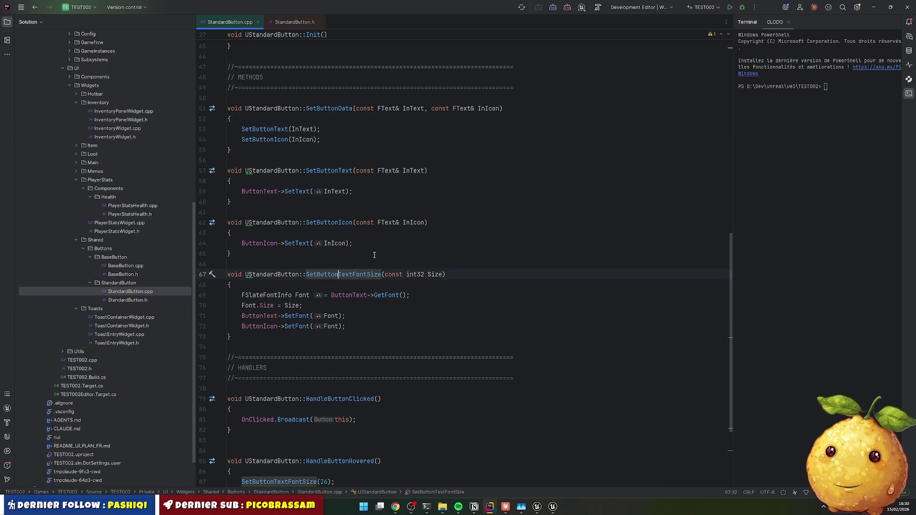
scroll(366, 253, down, 2)
key(Home)
key(shift+Down)
key(shift+Down)
key(shift+Down)
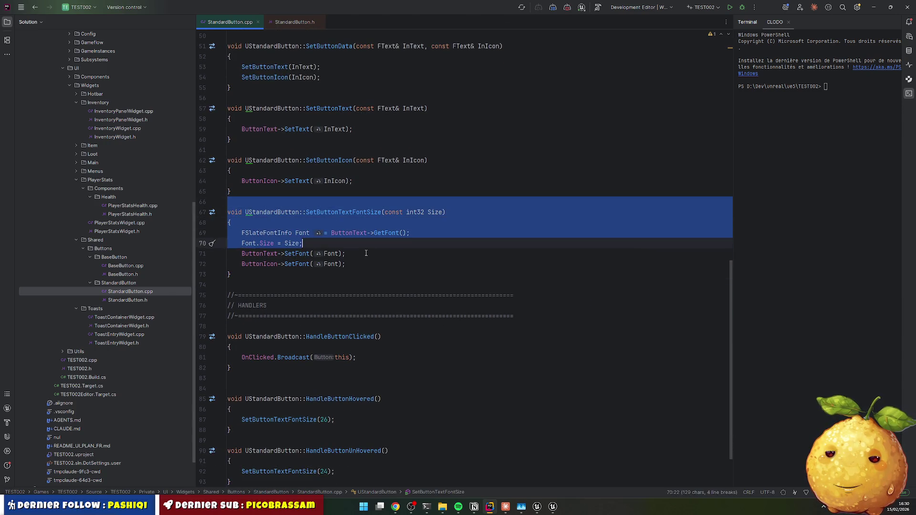
key(ctrl+d)
key(Down)
key(Down)
key(End)
key(Return)
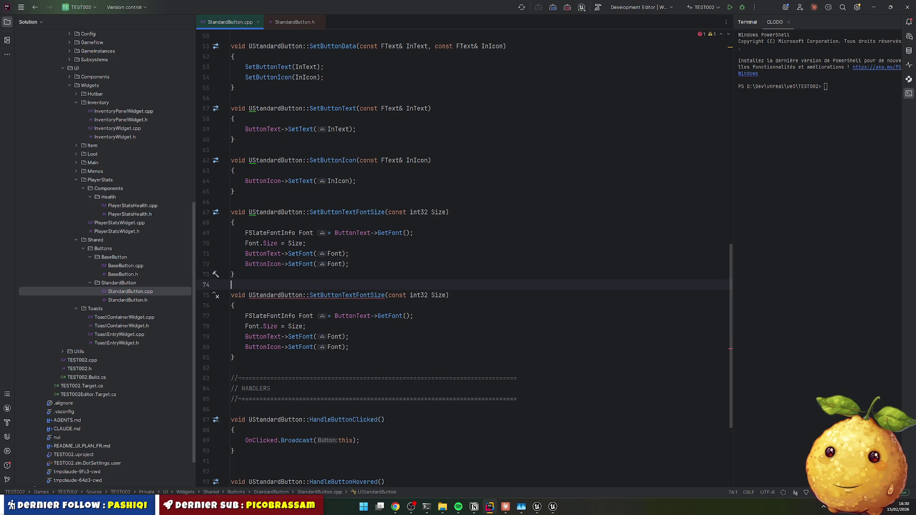
Step: Rename the copy to SetButtonIconFontSize and make both its SetFont lines target ButtonIcon
double_click(343, 295)
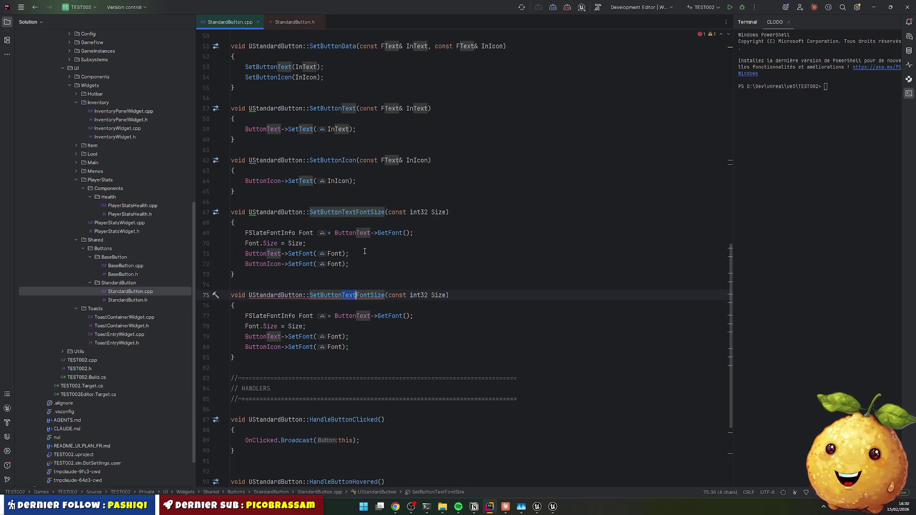
text(Icon)
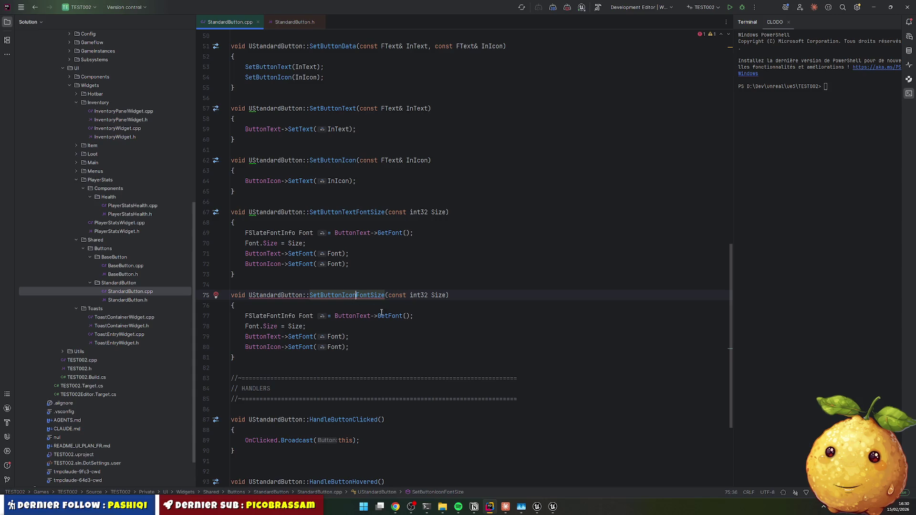
double_click(354, 315)
text(Icon)
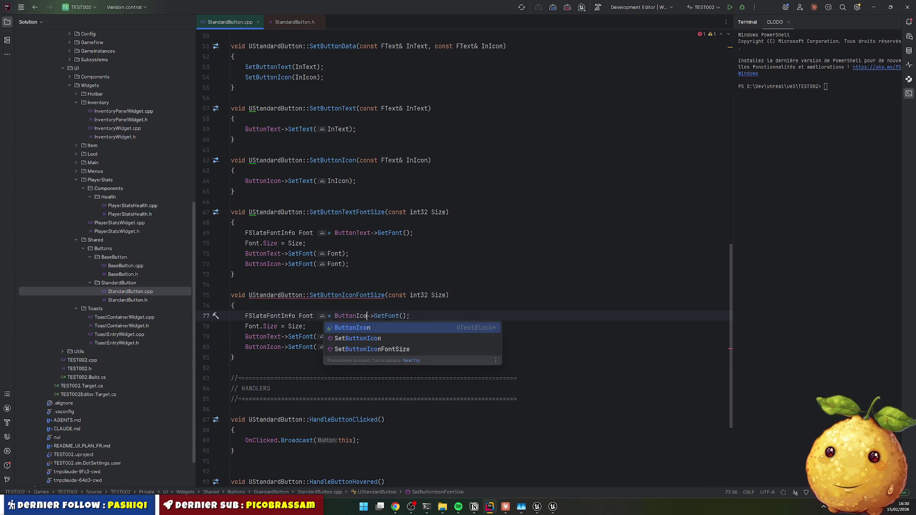
key(ctrl+shift+Left)
key(ctrl+c)
double_click(272, 336)
key(ctrl+v)
click(338, 296)
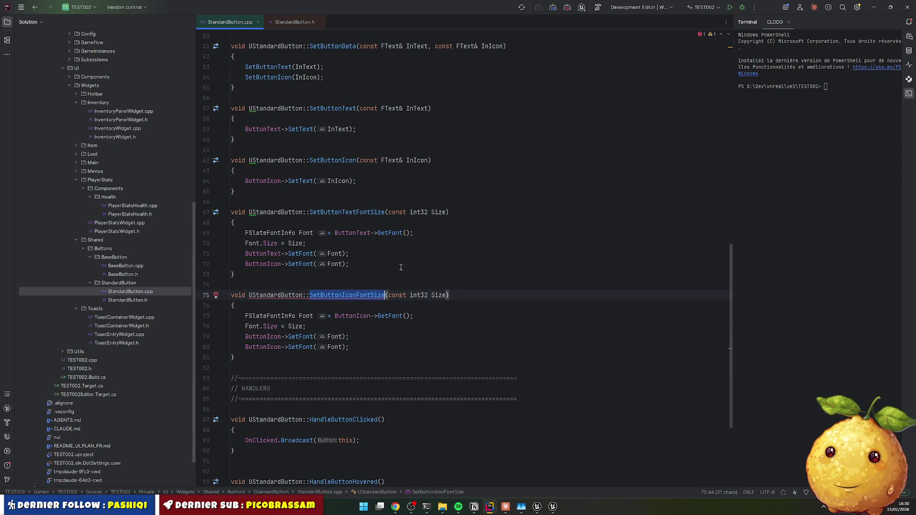
Step: Duplicate the SetButtonTextFontSize declaration in StandardButton.h for the new icon setter
ctrl+click(358, 212)
drag(293, 234, 295, 275)
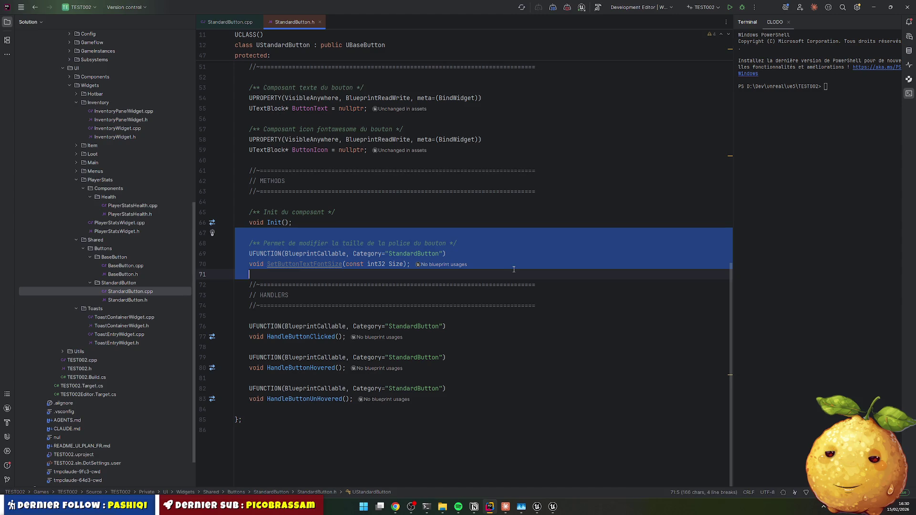
key(ctrl+d)
click(367, 326)
Step: Remove the leftover ButtonIcon SetFont lines from the text setter and live-compile with Ctrl+Alt+F11
key(ctrl+Tab)
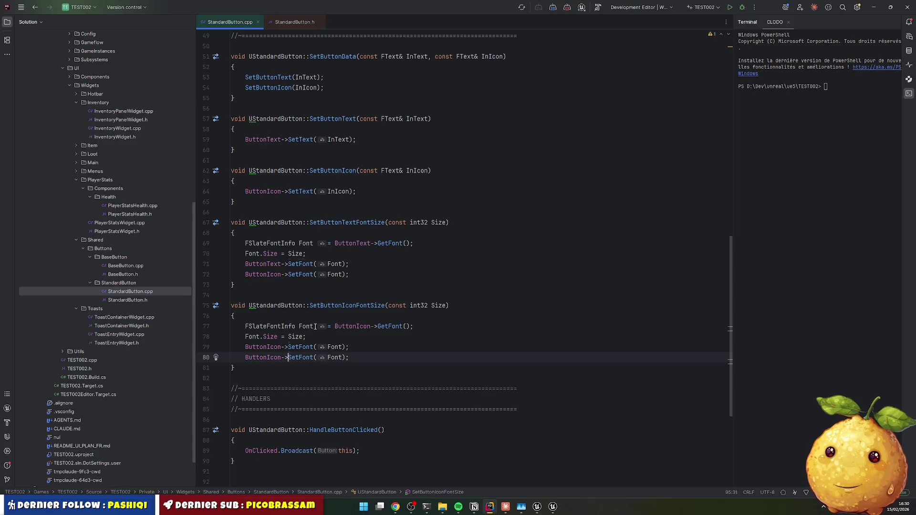
key(ctrl+x)
key(Up)
key(Up)
key(Up)
key(Up)
key(Up)
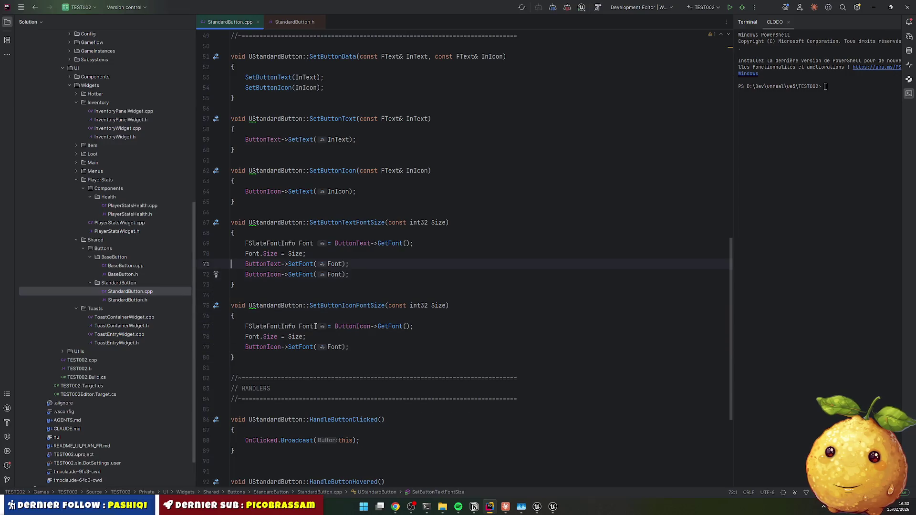
key(ctrl+x)
key(Down)
scroll(396, 316, down, 3)
scroll(396, 316, down, 2)
click(460, 321)
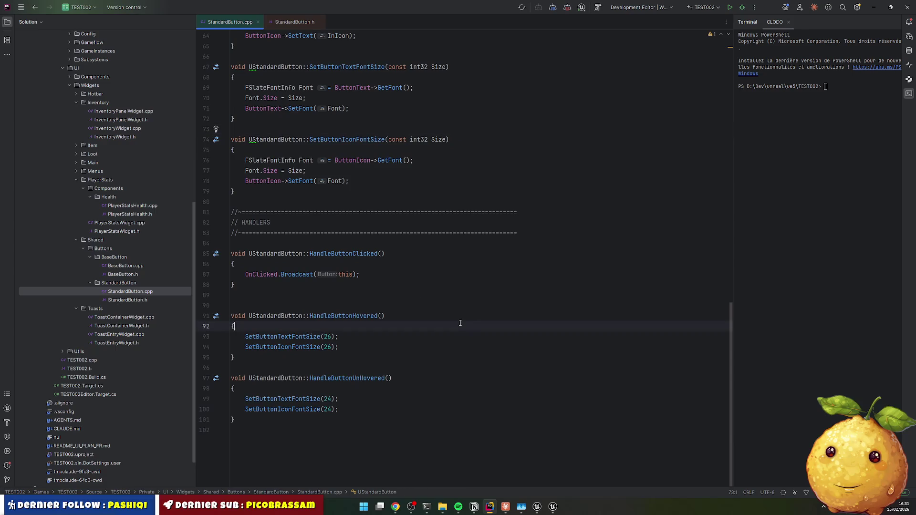
click(424, 338)
key(ctrl+alt+F11)
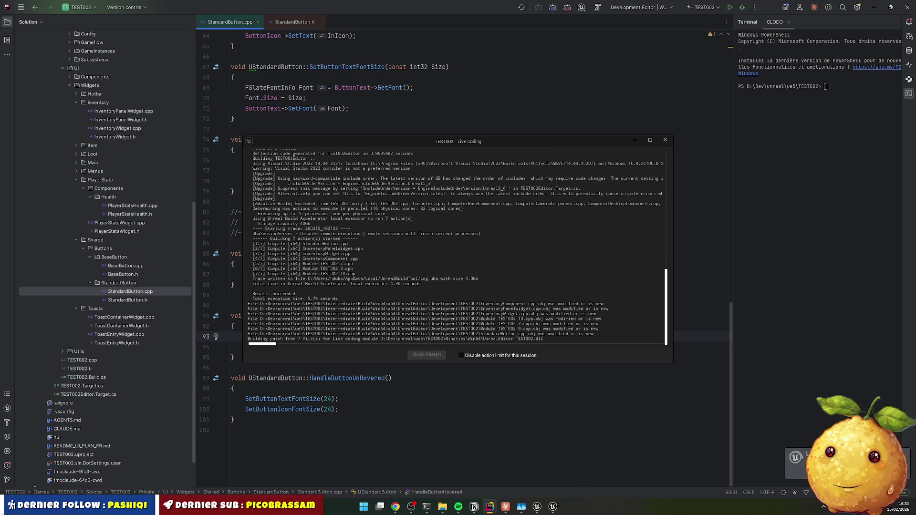
Step: In Unreal Editor, stop and restart the play session, then open the INVENTAIRE panel with I
click(537, 509)
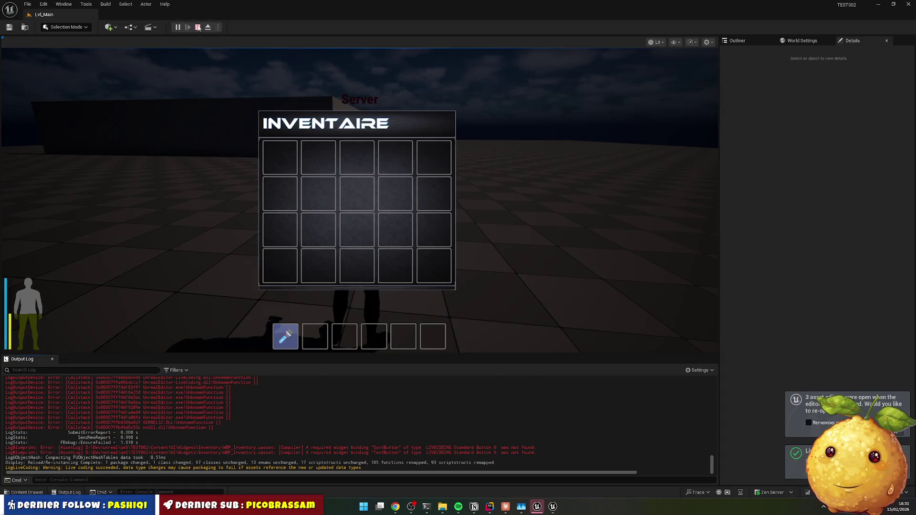
click(187, 28)
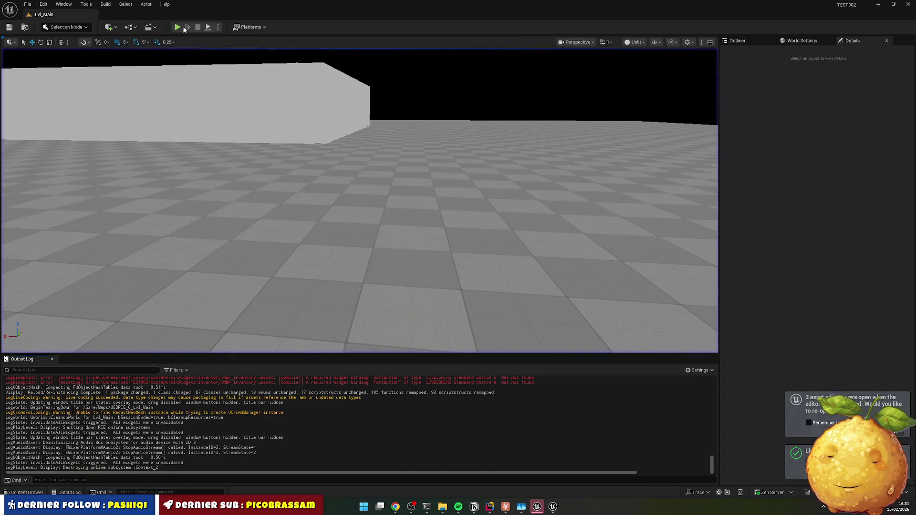
click(183, 28)
key(i)
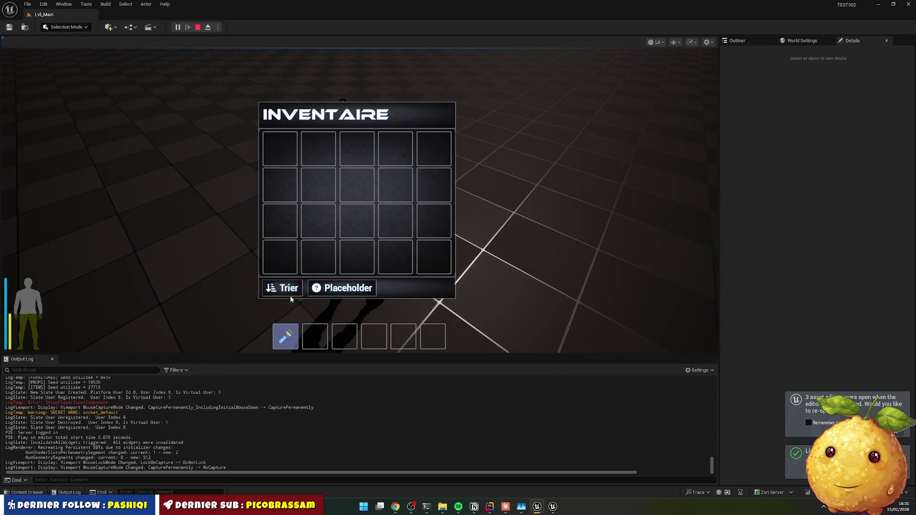
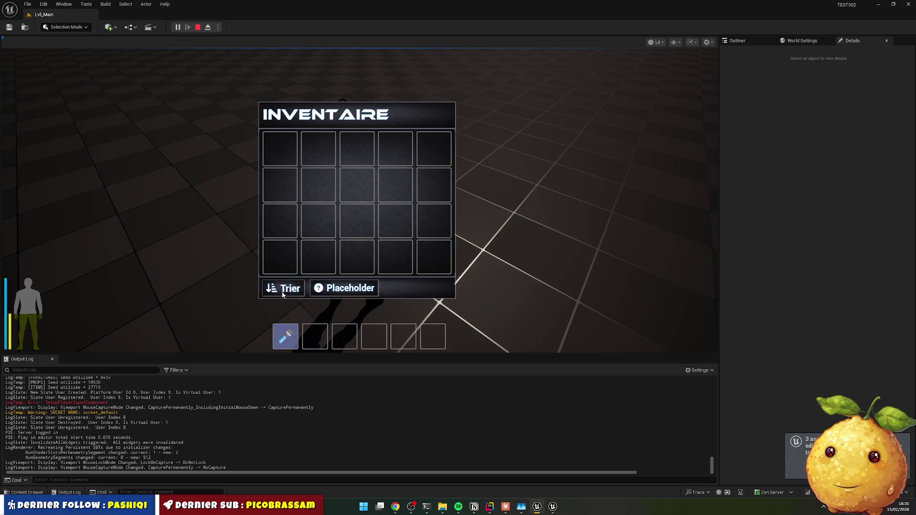
Step: Switch to the Claude chat and start a question about font size changing the button's size
click(505, 507)
text(le)
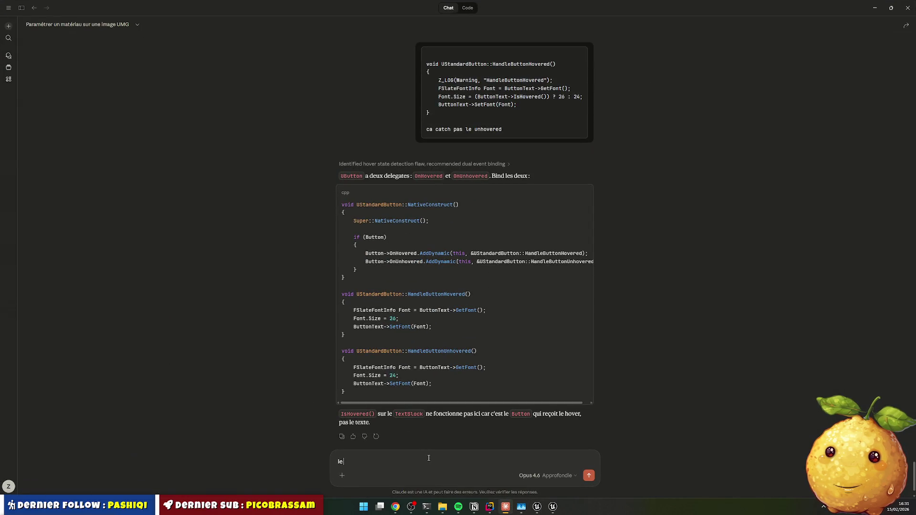
text( fait de changer la taille de la p)
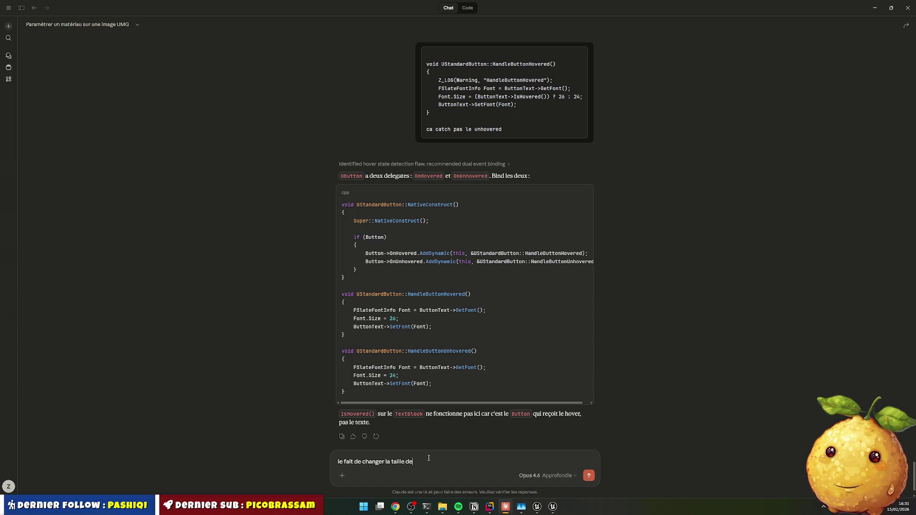
text(o)
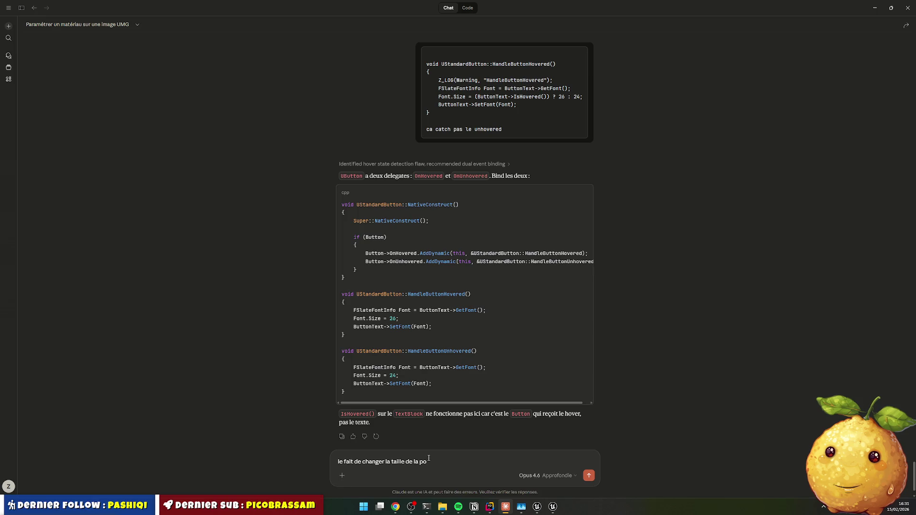
text(lice change la taile de mo)
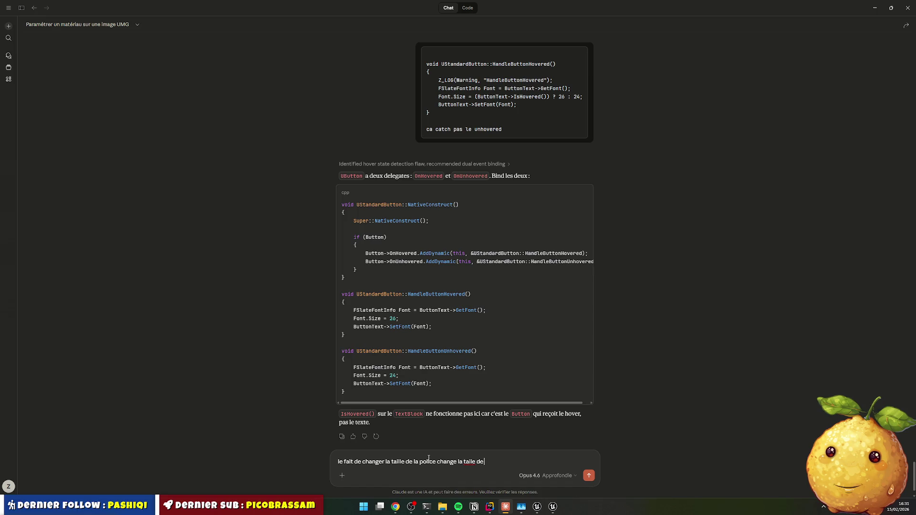
text(n bouton é)
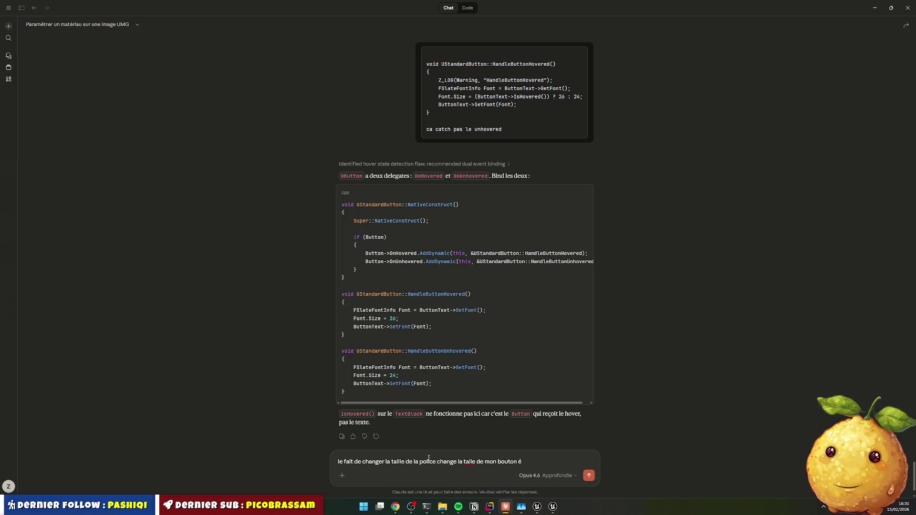
Step: Finish and send the question asking how to stop the other buttons in the row from shifting
key(BackSpace)
text(et génére un mouvement d)
text(ans)
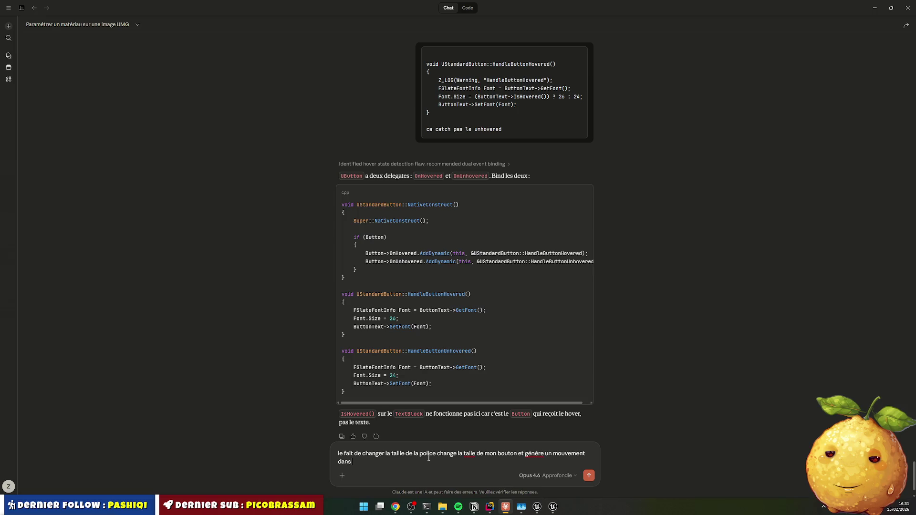
key(BackSpace)
key(BackSpace)
key(BackSpace)
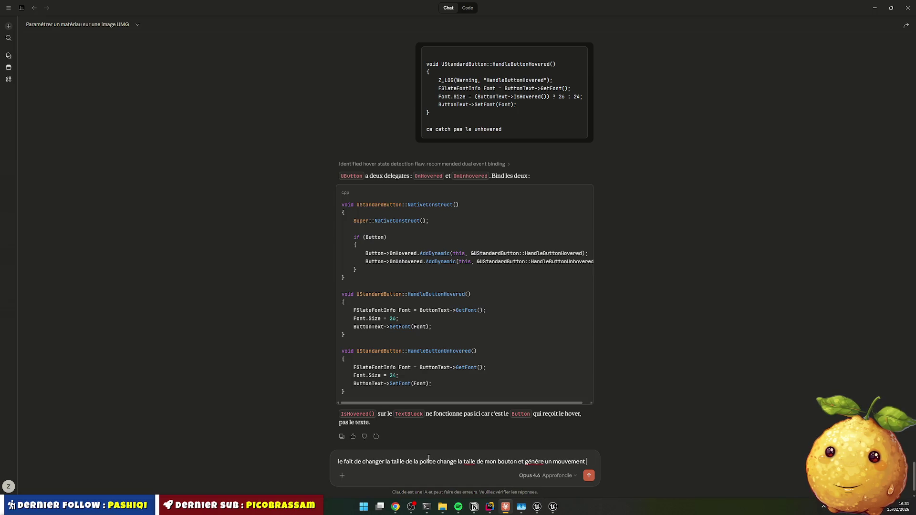
text(avce les autres bo)
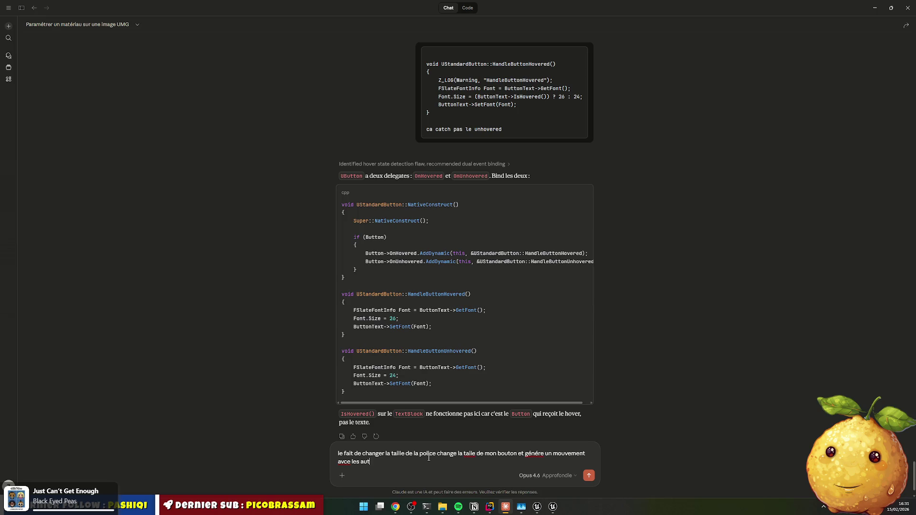
text(utons de )
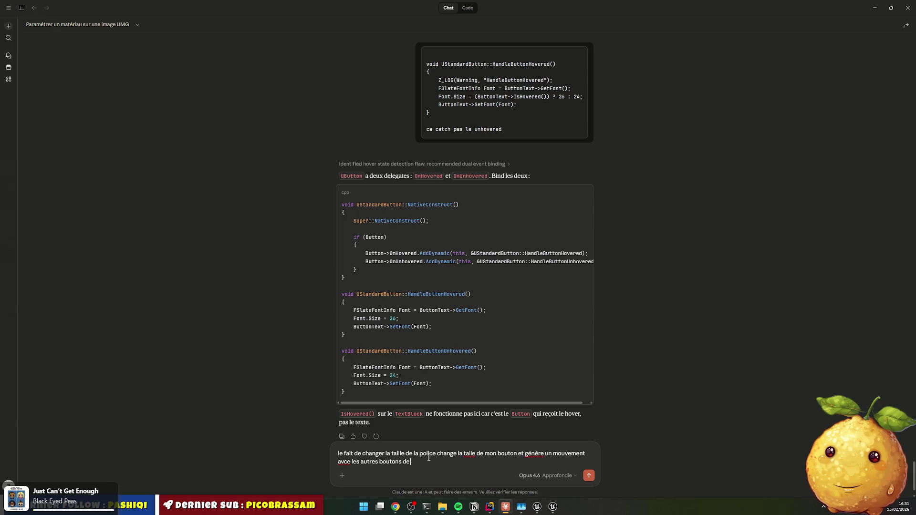
text(la ligne)
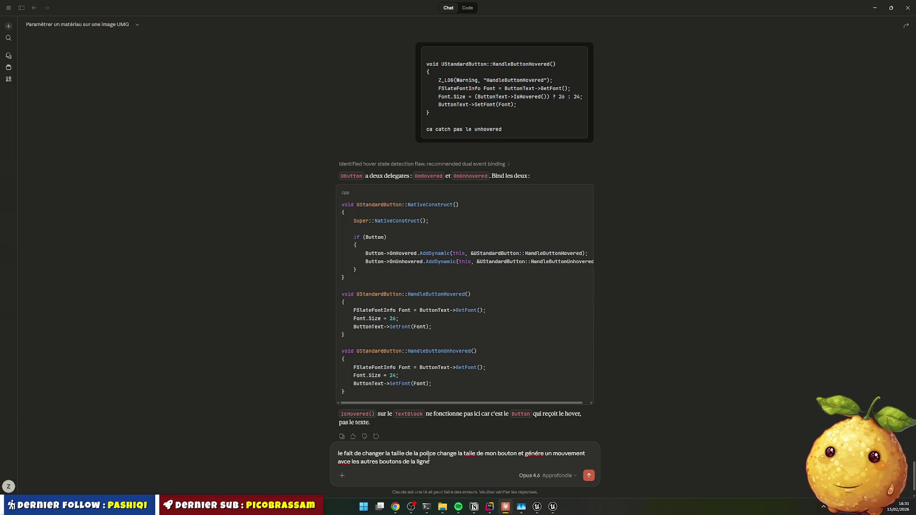
text(. ya une astuce)
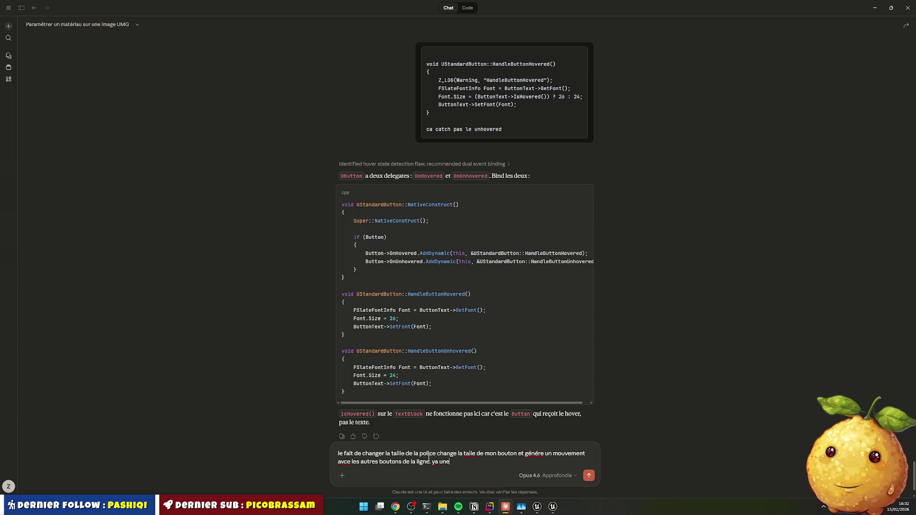
text( pour é)
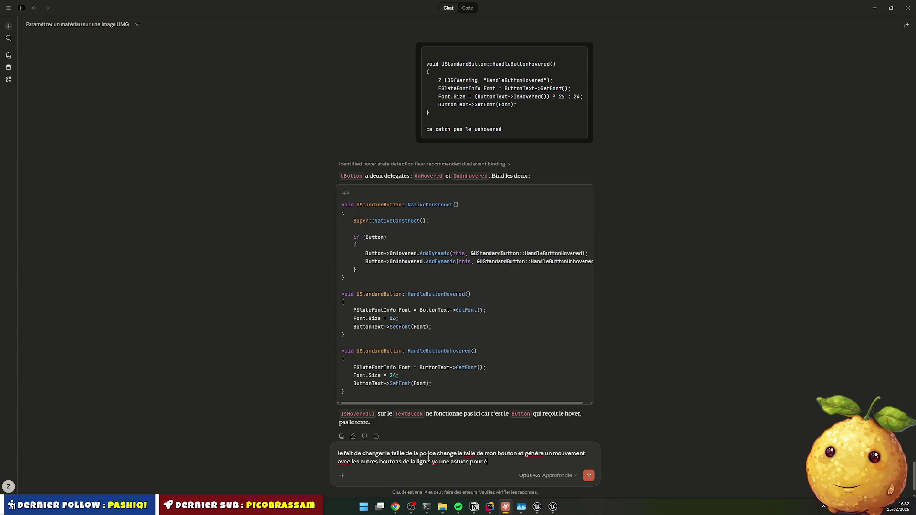
text(viter ca ?)
key(Return)
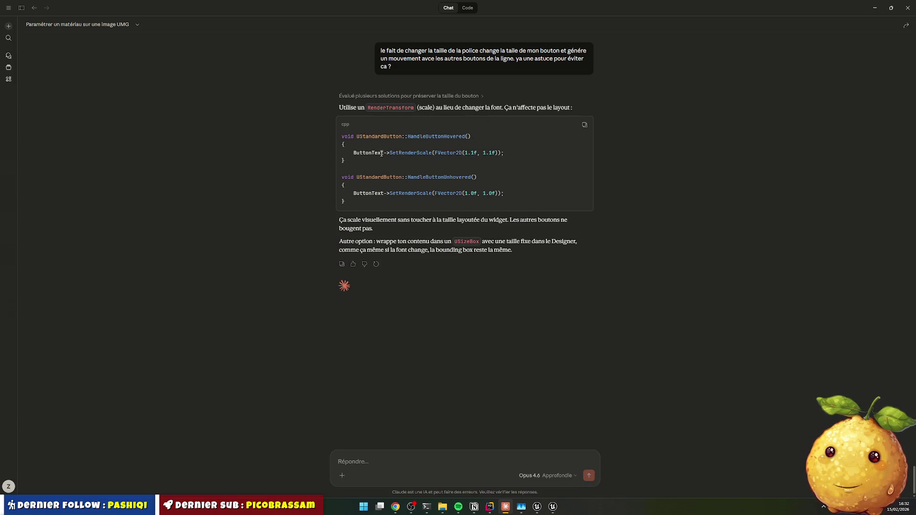
Step: Copy Claude's SetRenderScale suggestion, stop the Unreal play session and switch to Rider
drag(353, 152, 527, 153)
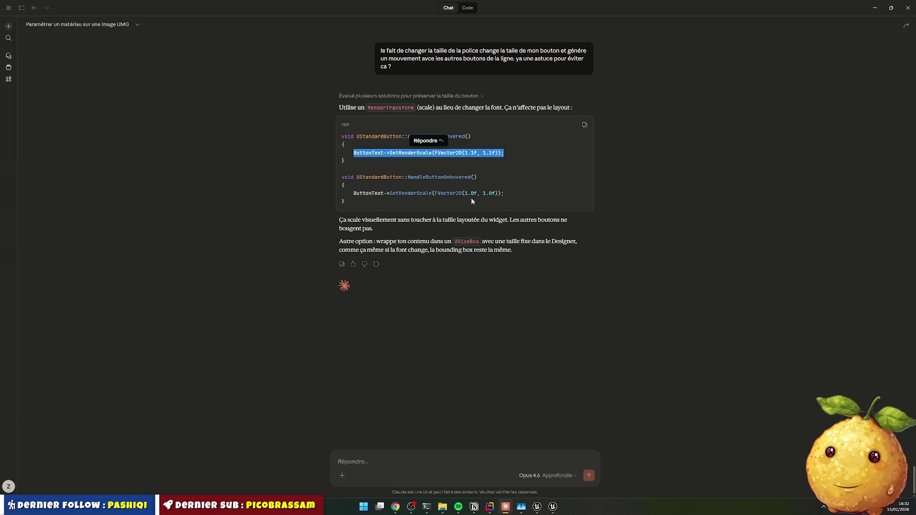
key(alt+Tab)
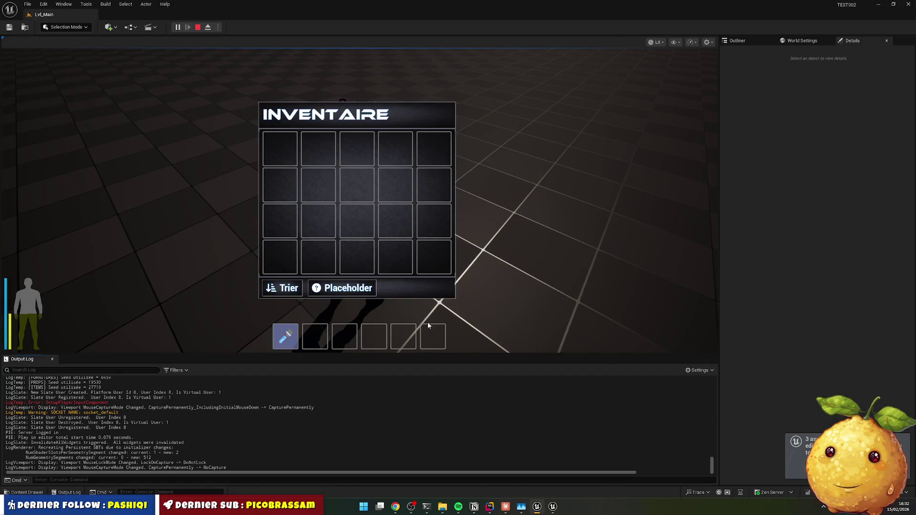
click(197, 27)
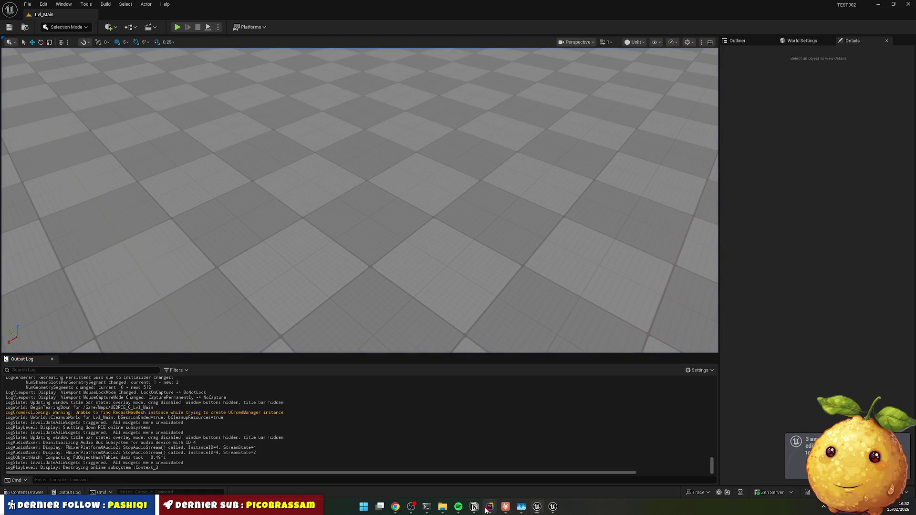
click(488, 508)
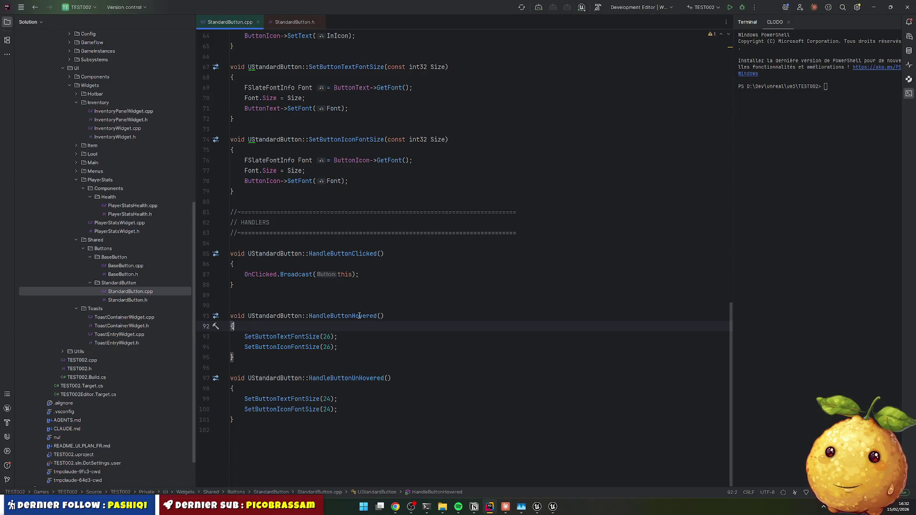
Step: In HandleButtonHovered, add SetRenderScale 1.1 lines for ButtonText and ButtonIcon
scroll(352, 311, up, 2)
click(362, 170)
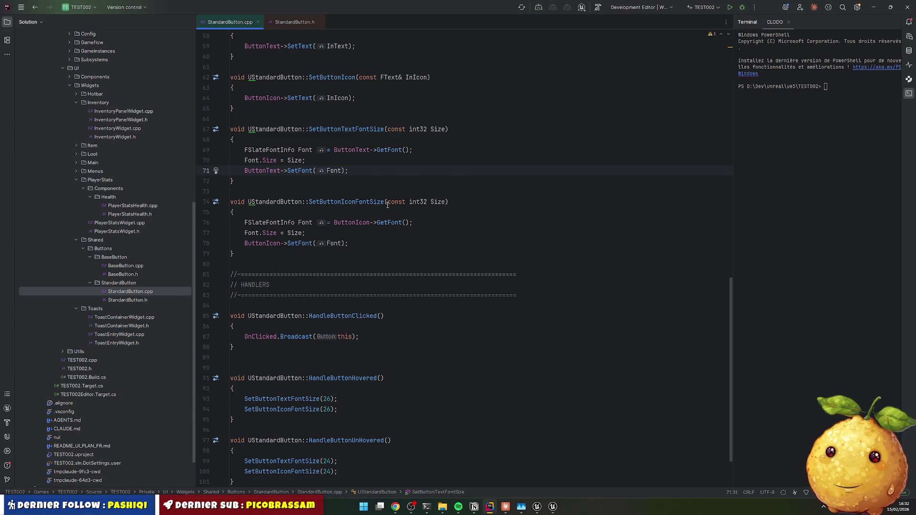
scroll(300, 296, down, 2)
click(280, 328)
key(Return)
key(Tab)
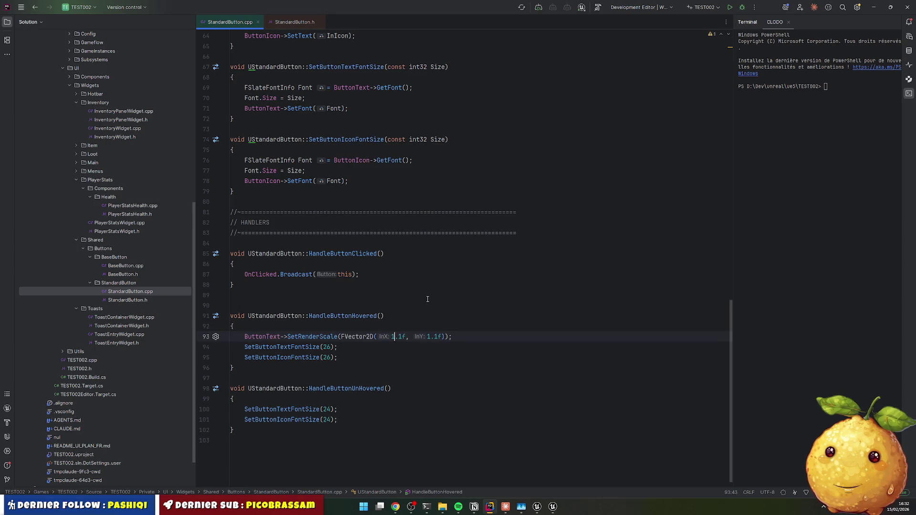
key(ctrl+d)
click(274, 347)
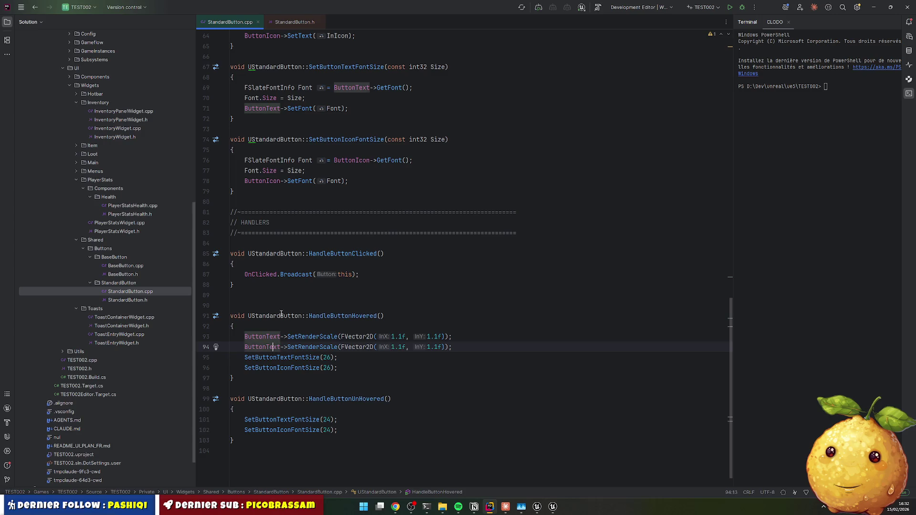
key(Delete)
key(Delete)
key(BackSpace)
key(BackSpace)
text(Icon)
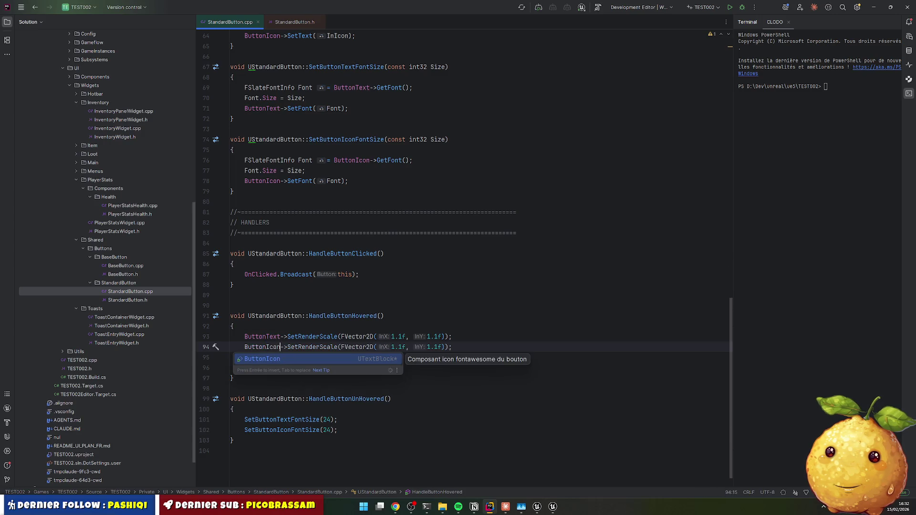
key(Escape)
drag(245, 336, 452, 347)
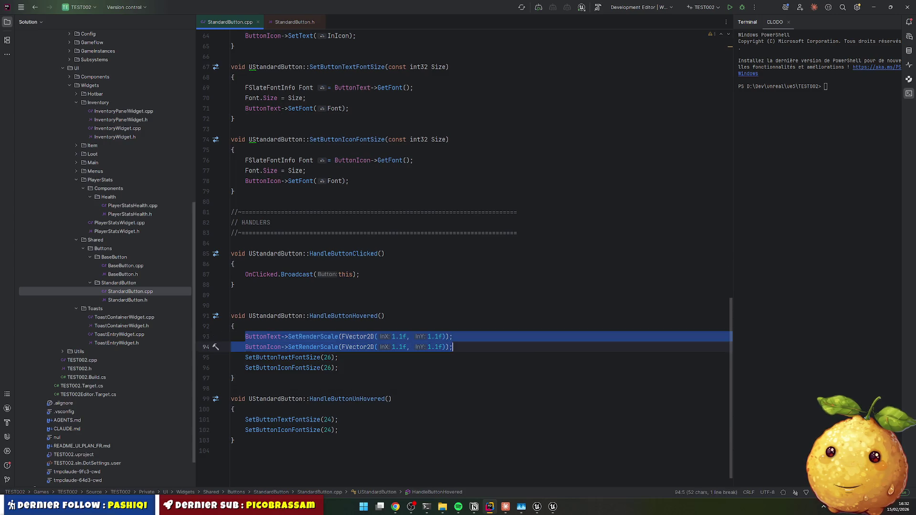
key(ctrl+c)
Step: Add the same two render-scale lines to HandleButtonUnHovered with values changed to 1.0
click(262, 411)
key(Return)
key(ctrl+v)
click(403, 420)
key(BackSpace)
text(0)
key(Right)
key(Right)
key(Right)
key(shift+Left)
key(shift+Left)
key(shift+Left)
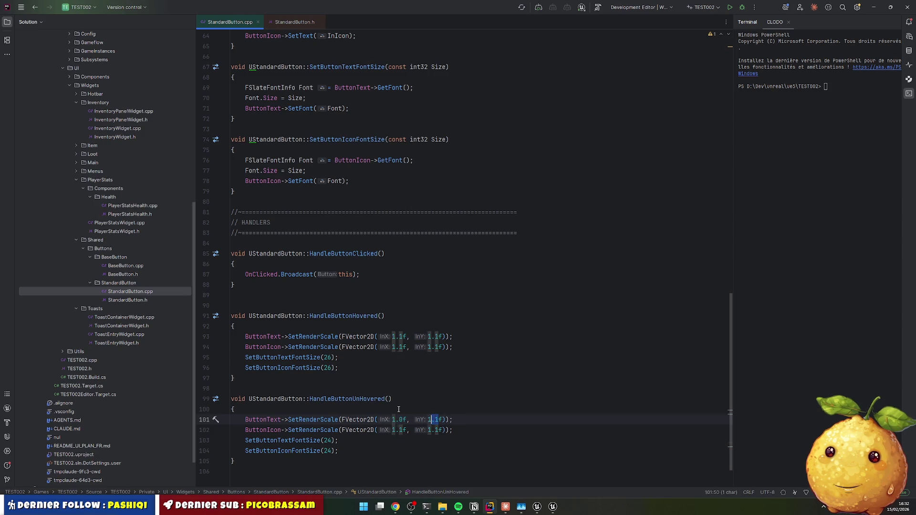
key(ctrl+f)
scroll(399, 409, down, 2)
text(1.0)
click(394, 54)
click(394, 53)
click(394, 54)
key(Escape)
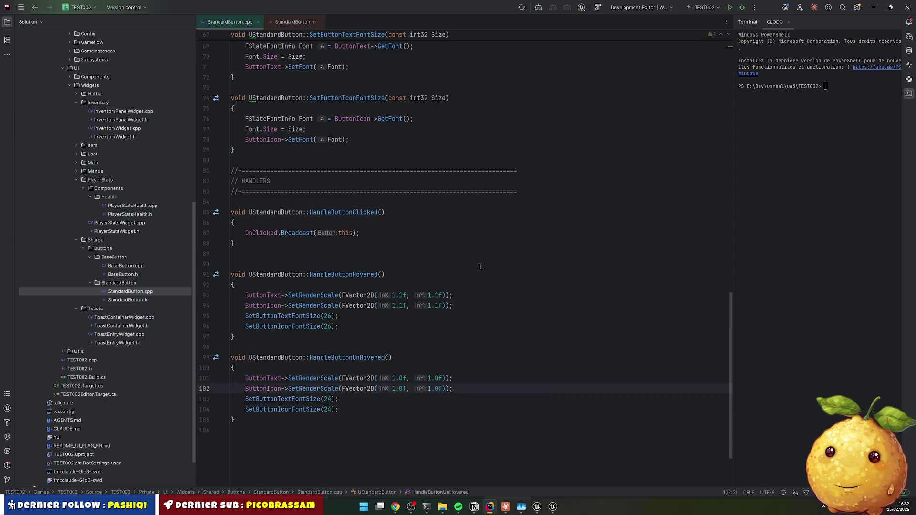
Step: Delete the old font-size calls from the hover handlers
click(370, 406)
key(shift+Up)
key(ctrl+y)
key(Up)
key(Up)
key(Up)
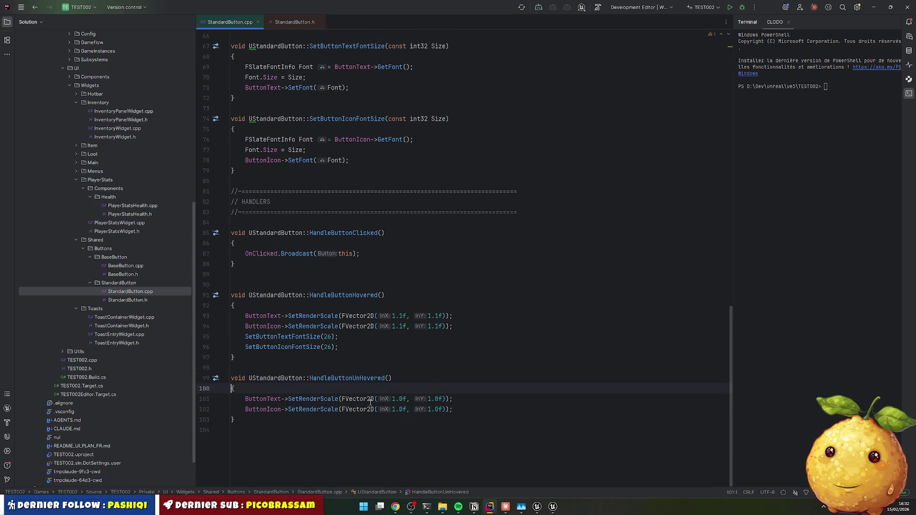
key(ctrl+y)
key(ctrl+y)
scroll(370, 403, up, 5)
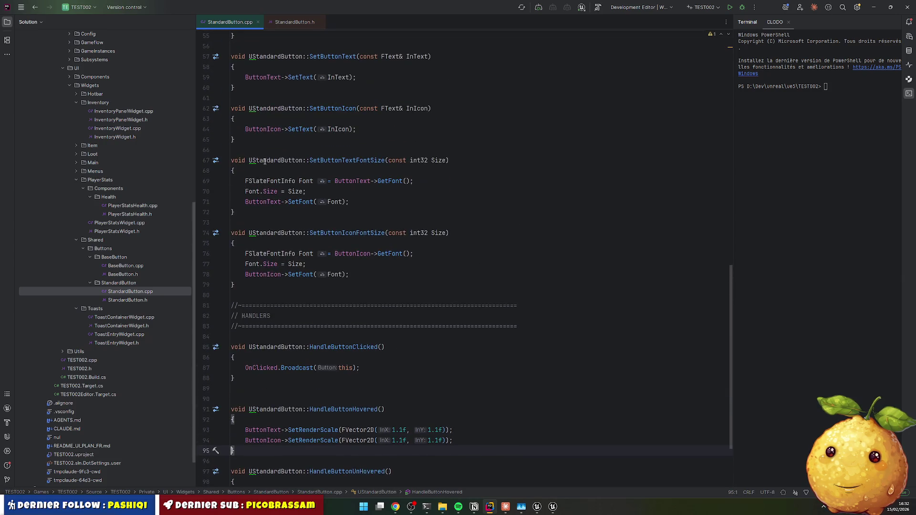
Step: Block-comment the SetButtonTextFontSize and SetButtonIconFontSize functions in StandardButton.cpp
shift+click(238, 171)
mouse_move(231, 160)
mouse_down()
mouse_move(266, 202)
mouse_move(281, 276)
mouse_up()
key(ctrl+shift+slash)
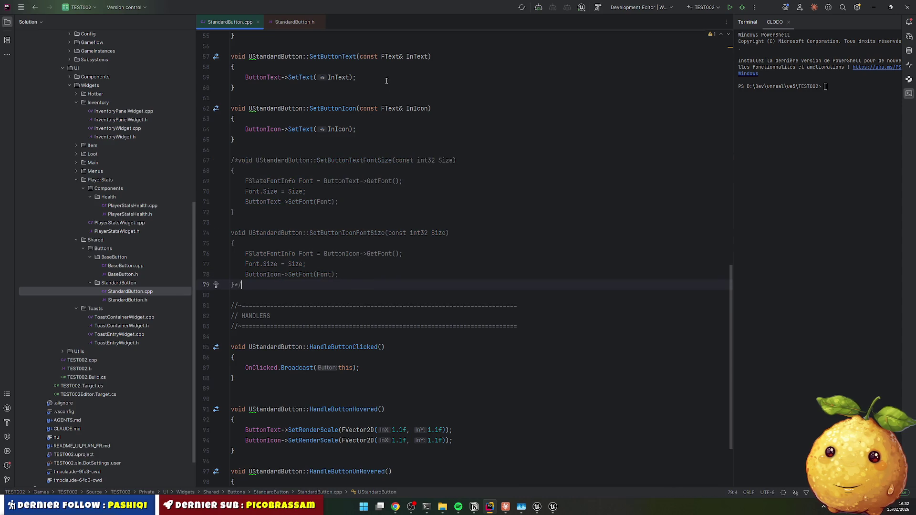
click(323, 108)
scroll(347, 136, down, 3)
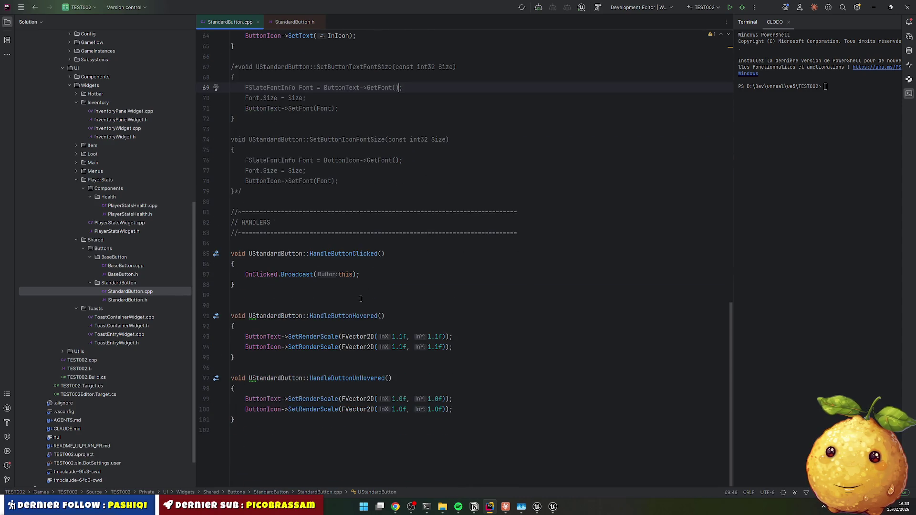
click(234, 316)
scroll(350, 300, up, 5)
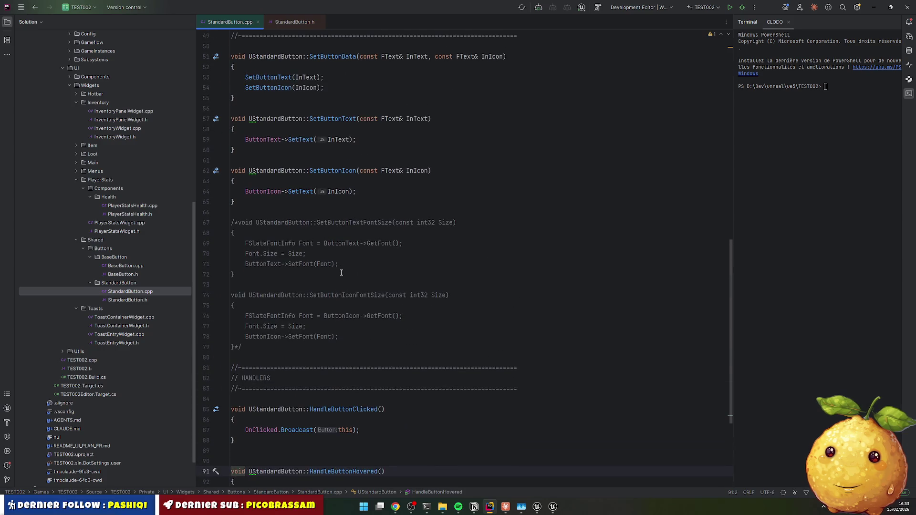
Step: Comment out the text and icon font-size setter declarations in StandardButton.h
ctrl+click(292, 172)
scroll(245, 157, down, 6)
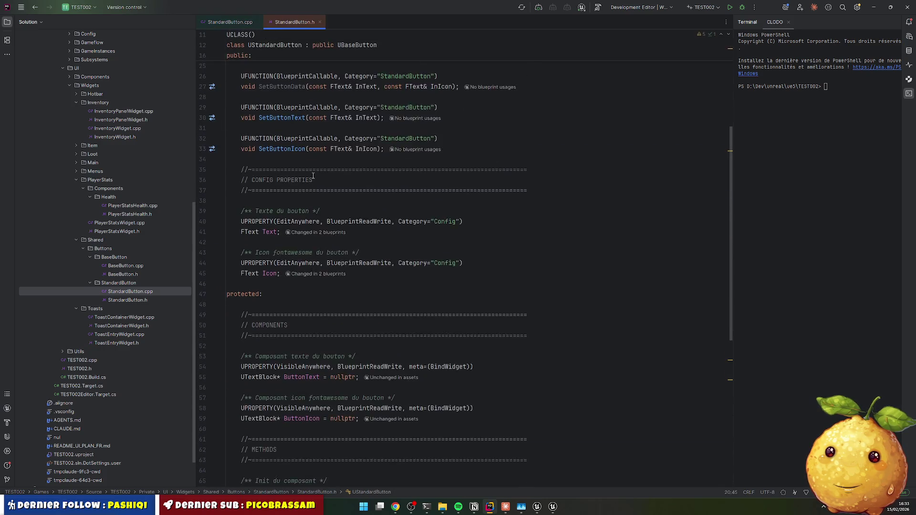
scroll(248, 253, down, 11)
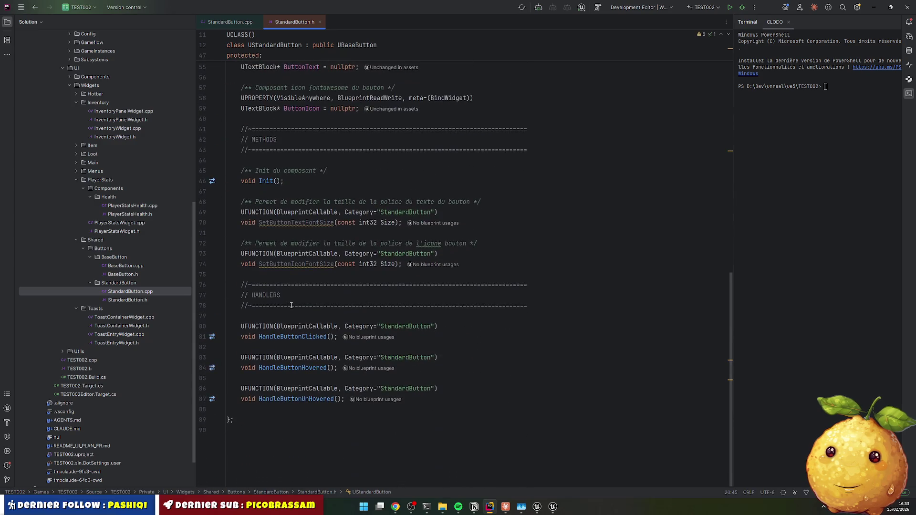
click(240, 202)
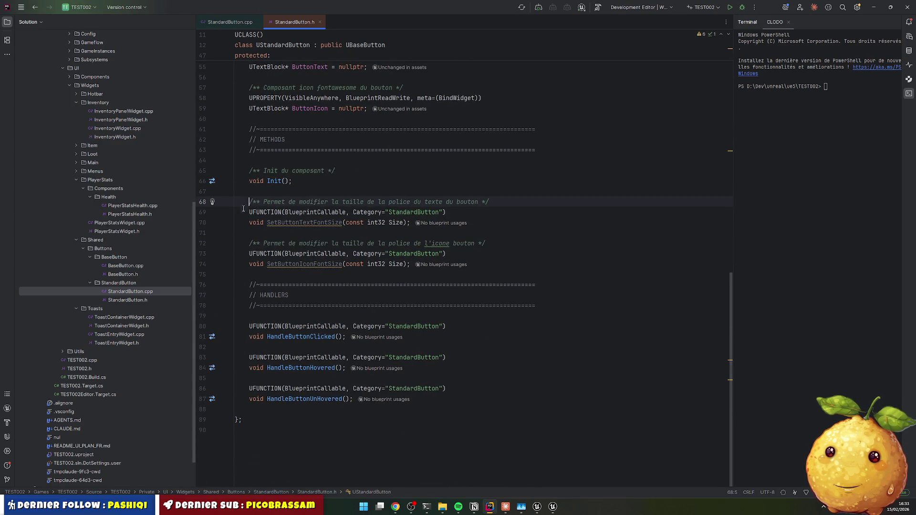
drag(250, 215, 540, 225)
key(ctrl+shift+slash)
key(Down)
key(Down)
key(Down)
key(Home)
key(shift+Down)
key(shift+Down)
key(ctrl+shift+slash)
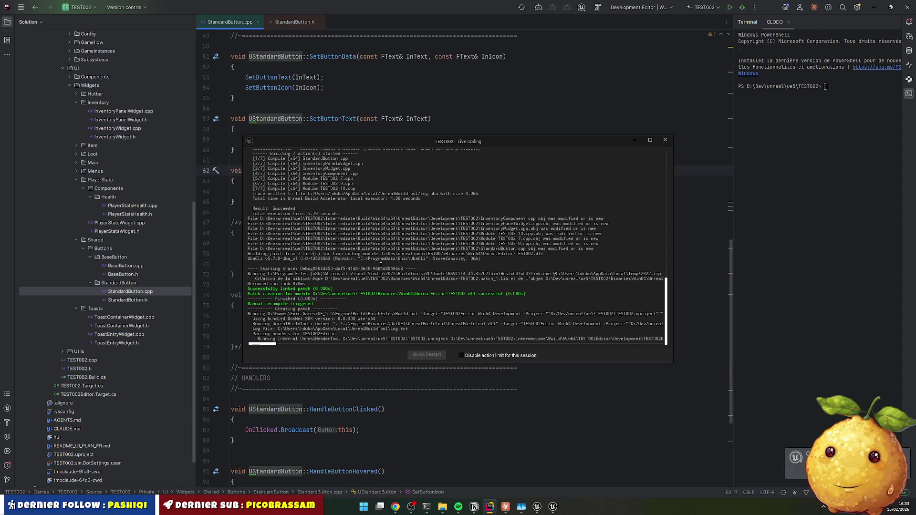
Step: Recompile the changes with Live Coding and return to Unreal Editor
scroll(495, 408, down, 5)
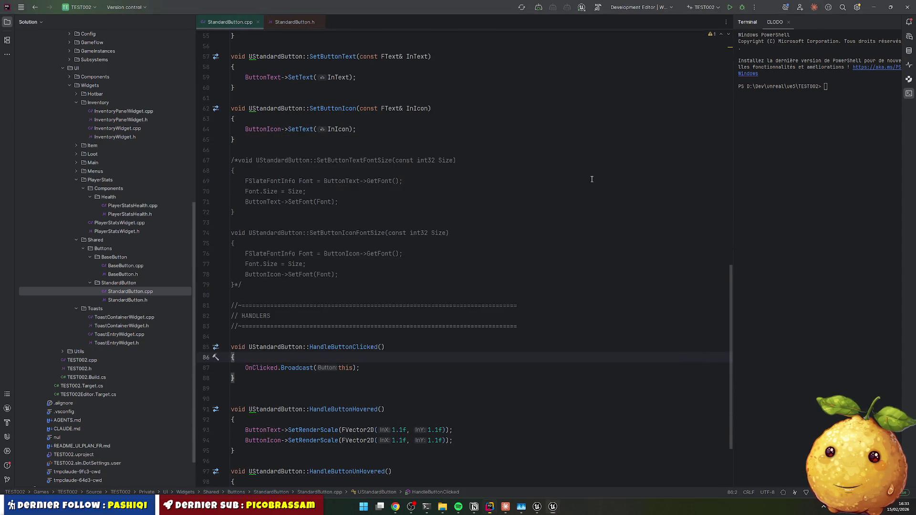
click(430, 360)
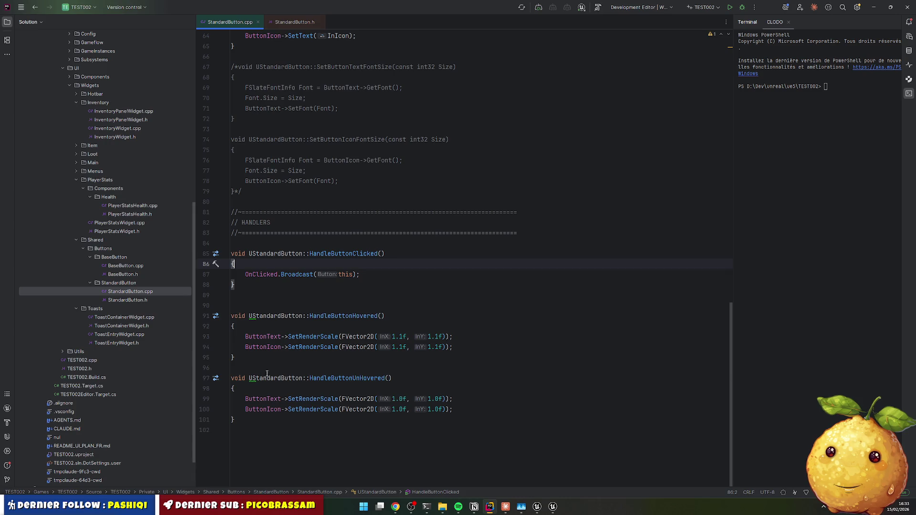
click(479, 388)
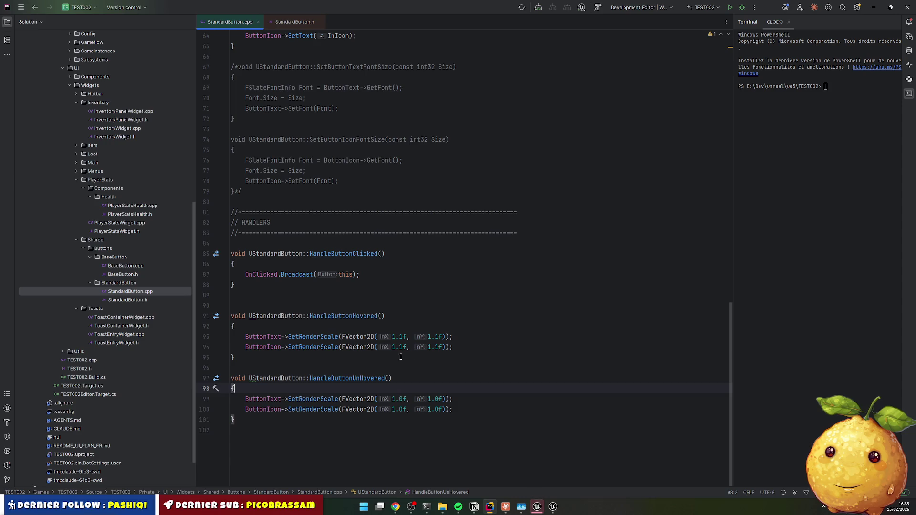
click(538, 506)
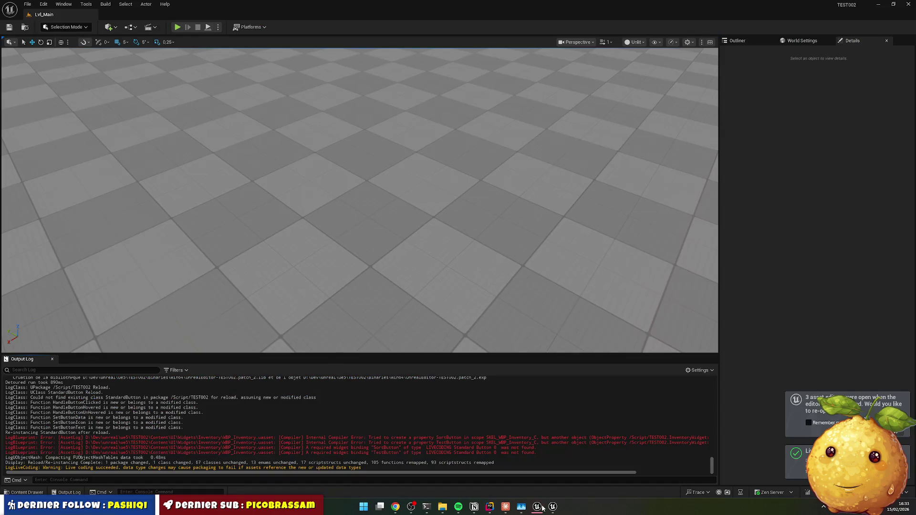
Step: Play the level, open INVENTAIRE to test Trier and Placeholder hover scaling, then return to Rider
click(179, 29)
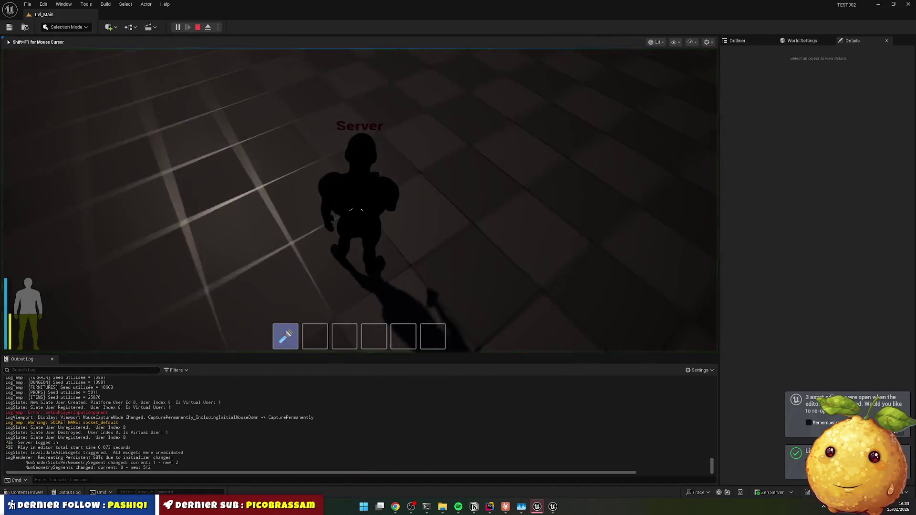
key(i)
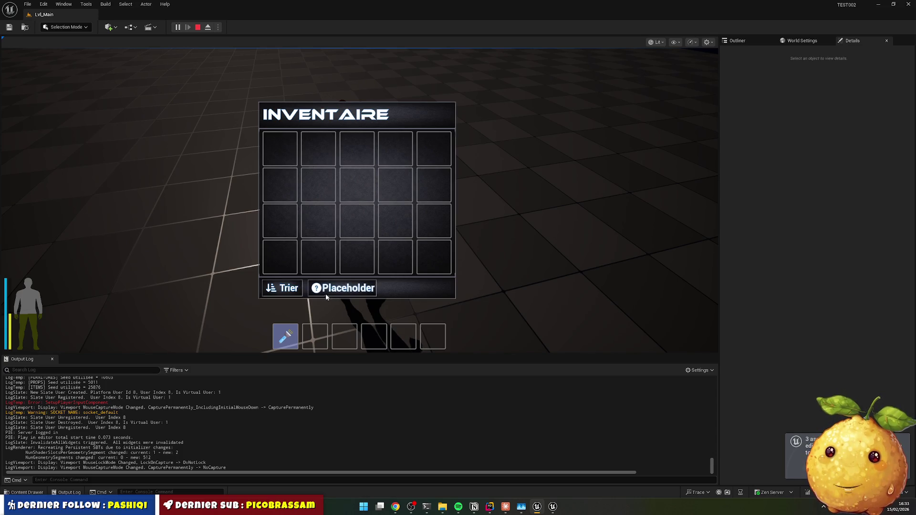
key(alt+Tab)
click(401, 284)
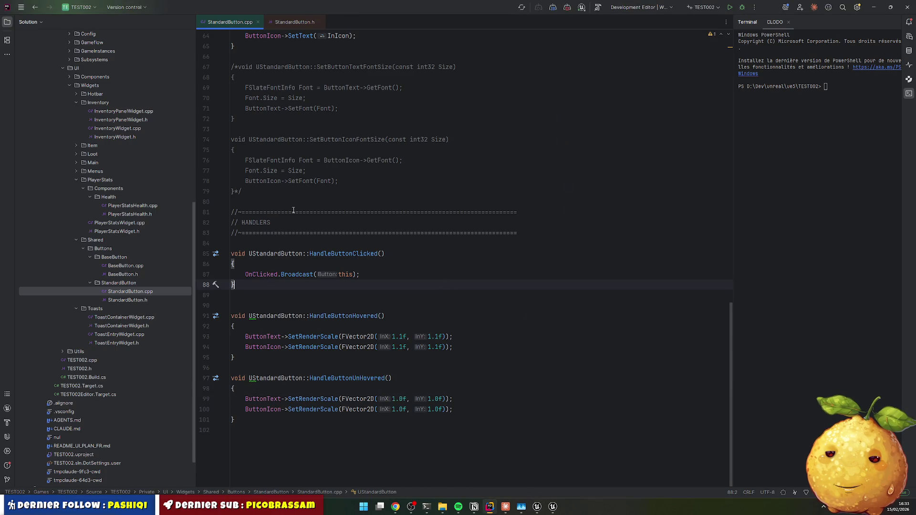
Step: Duplicate the ButtonIcon BindWidget property block in StandardButton.h and rename the copy Spacer
click(284, 22)
click(353, 200)
scroll(301, 271, up, 6)
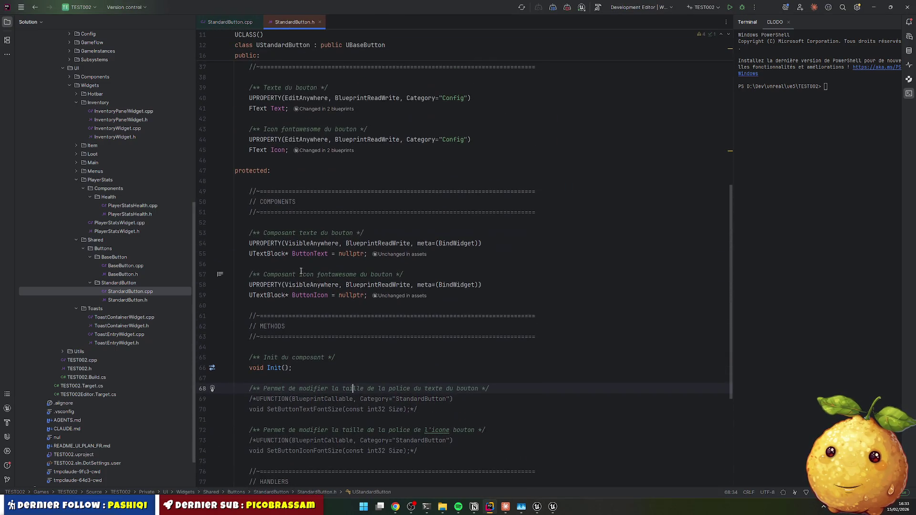
click(301, 266)
key(shift+Down)
key(shift+Down)
key(shift+Down)
key(ctrl+d)
key(Left)
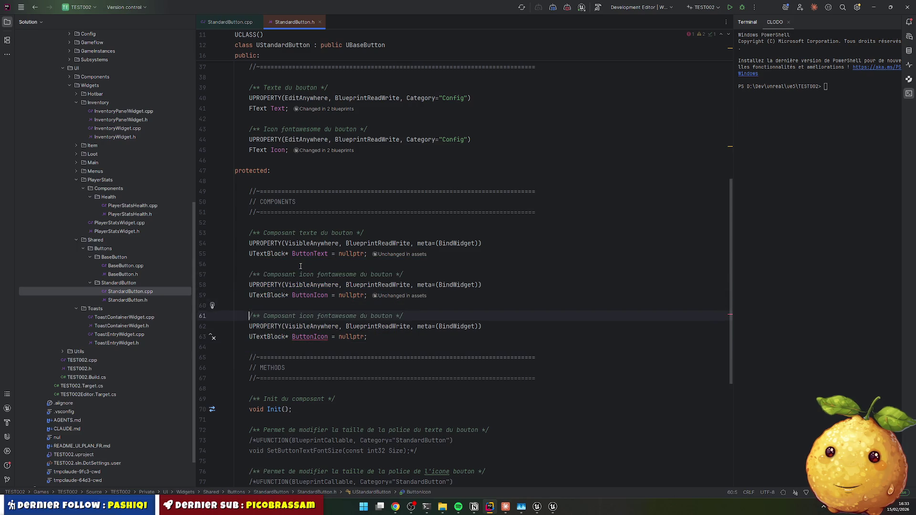
key(Down)
key(Down)
double_click(310, 337)
text(Se)
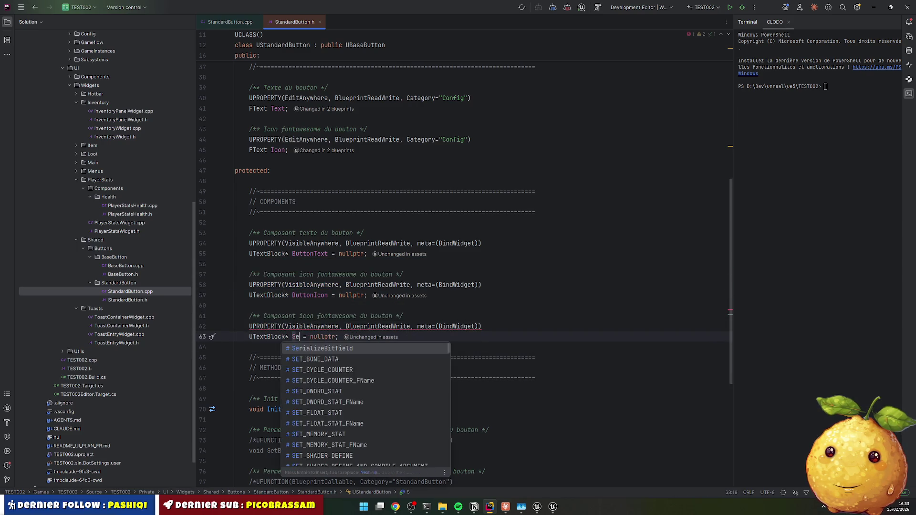
text(parator)
key(Home)
key(ctrl+Right)
key(ctrl+Right)
key(ctrl+shift+Right)
text(Space)
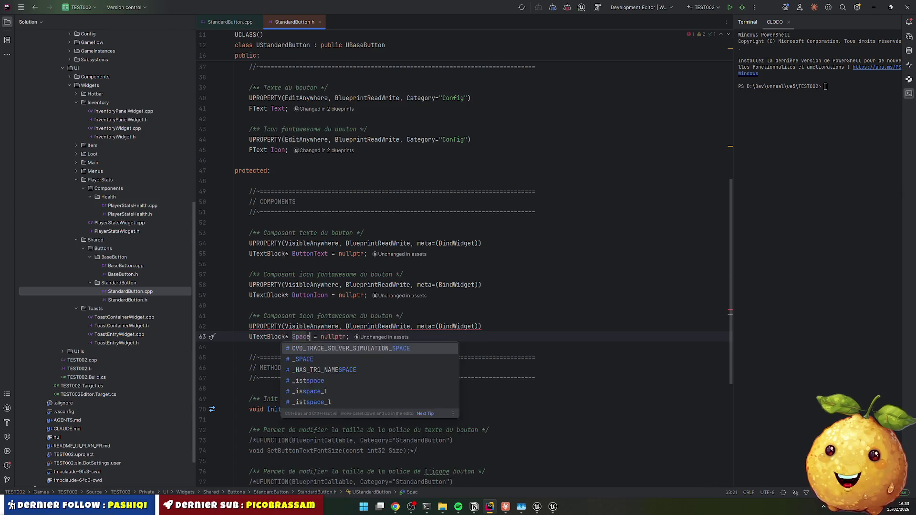
text(r)
key(Home)
Step: Change the copied property's type to USpacer, accepting its include
key(ctrl+shift+Right)
text(Spacer)
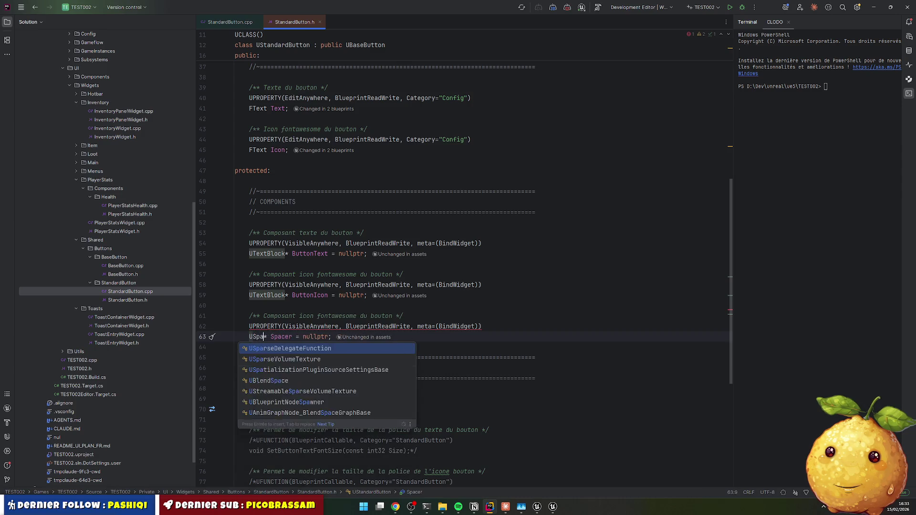
key(Return)
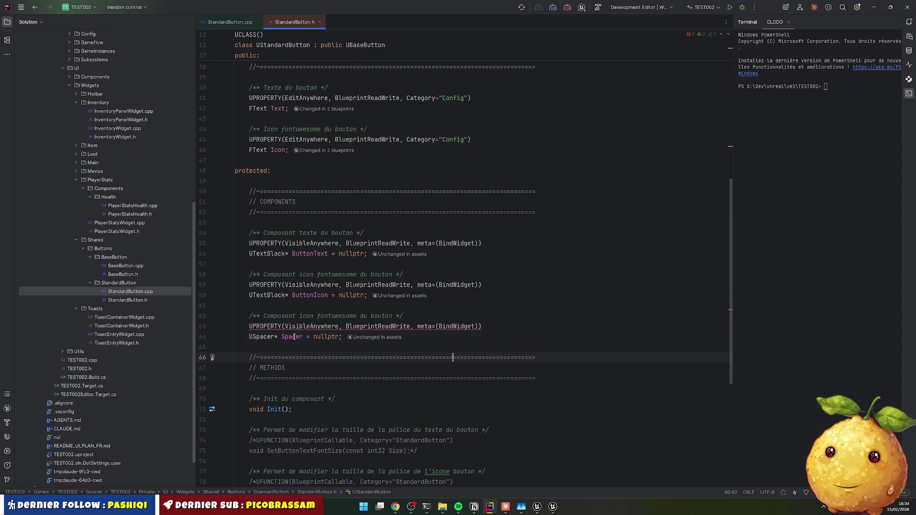
key(ctrl+Right)
key(ctrl+shift+Right)
click(230, 22)
click(292, 347)
Step: Duplicate the ButtonText 1.1 scale line in HandleButtonHovered and make it scale Spacer
key(Up)
key(ctrl+d)
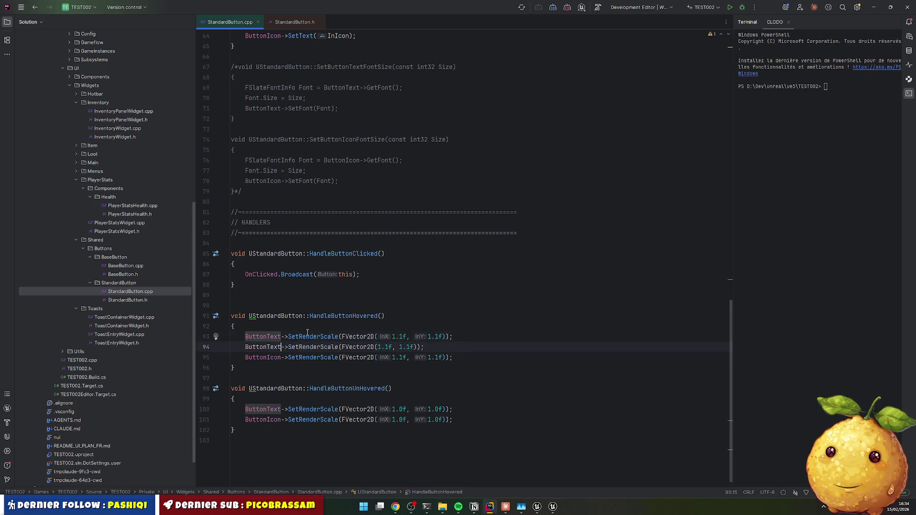
key(Home)
key(ctrl+shift+Right)
text(Spacer)
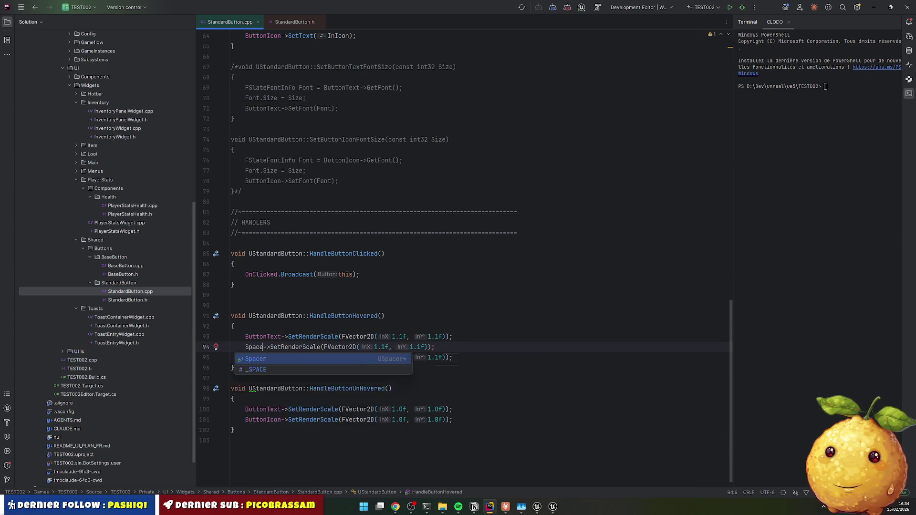
Step: Add a Spacer SetRenderScale 1.0 line in HandleButtonUnHovered
key(Down)
key(Down)
key(Down)
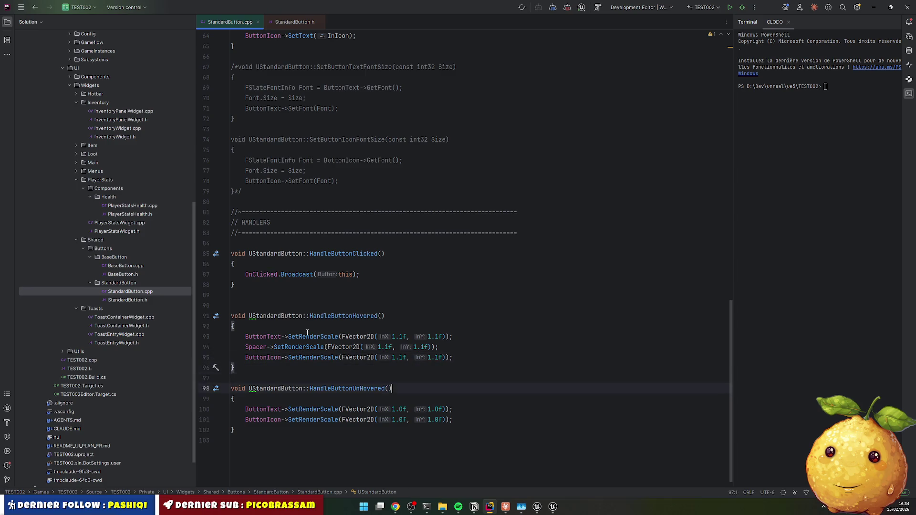
key(ctrl+d)
double_click(256, 347)
key(ctrl+c)
double_click(263, 420)
key(ctrl+v)
click(392, 388)
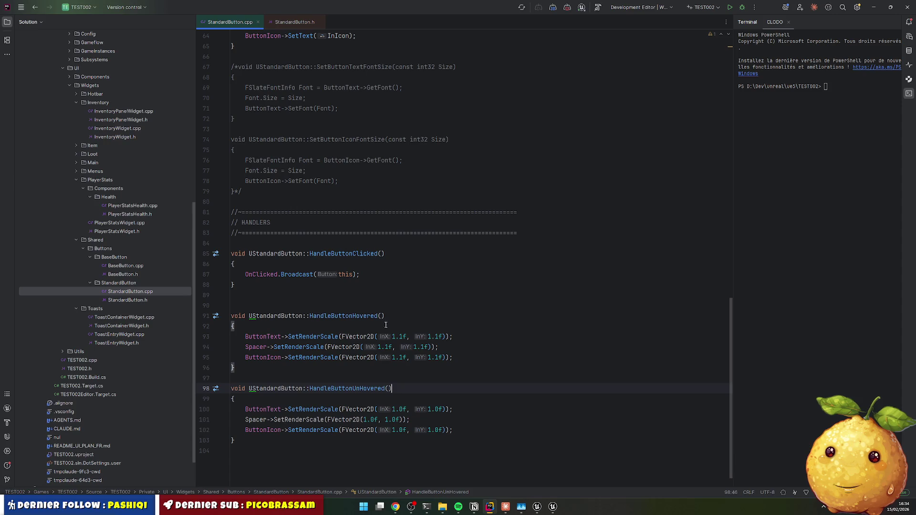
click(537, 506)
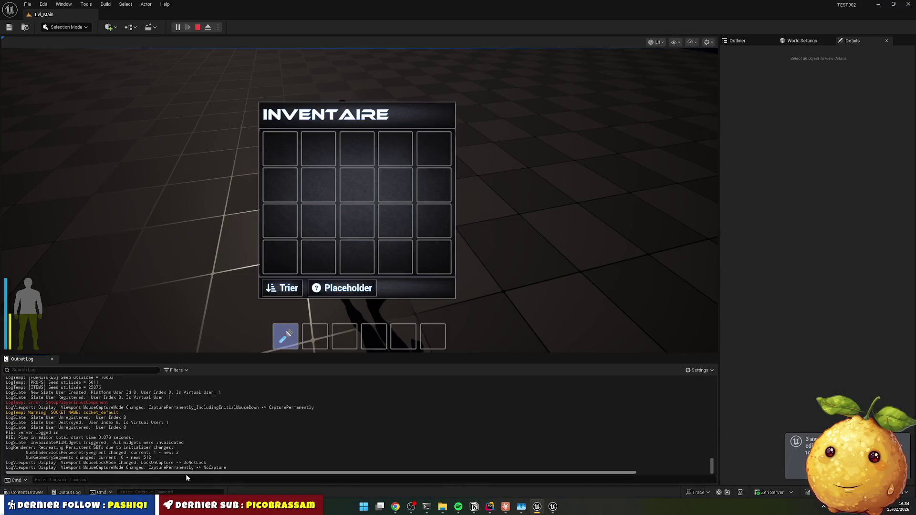
Step: Open WBP_Standard_Button from Content/UI/Widgets/Shared/Buttons in the Content Drawer
click(24, 492)
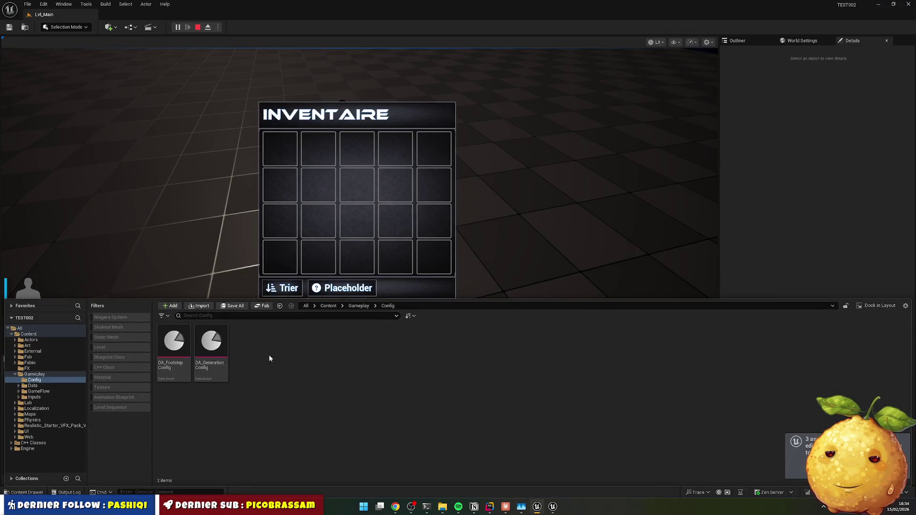
click(328, 306)
double_click(620, 343)
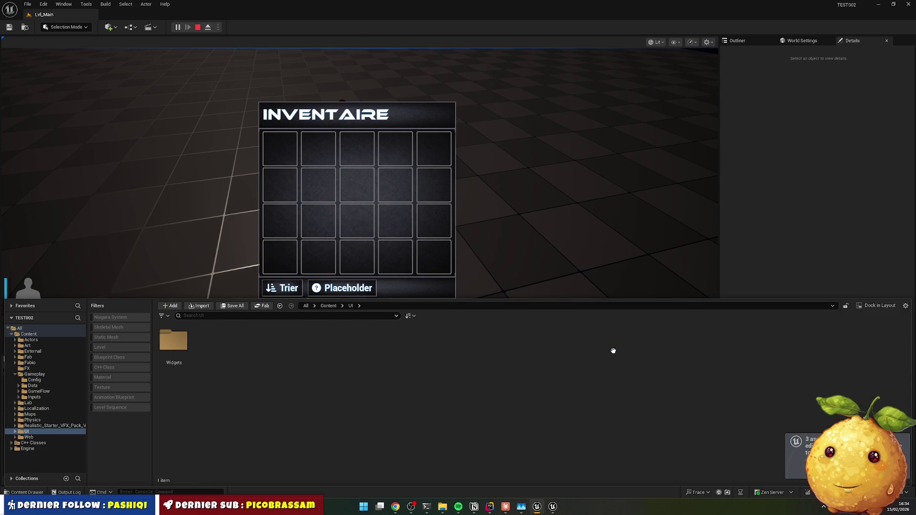
double_click(162, 351)
click(522, 350)
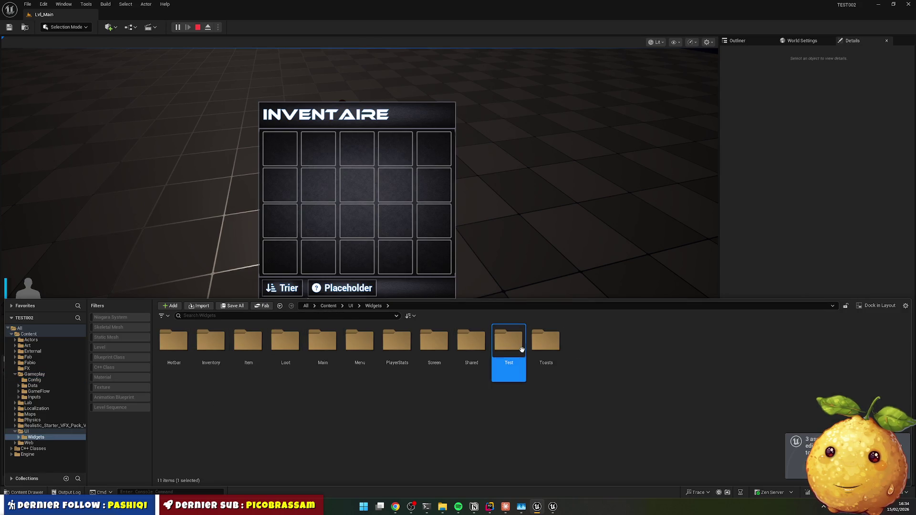
double_click(472, 341)
double_click(174, 341)
click(187, 355)
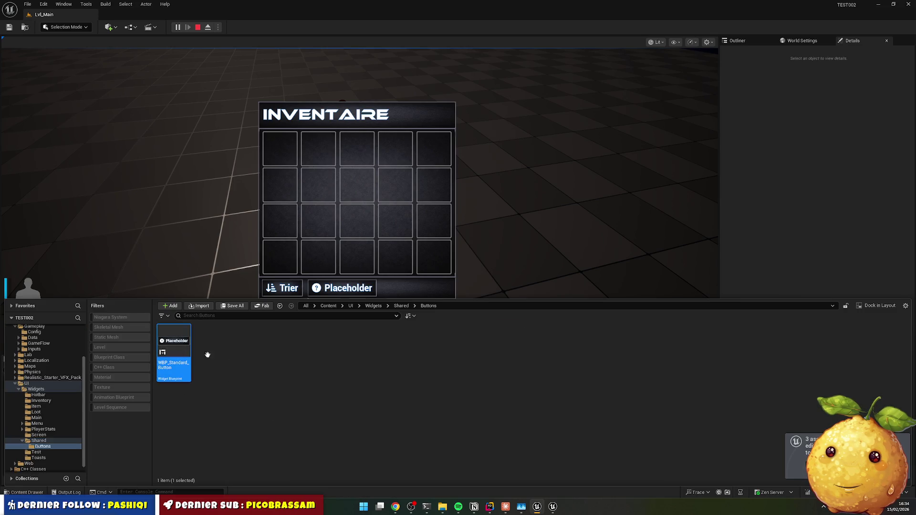
double_click(168, 343)
Step: Make the spacer a variable named Spacer, compile the widget and return to Rider
click(86, 326)
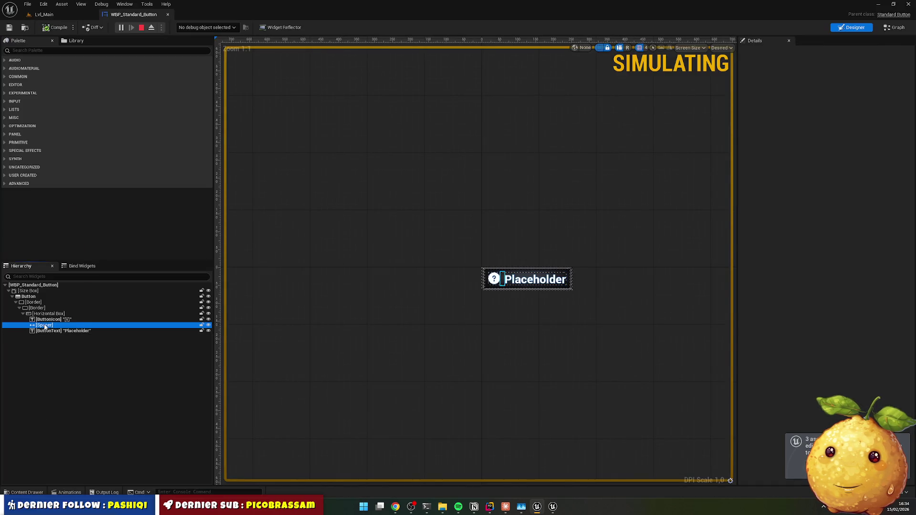
click(114, 319)
key(Delete)
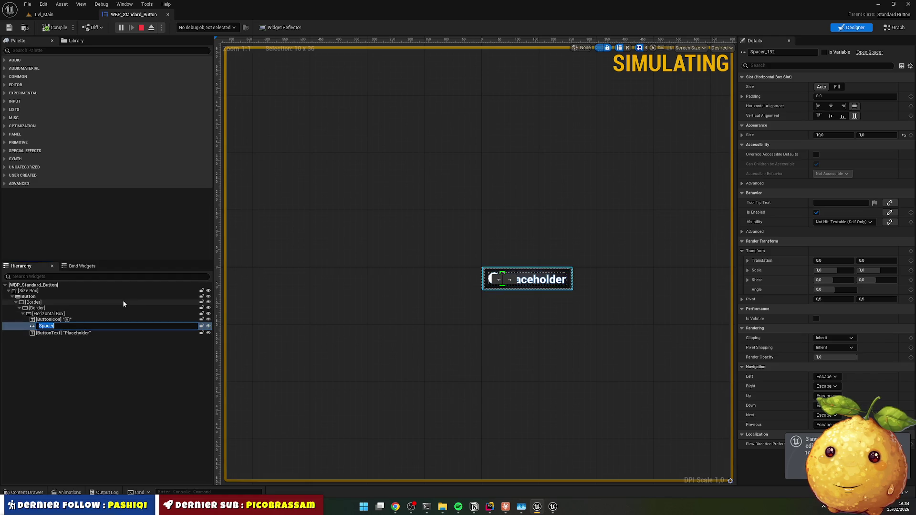
key(ctrl+z)
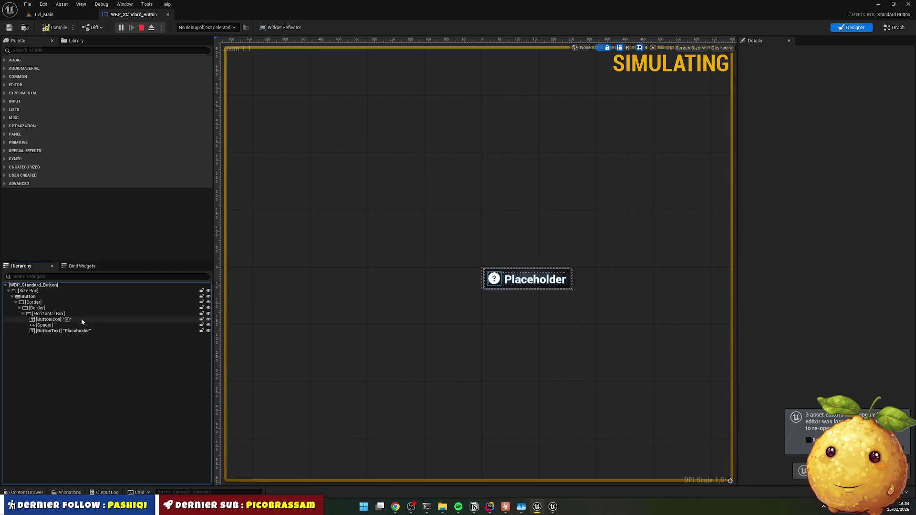
click(86, 325)
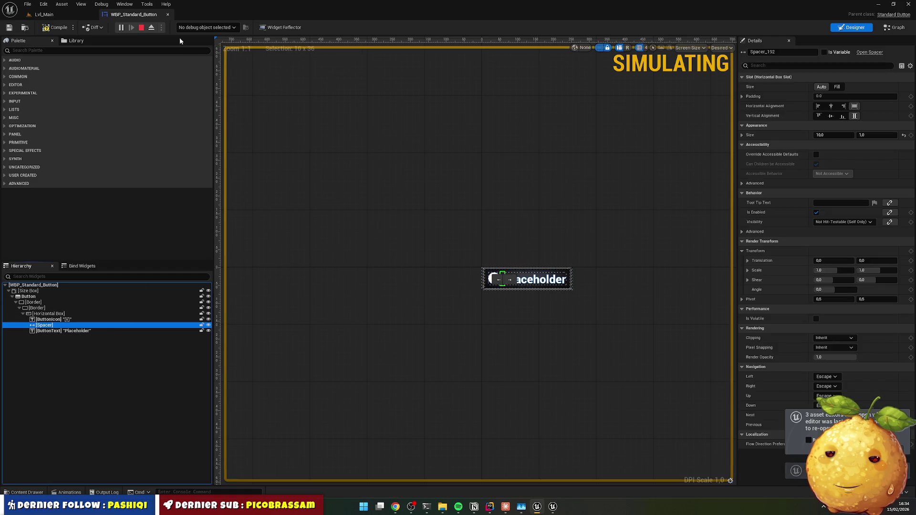
key(Escape)
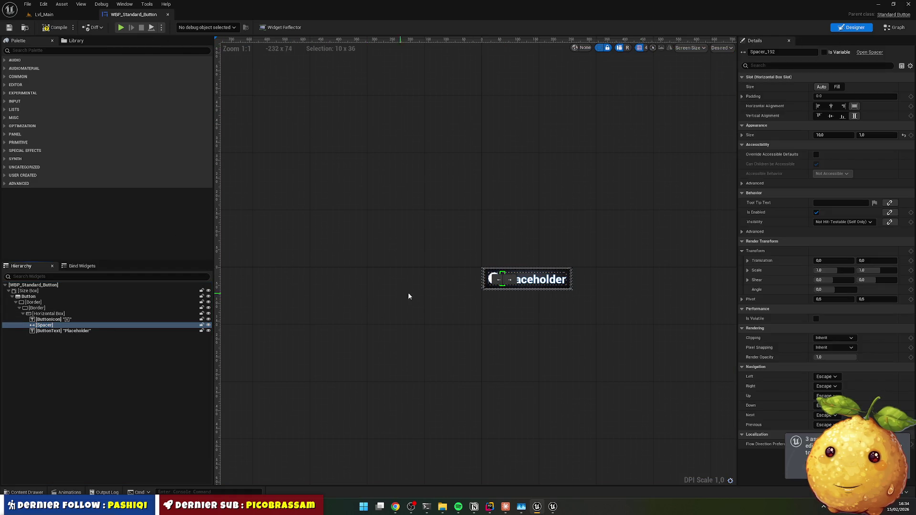
click(825, 52)
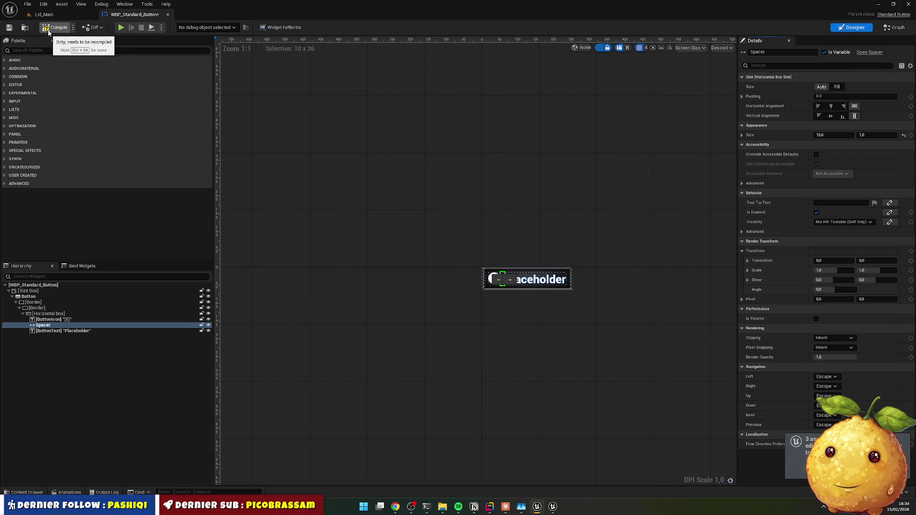
click(8, 27)
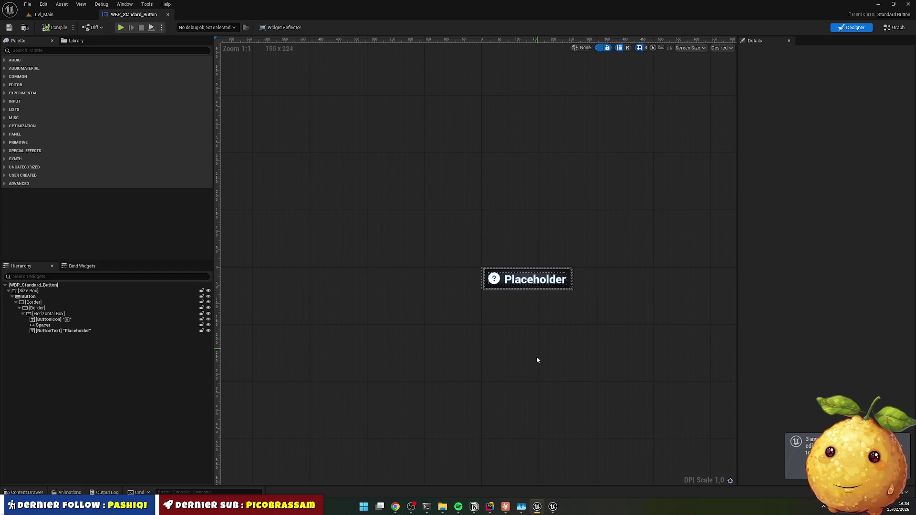
click(505, 507)
click(490, 507)
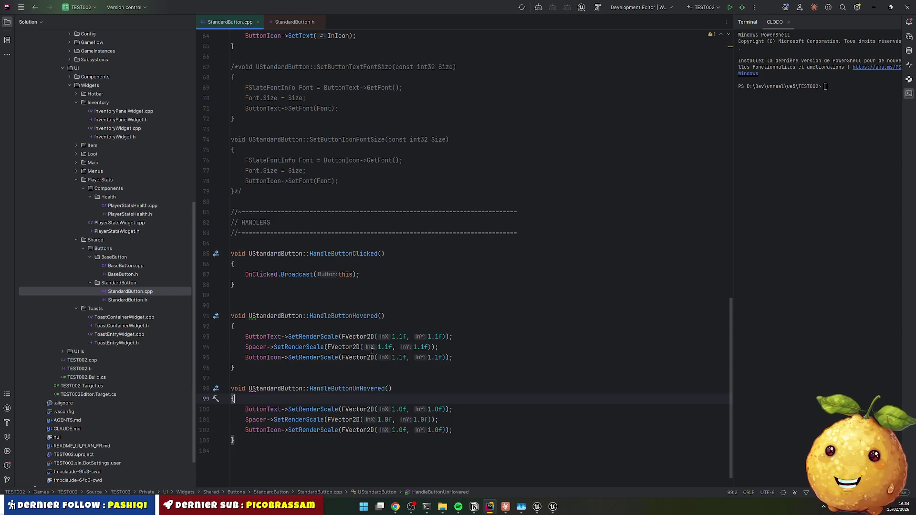
Step: Hot-reload the StandardButton hover-scaling code with a Live Coding recompile (Ctrl+Alt+F11)
scroll(377, 341, up, 3)
scroll(378, 340, down, 4)
click(437, 307)
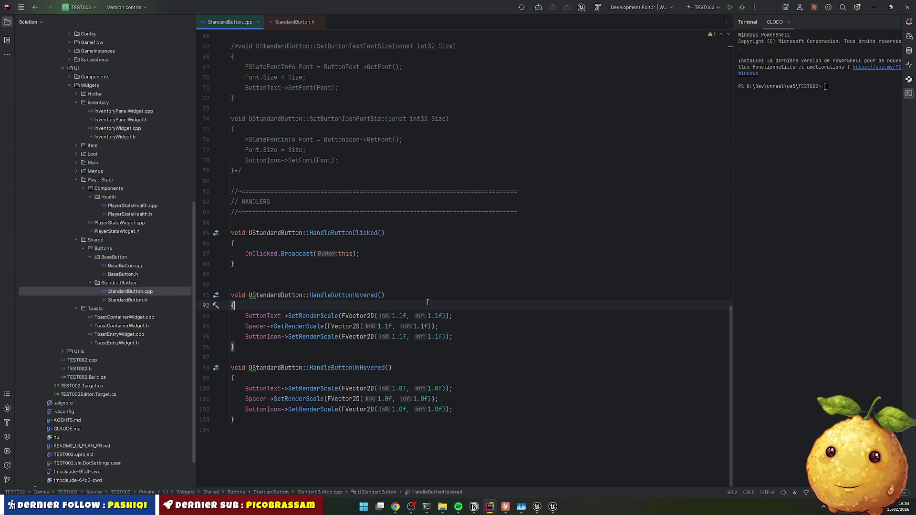
key(ctrl+alt+F11)
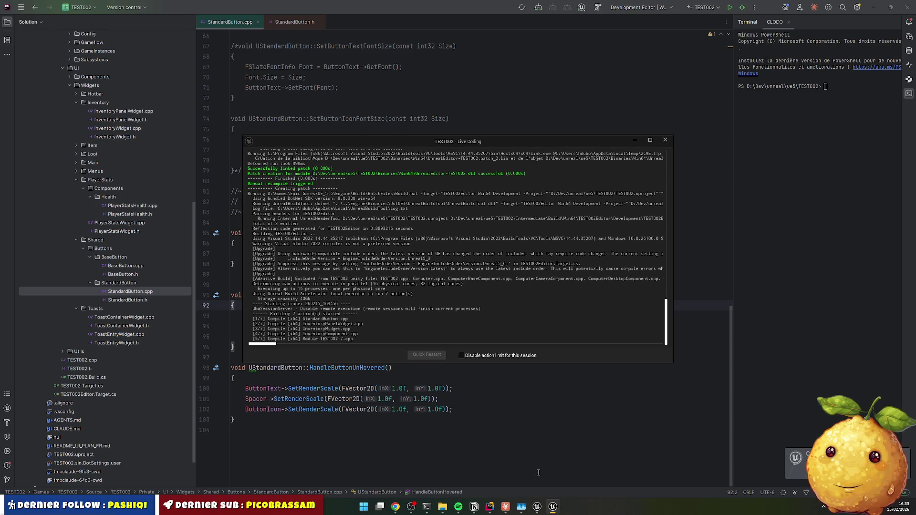
Step: Simulate Lvl_Main, possess the player and open INVENTAIRE to test the Trier and Placeholder hover effect
click(531, 505)
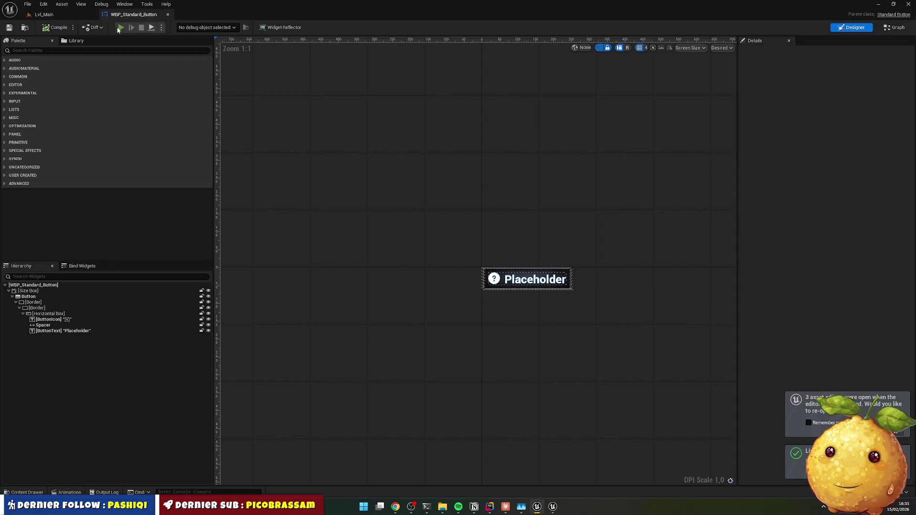
click(121, 27)
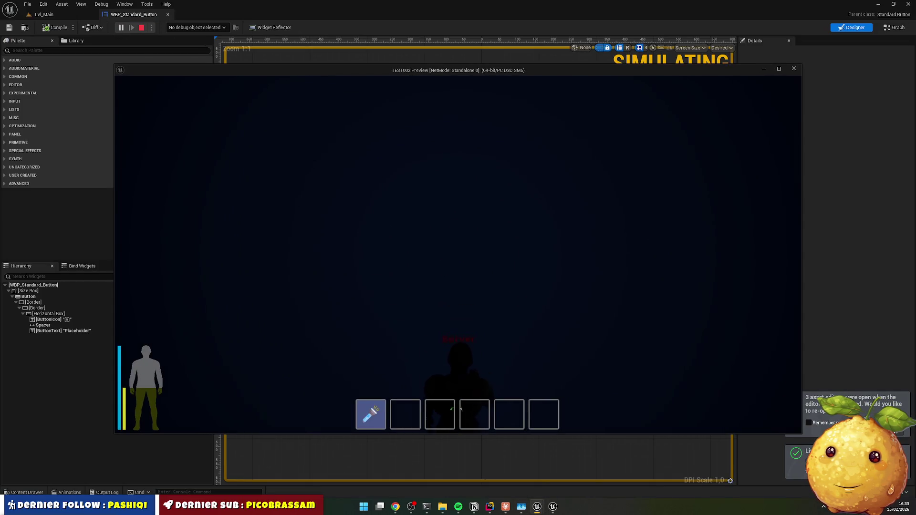
key(Escape)
click(152, 28)
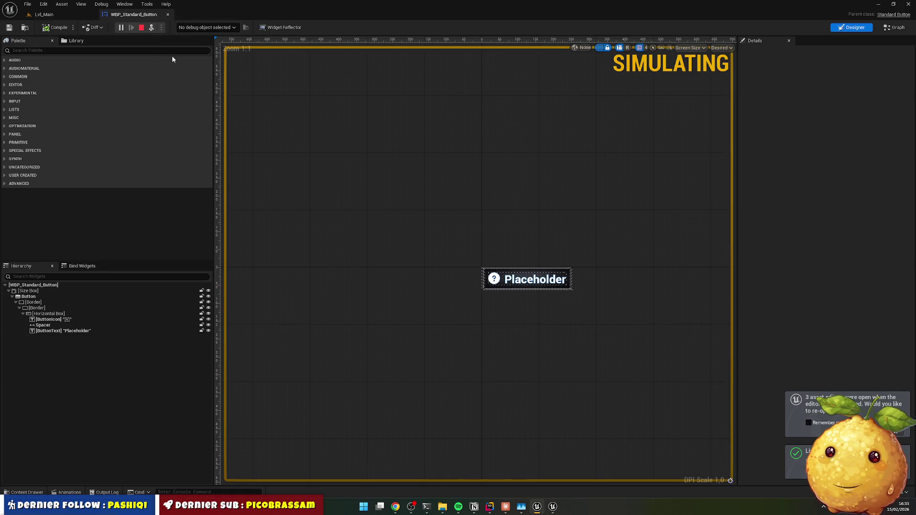
click(66, 13)
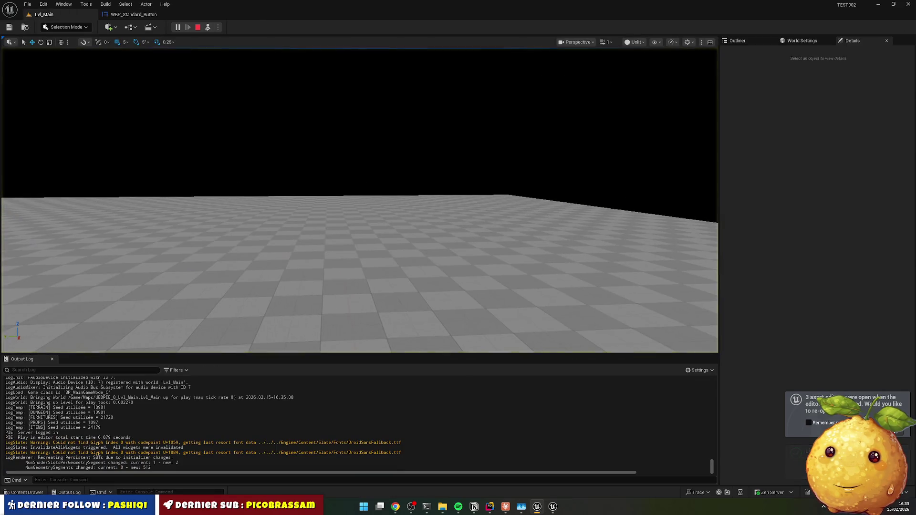
click(208, 27)
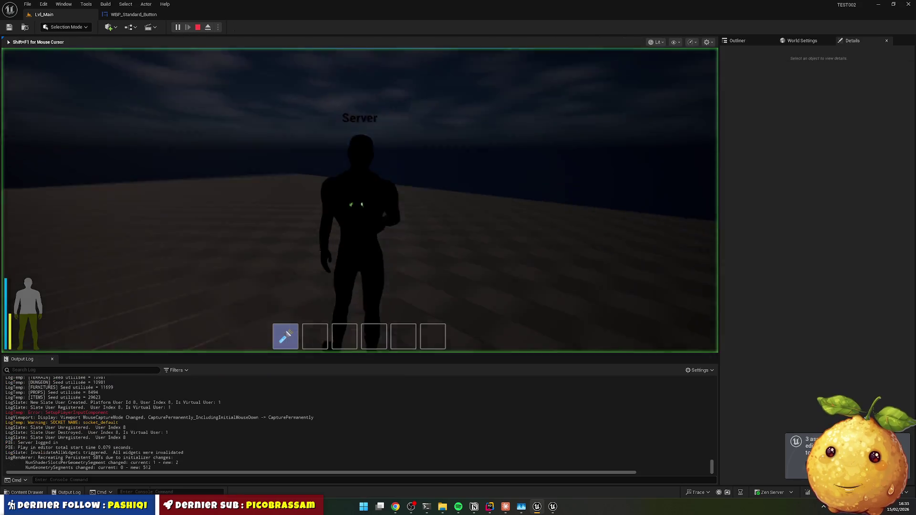
key(i)
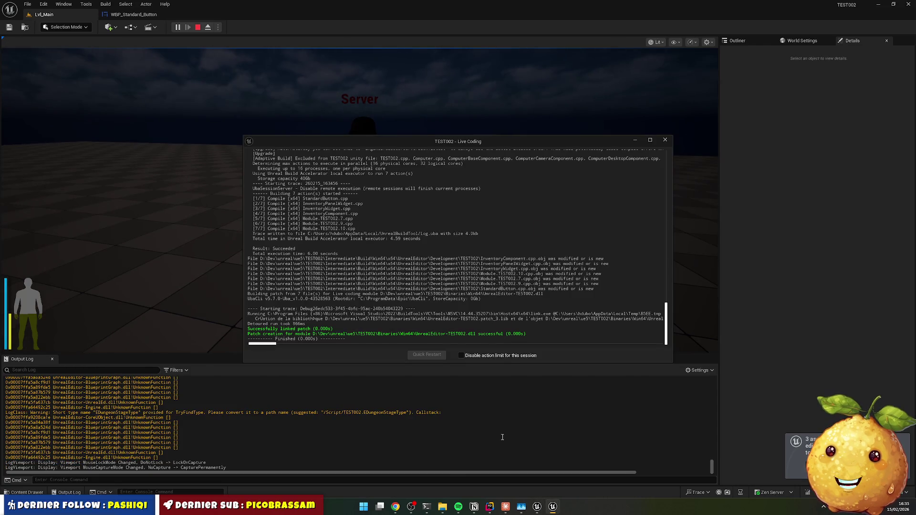
click(488, 508)
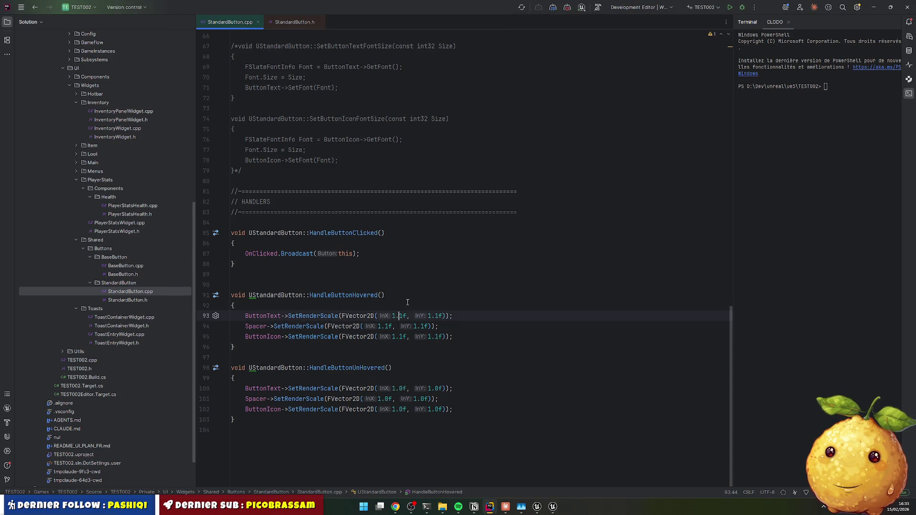
Step: In StandardButton.h, duplicate the Icon UPROPERTY declaration block
click(300, 305)
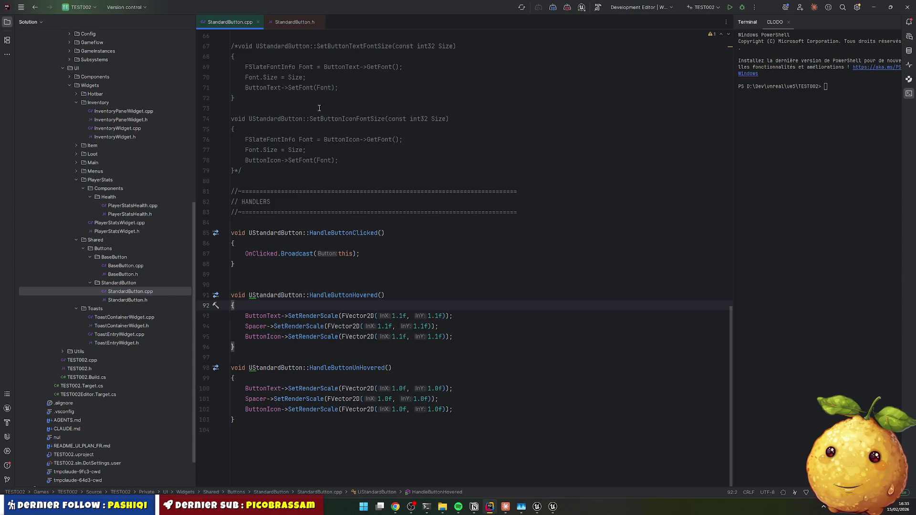
click(306, 22)
scroll(307, 266, down, 5)
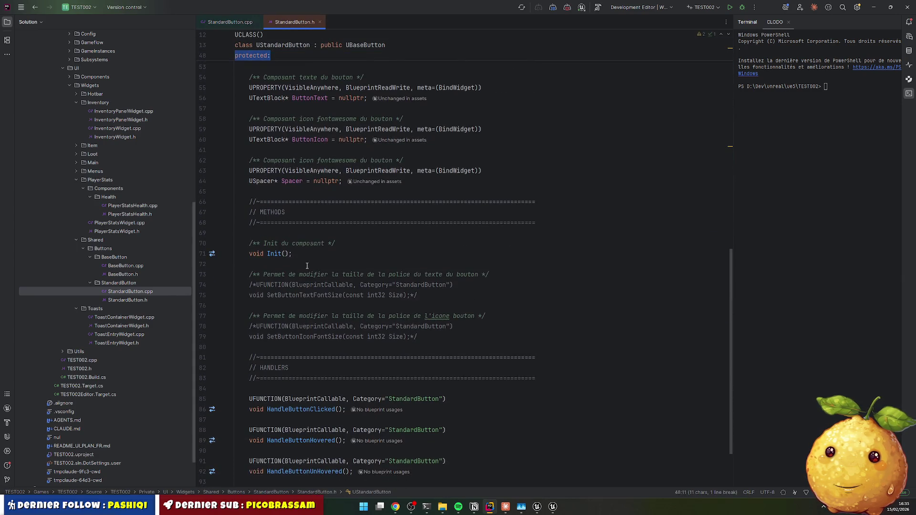
scroll(307, 266, up, 10)
click(309, 237)
drag(309, 233, 416, 274)
key(ctrl+d)
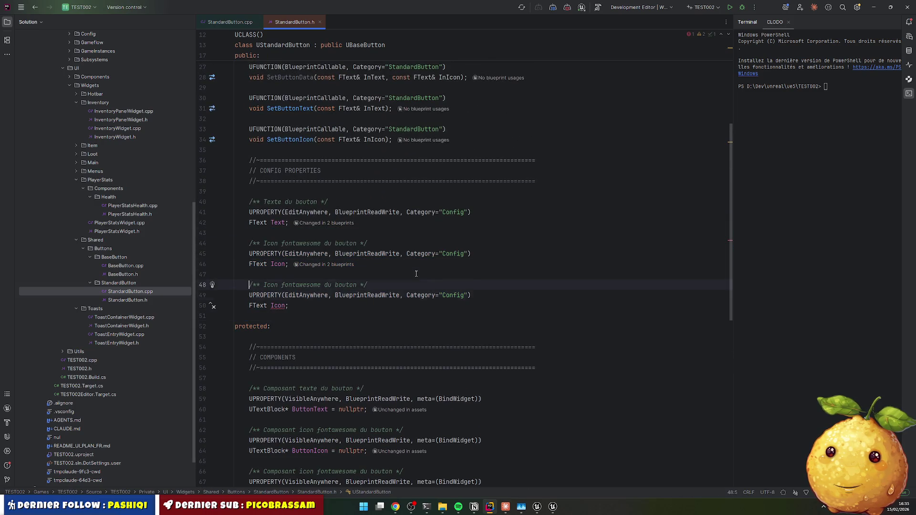
Step: Turn the copy into a float property named HoverScale with default value 1.05
key(Down)
key(Down)
key(End)
key(Left)
key(ctrl+shift+Left)
text(Hover)
text(Scale)
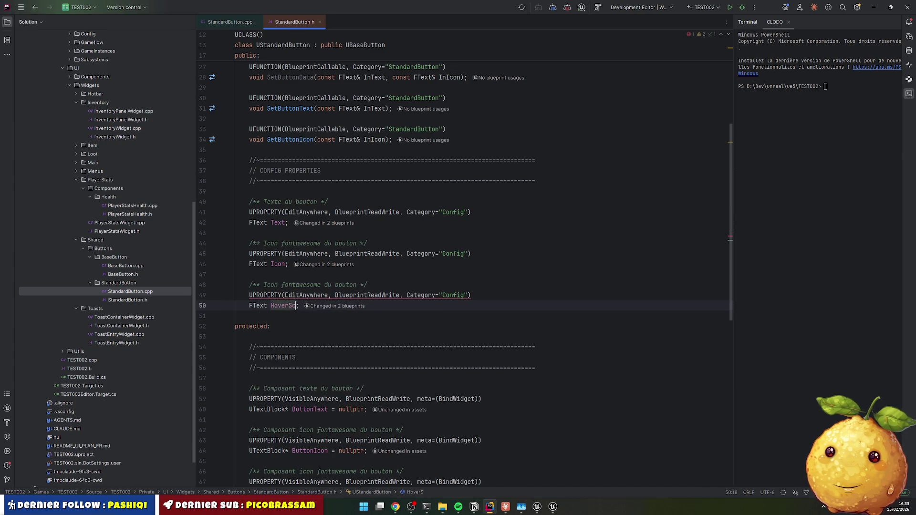
key(Home)
key(ctrl+shift+Right)
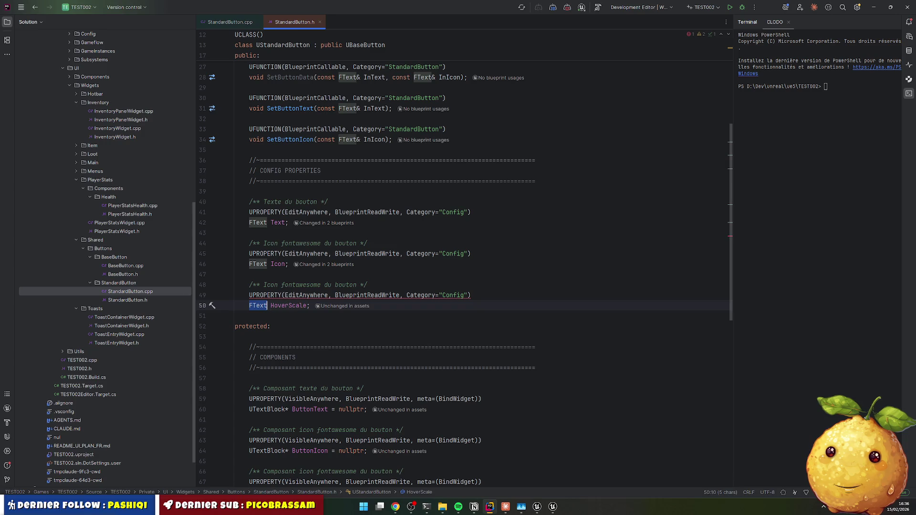
text(float)
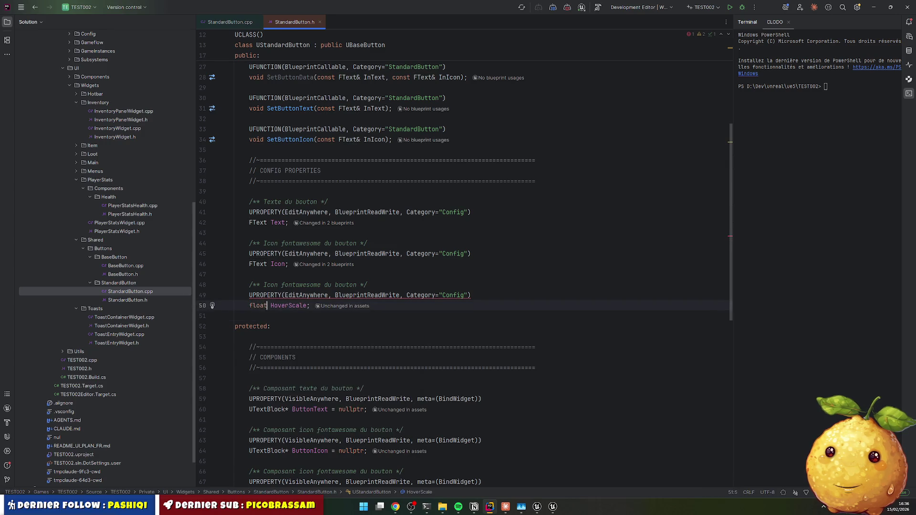
click(291, 306)
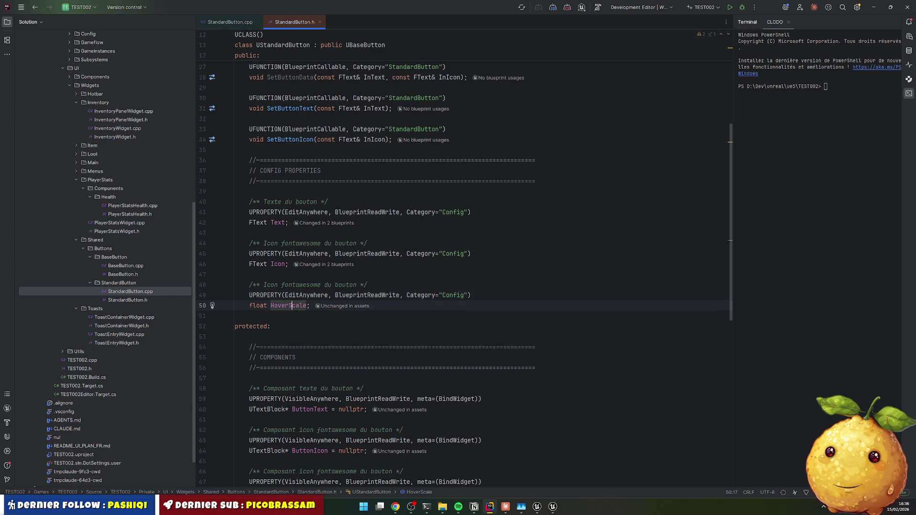
text(= 1.05)
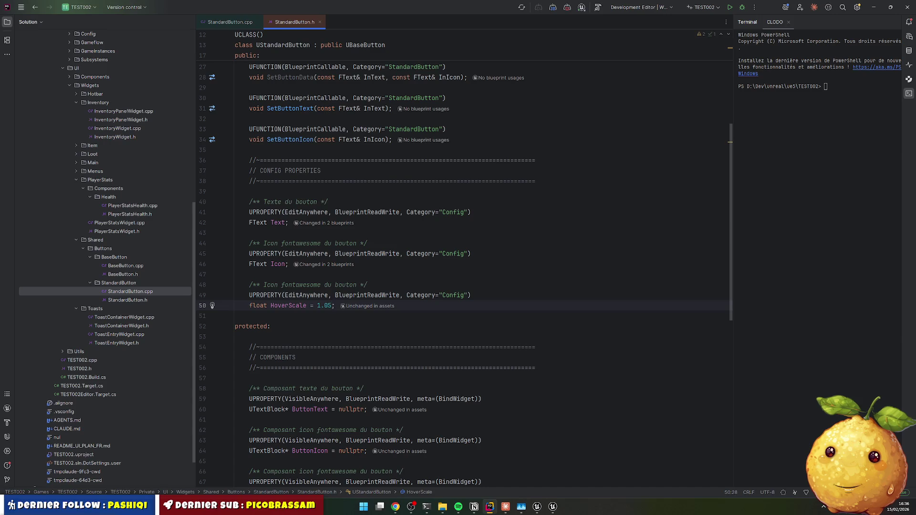
Step: Copy the HoverScale name and go back to StandardButton.cpp
drag(309, 305, 270, 305)
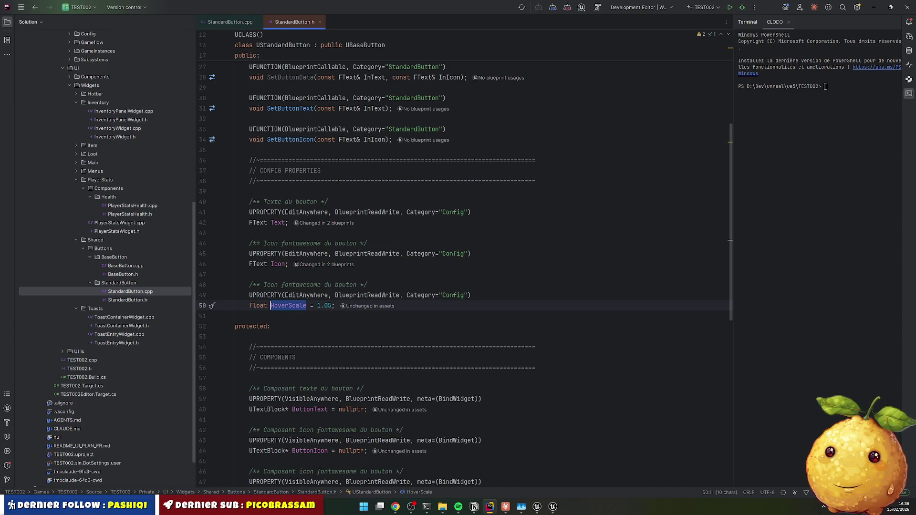
click(228, 24)
click(286, 181)
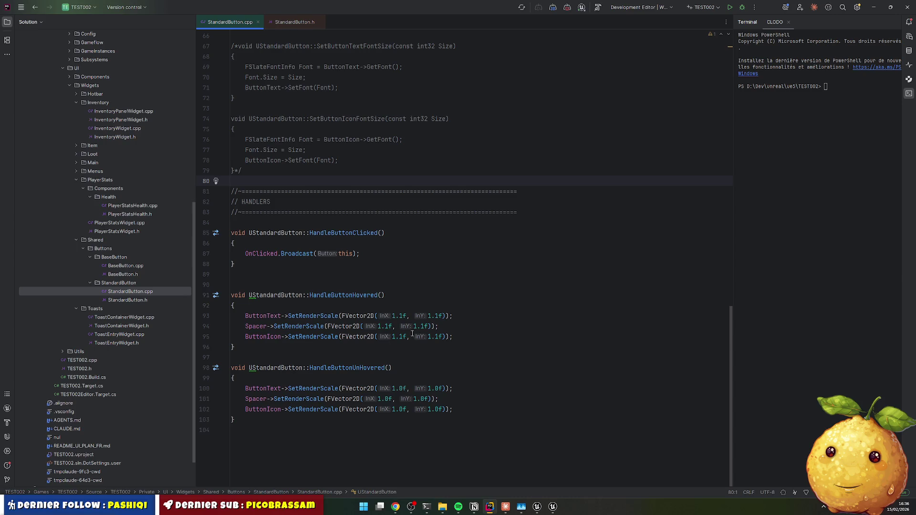
Step: Replace each 1.1f scale on ButtonText, Spacer and ButtonIcon in HandleButtonHovered with HoverScale
mouse_move(306, 316)
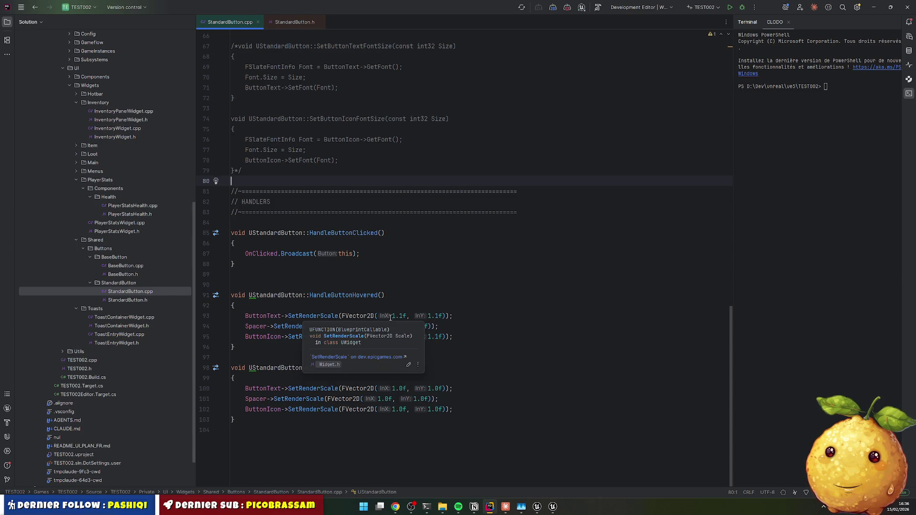
drag(392, 316, 406, 316)
key(ctrl+r)
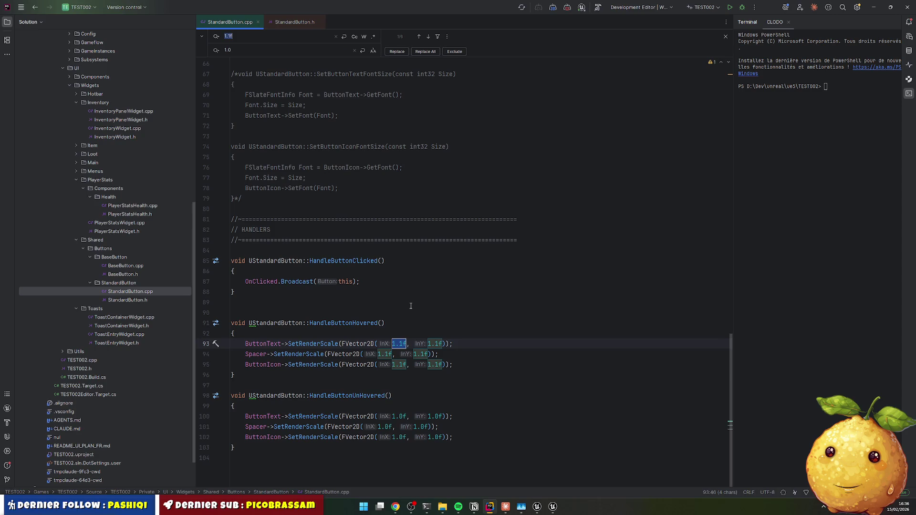
text(HoverScale)
scroll(410, 147, down, 1)
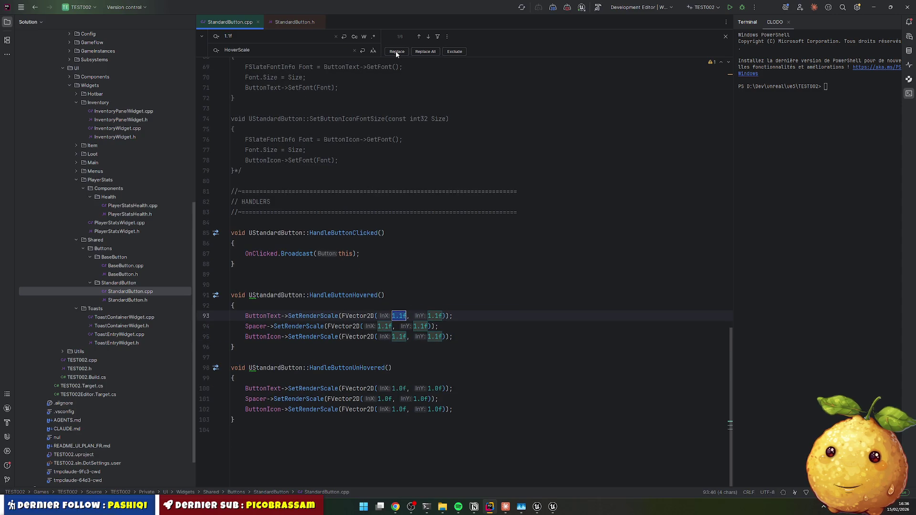
click(396, 51)
click(396, 52)
click(396, 52)
click(396, 51)
click(396, 52)
click(397, 53)
click(608, 256)
key(Escape)
click(385, 282)
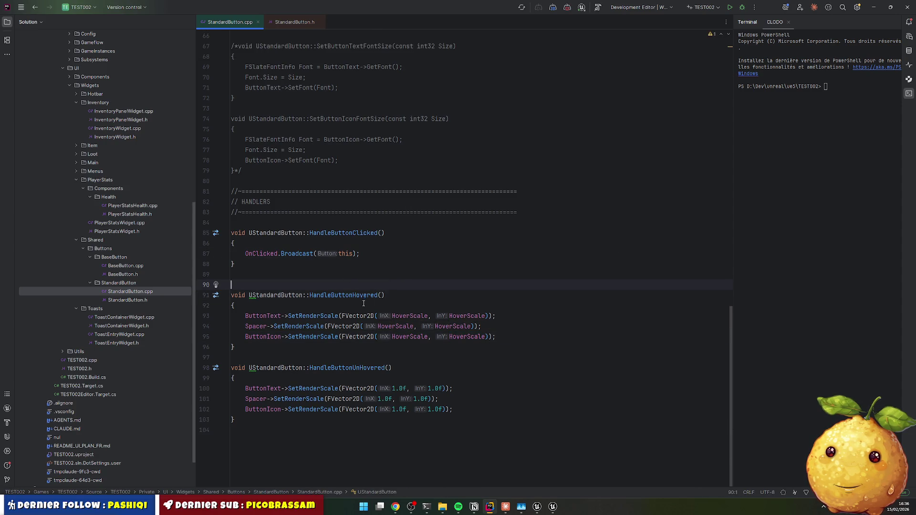
key(alt+Tab)
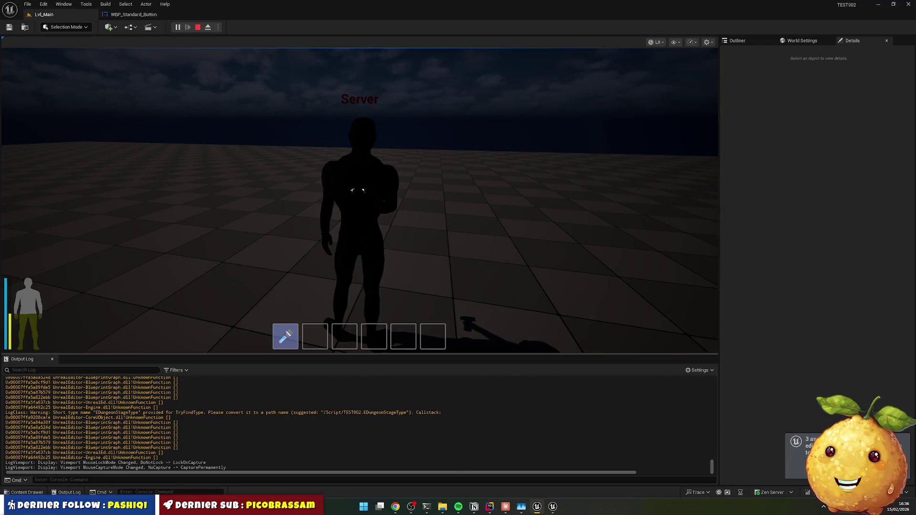
Step: In WBP_Standard_Button, add a Text widget after the icon and name it Spacer2
click(133, 14)
click(48, 325)
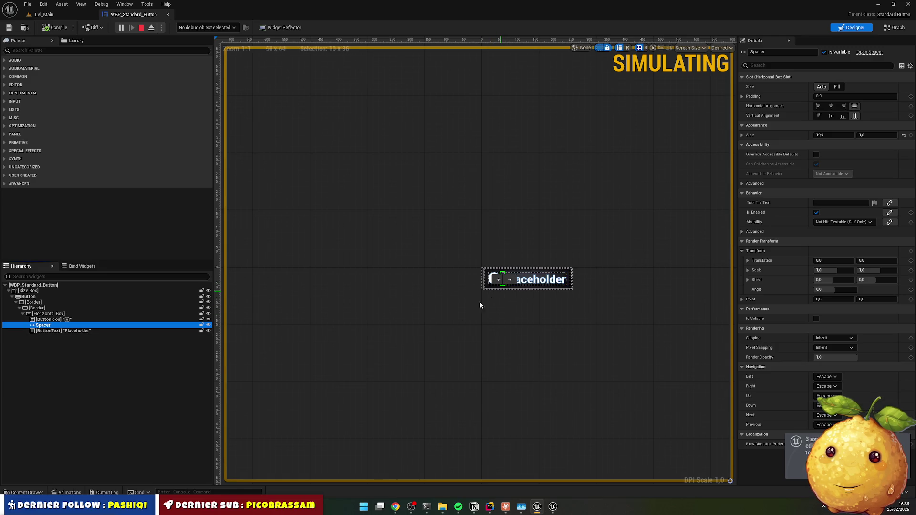
click(46, 51)
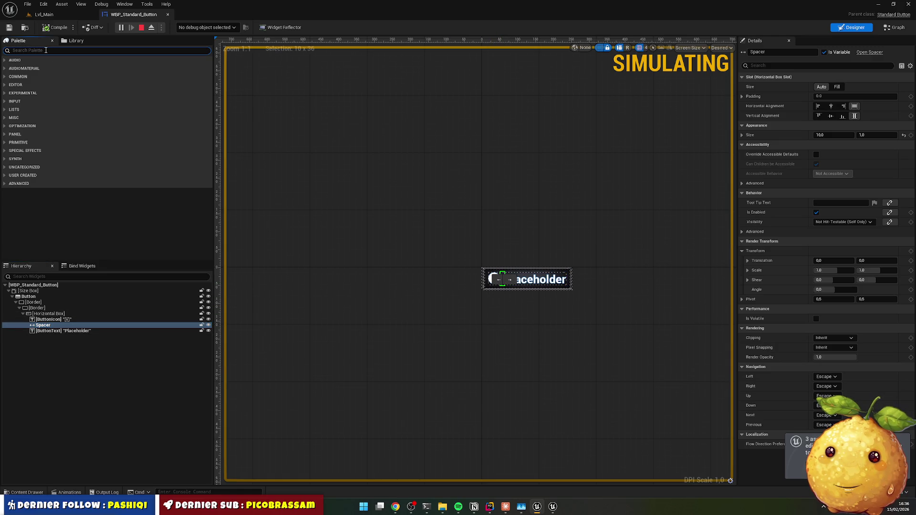
text(Tex)
key(BackSpace)
text(xt)
drag(27, 75, 47, 324)
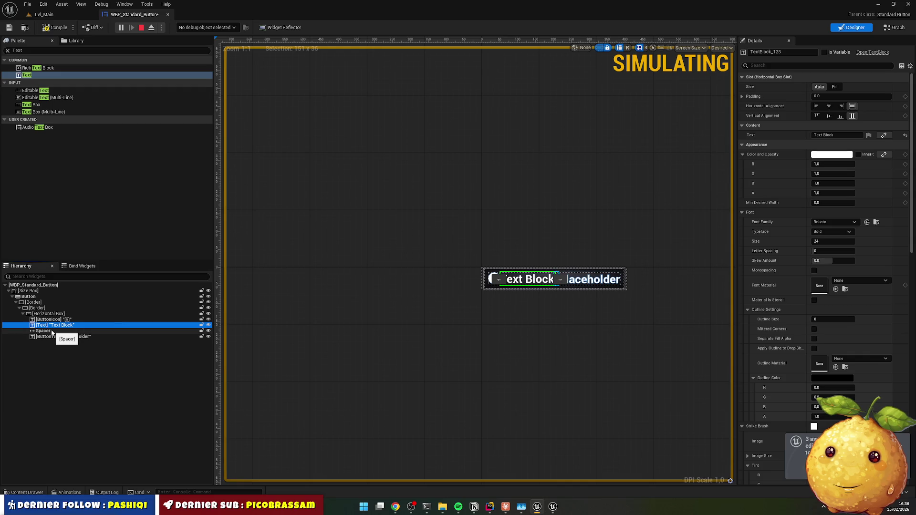
key(F2)
text(Space)
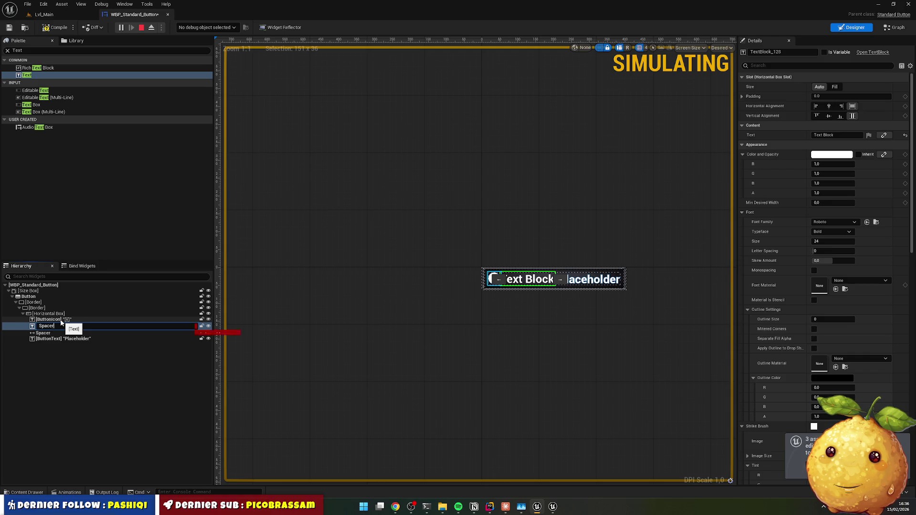
text(r2)
key(Return)
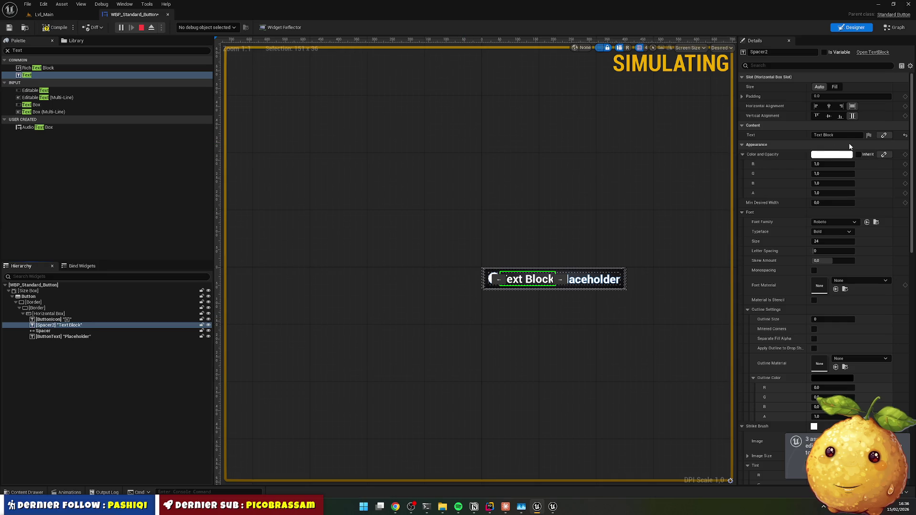
Step: Clear Spacer2's placeholder text and delete the original Spacer
click(830, 135)
key(BackSpace)
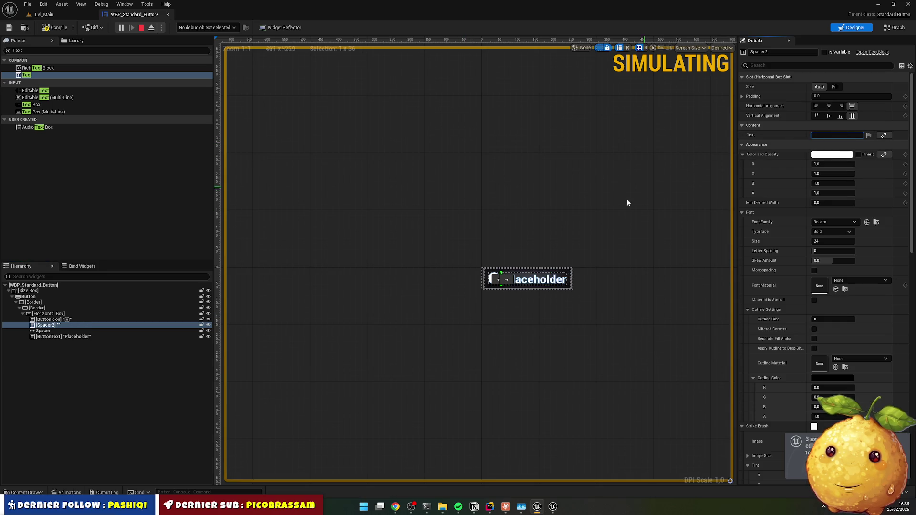
click(514, 318)
click(502, 283)
click(503, 284)
click(504, 285)
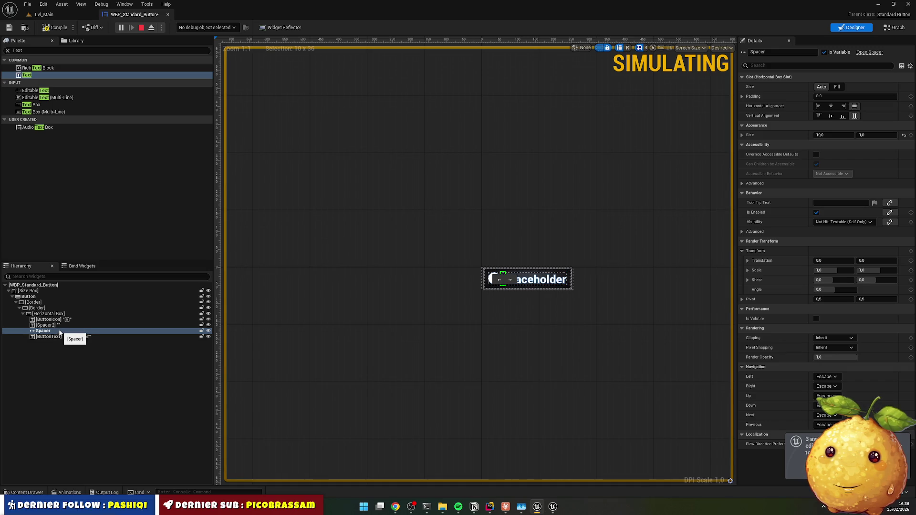
key(Delete)
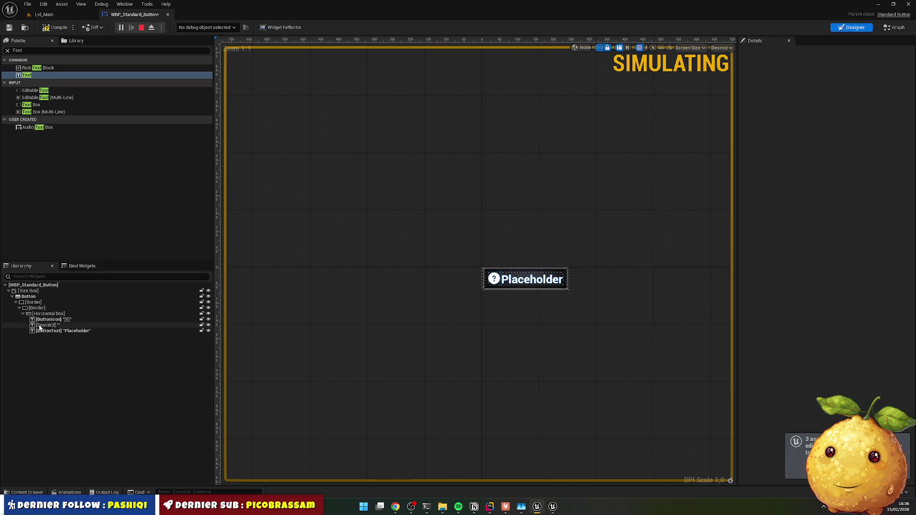
Step: Set Spacer2's text to a single space and preview the Placeholder button
click(37, 326)
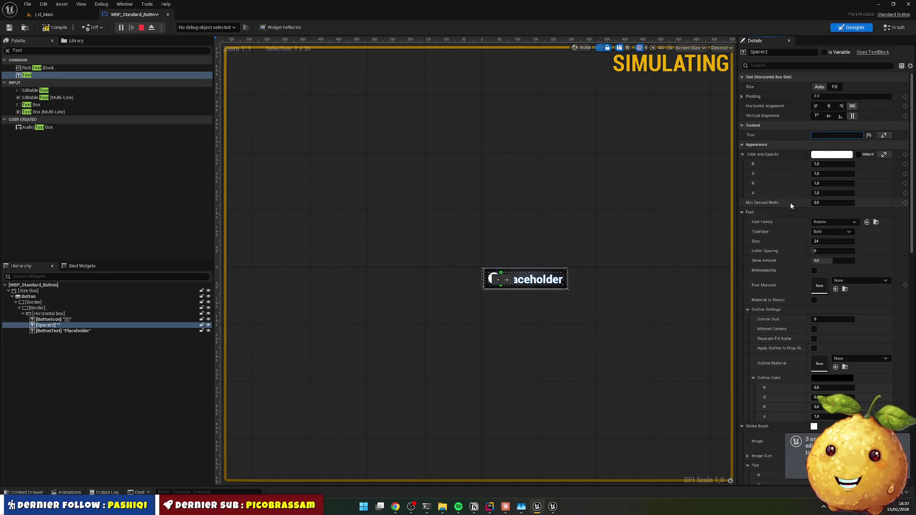
click(588, 200)
click(509, 279)
click(839, 136)
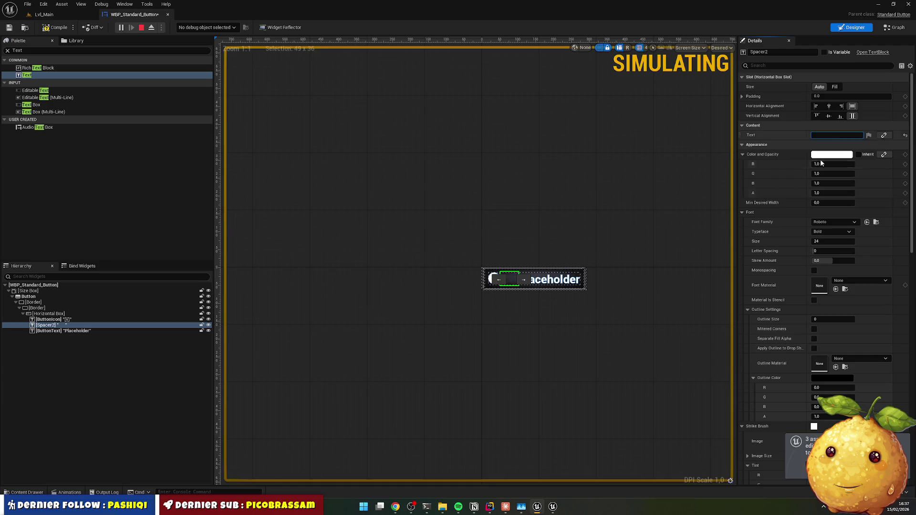
click(504, 285)
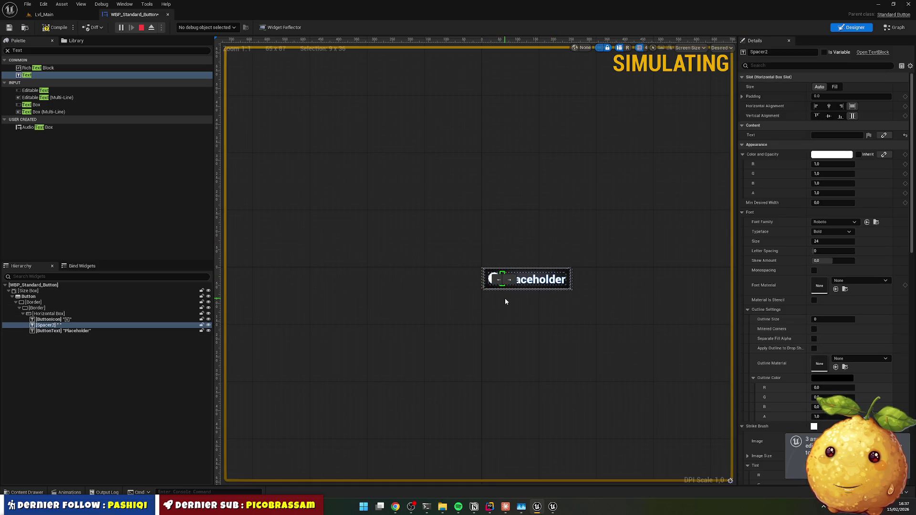
click(479, 303)
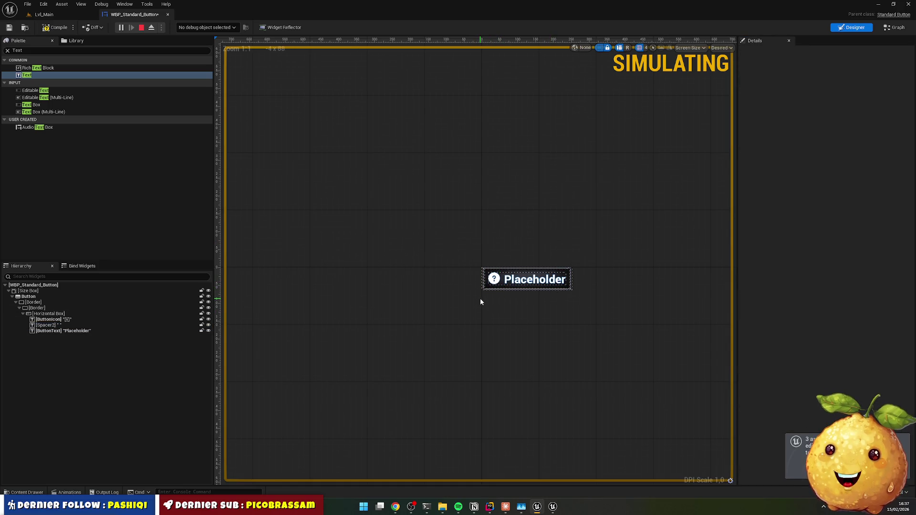
click(495, 508)
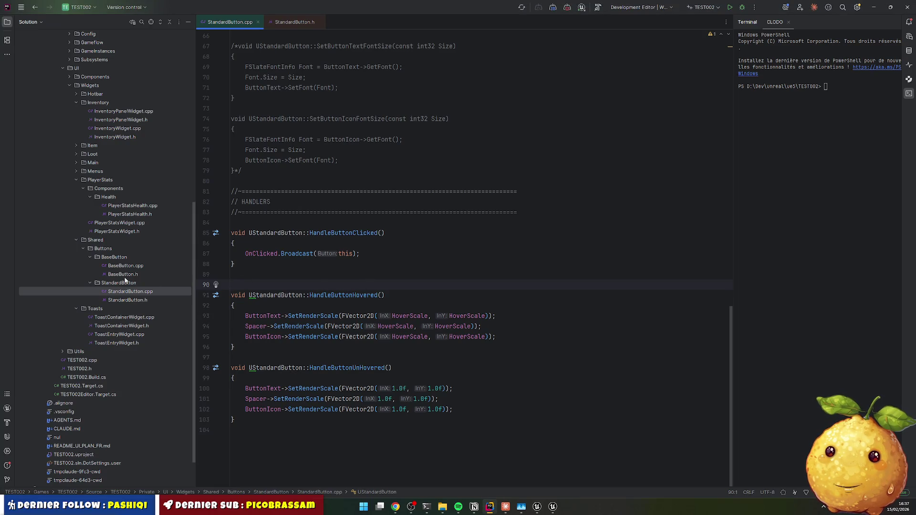
Step: Change the Spacer declaration on line 68 from USpacer* to UTextBlock*
click(295, 22)
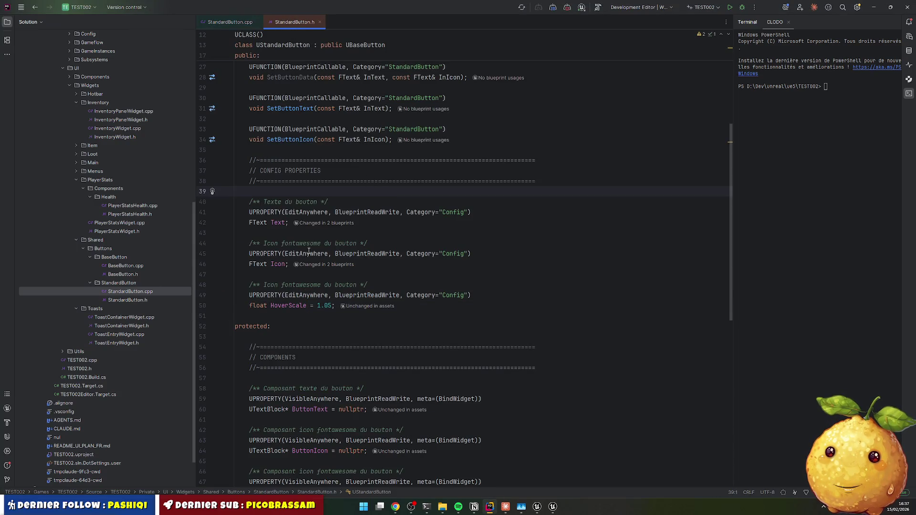
scroll(293, 304, down, 6)
click(287, 306)
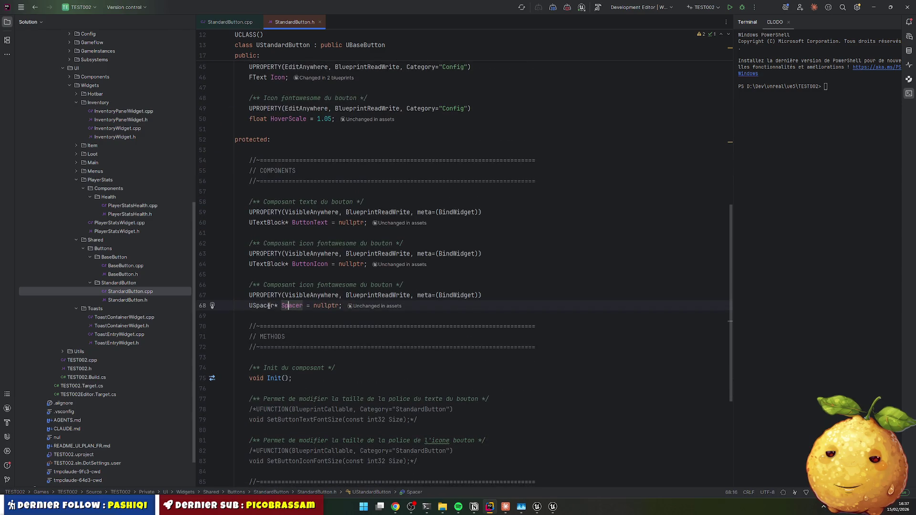
double_click(267, 264)
key(ctrl+c)
double_click(262, 306)
key(ctrl+v)
double_click(302, 306)
Step: Recompile with Live Coding and close its window once the patch links
click(327, 325)
scroll(326, 309, down, 4)
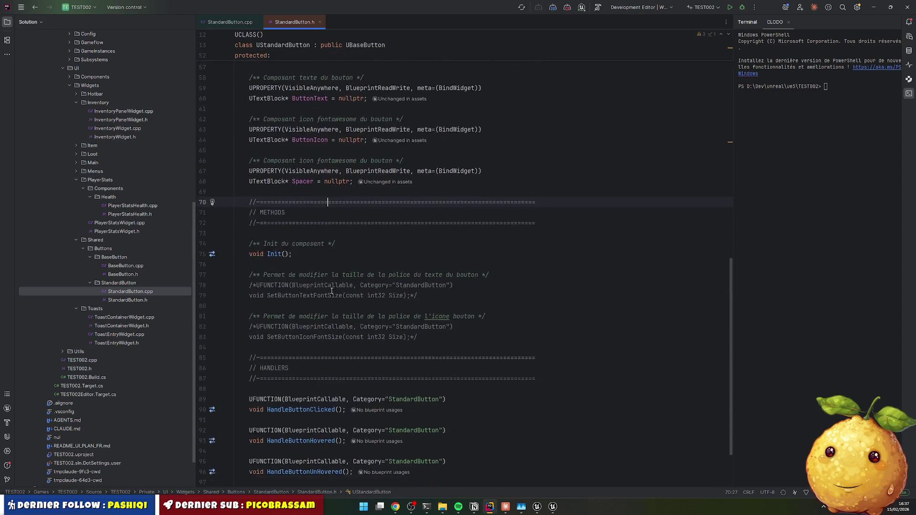
click(229, 22)
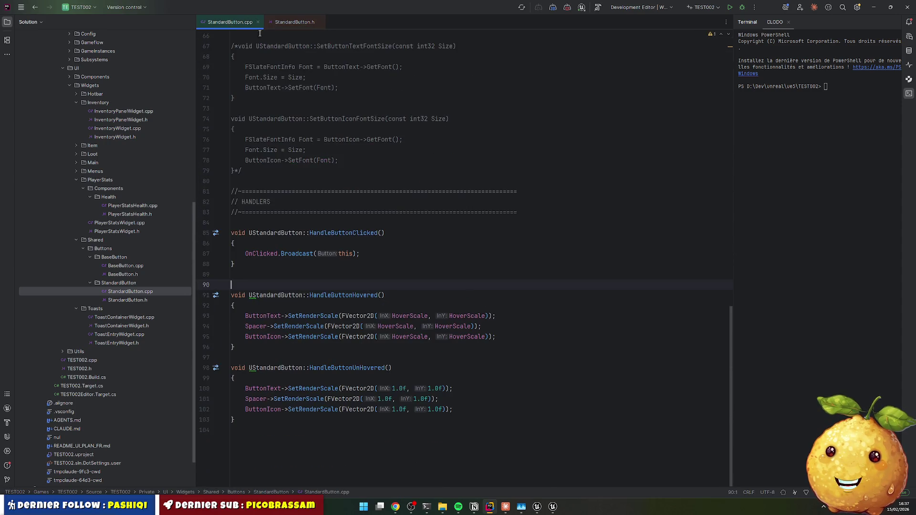
scroll(332, 323, up, 6)
click(294, 22)
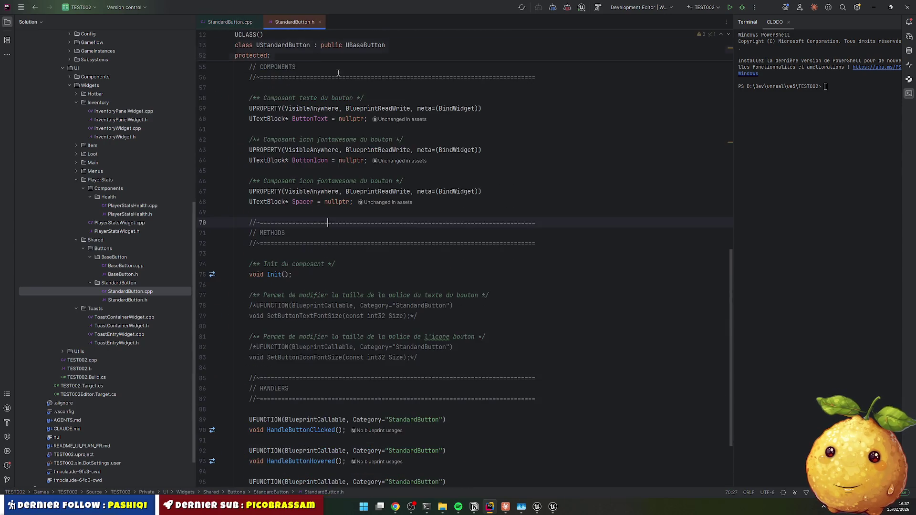
key(Escape)
key(ctrl+alt+l)
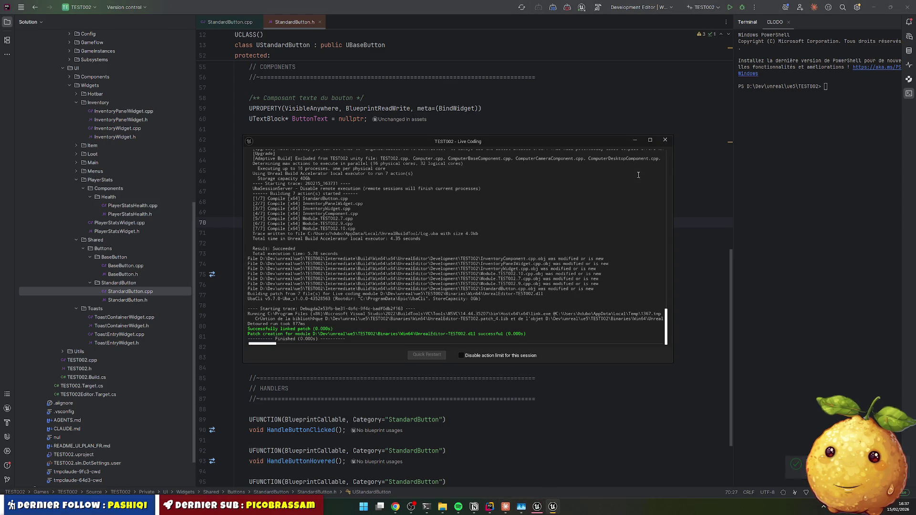
click(665, 140)
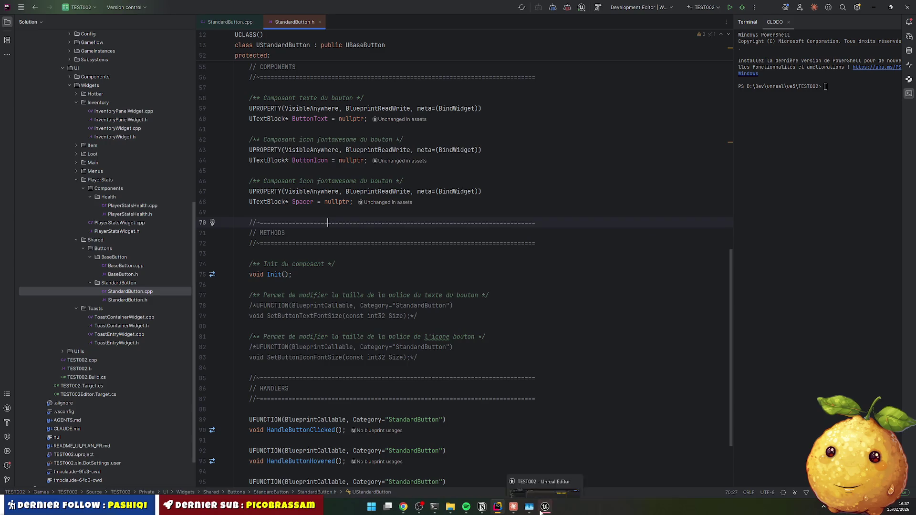
Step: Stop simulating, rename Spacer2 to Spacer and compile the button blueprint
click(545, 507)
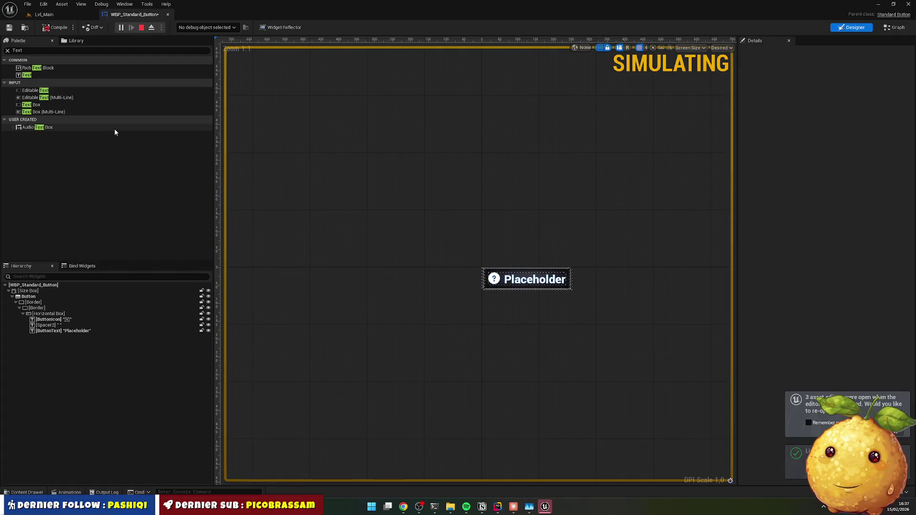
click(66, 325)
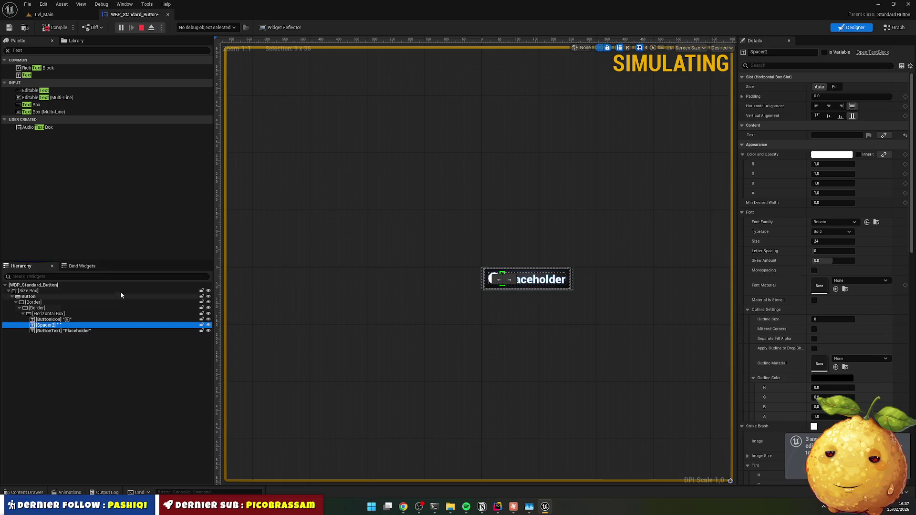
click(142, 28)
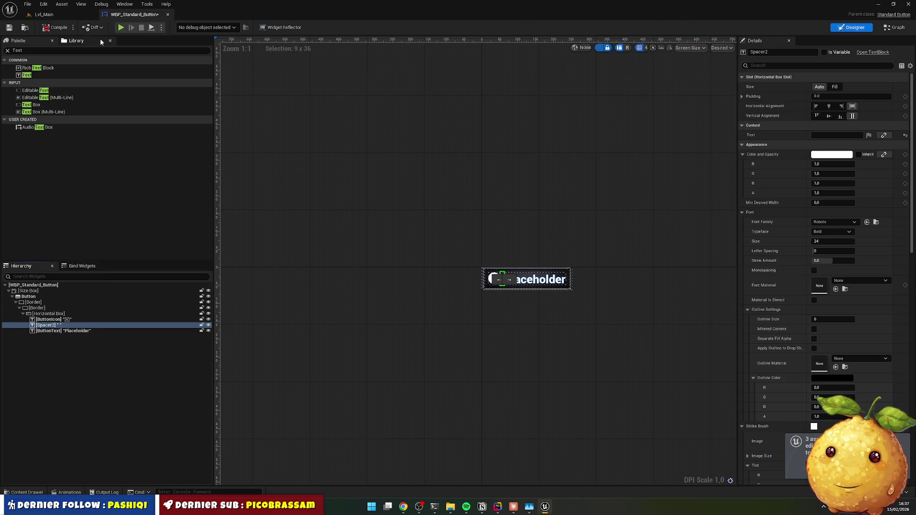
key(F2)
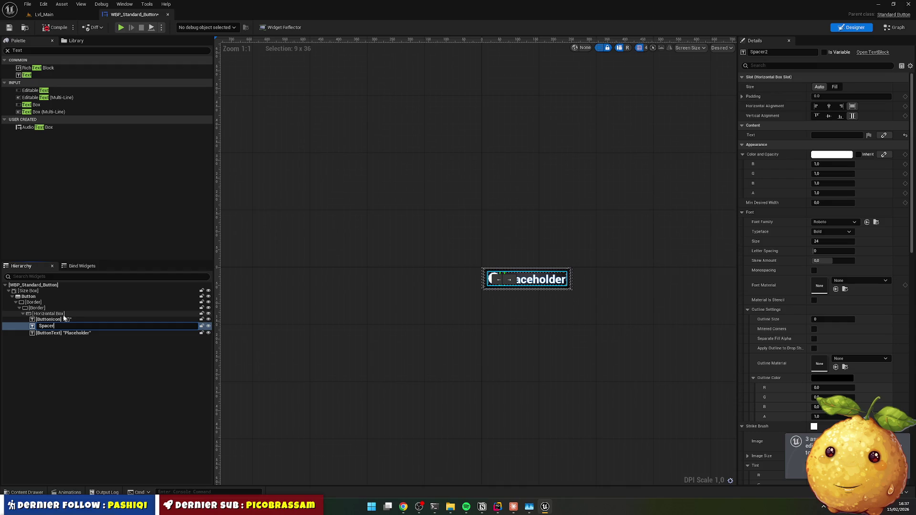
key(Return)
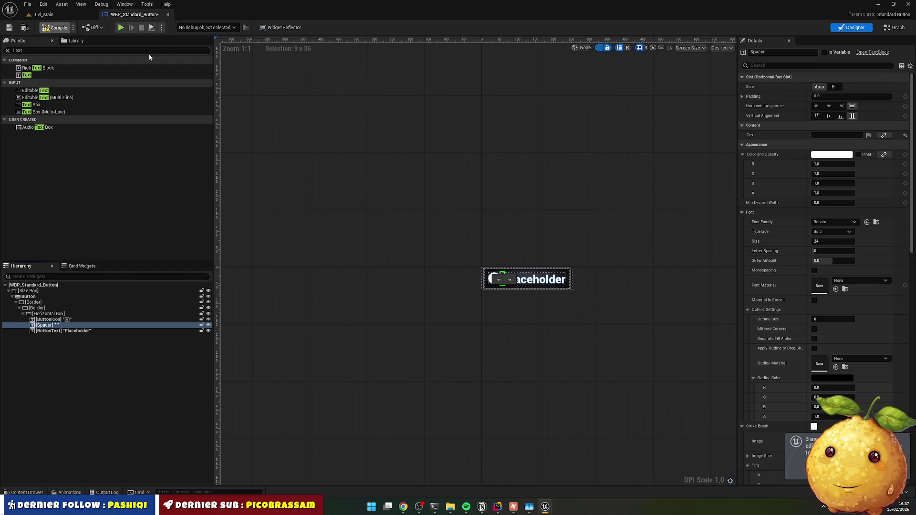
click(478, 243)
click(57, 27)
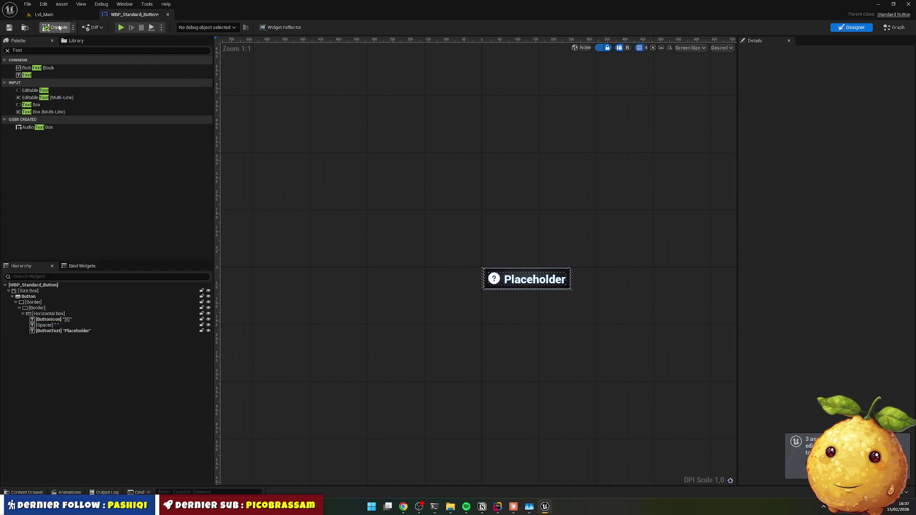
Step: Play the level, check the Placeholder button in the inventory, then return to the button designer
click(120, 28)
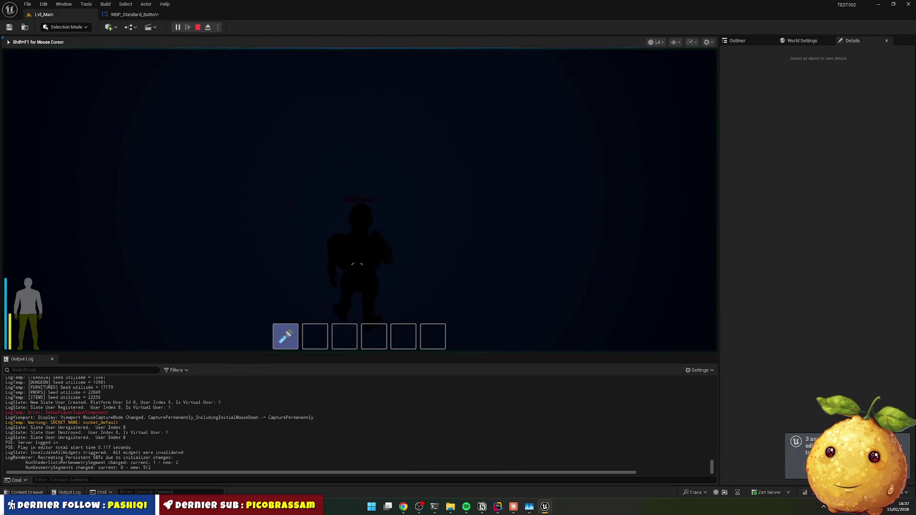
key(i)
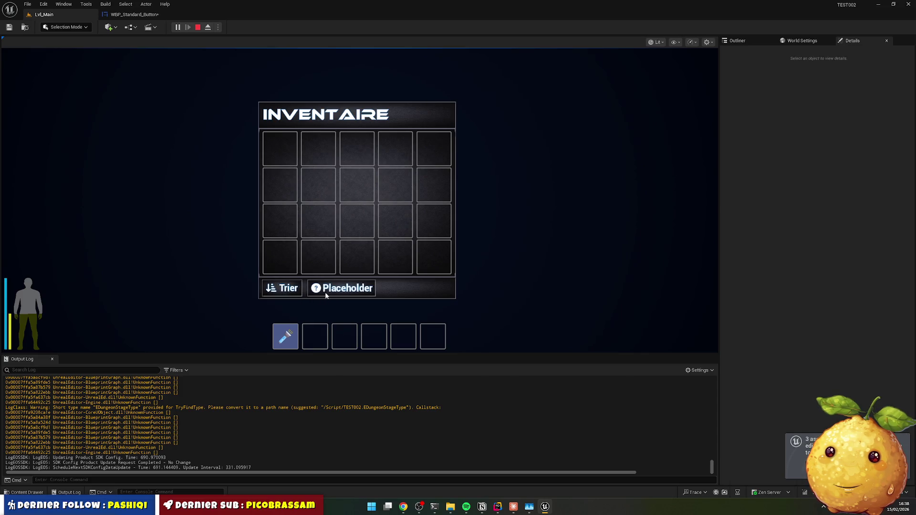
click(199, 27)
click(153, 16)
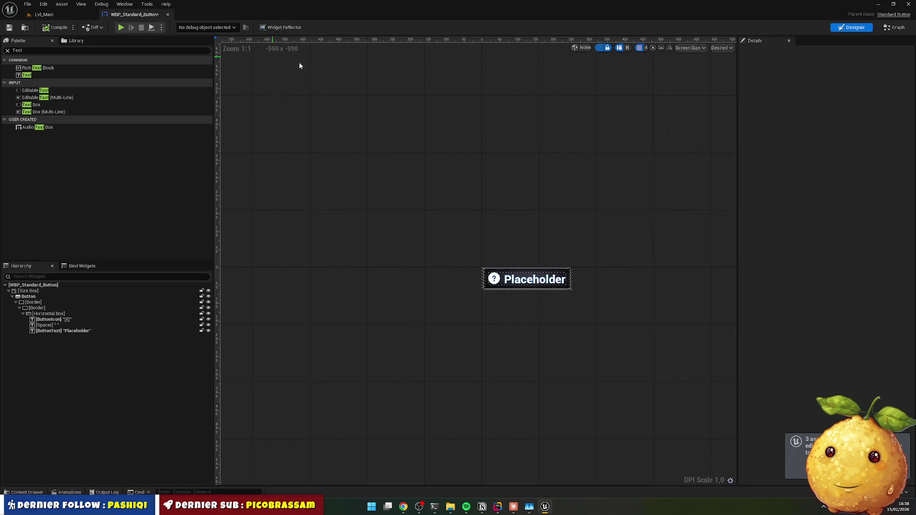
Step: Set the Spacer's text to '-' and compile the button blueprint
click(54, 325)
click(838, 135)
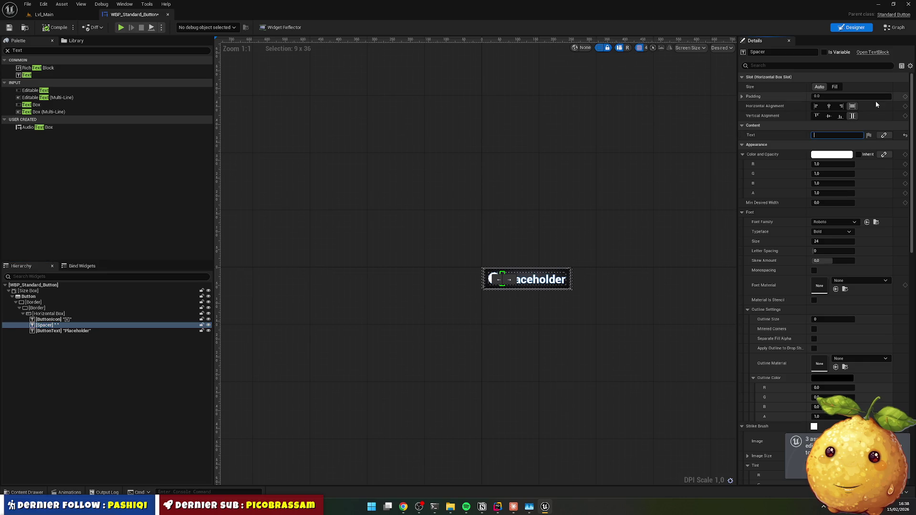
key(Return)
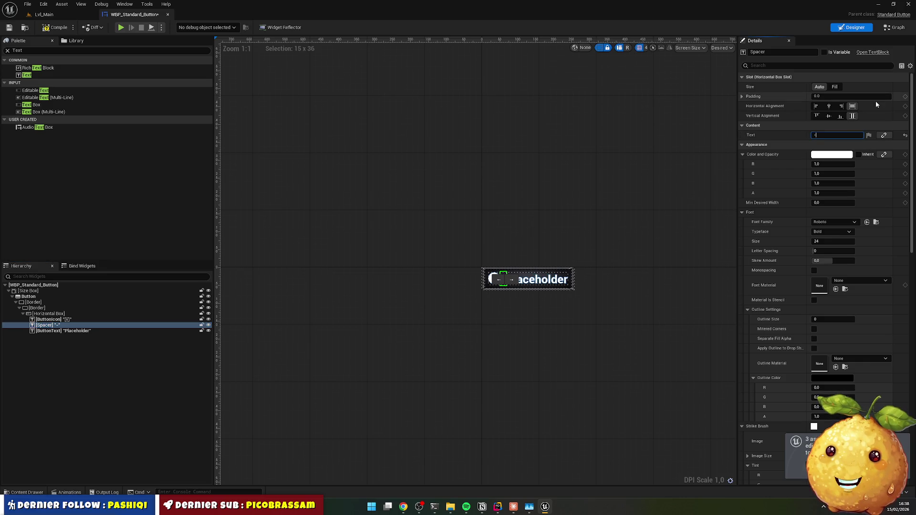
click(58, 27)
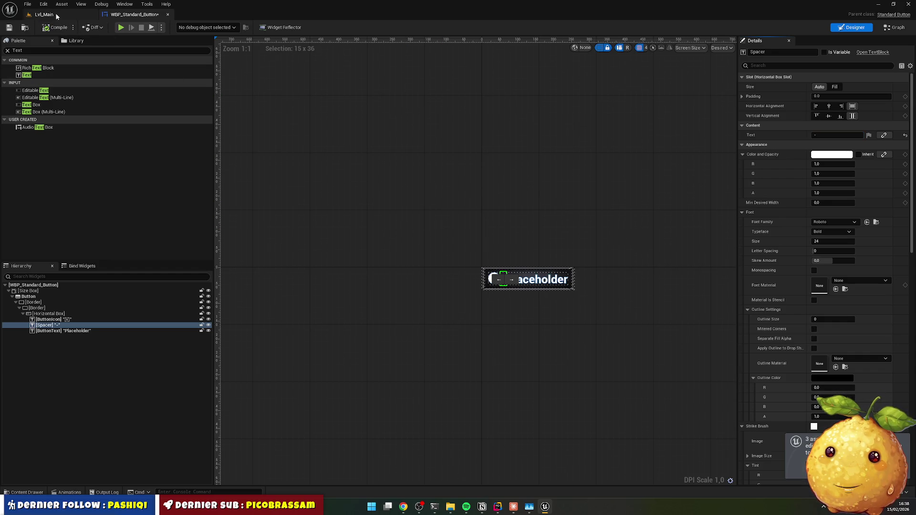
Step: Play Lvl_Main and check that Trier and Placeholder show a dash after their icons
click(44, 15)
click(173, 28)
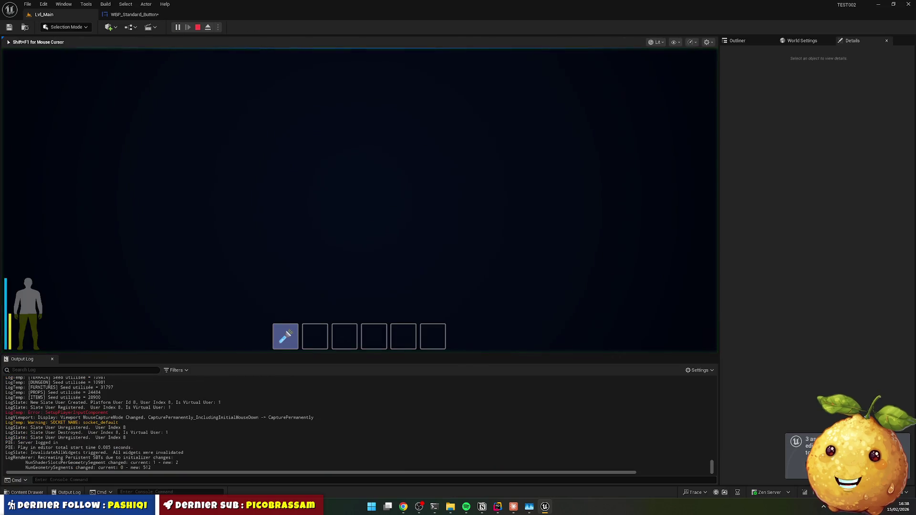
key(i)
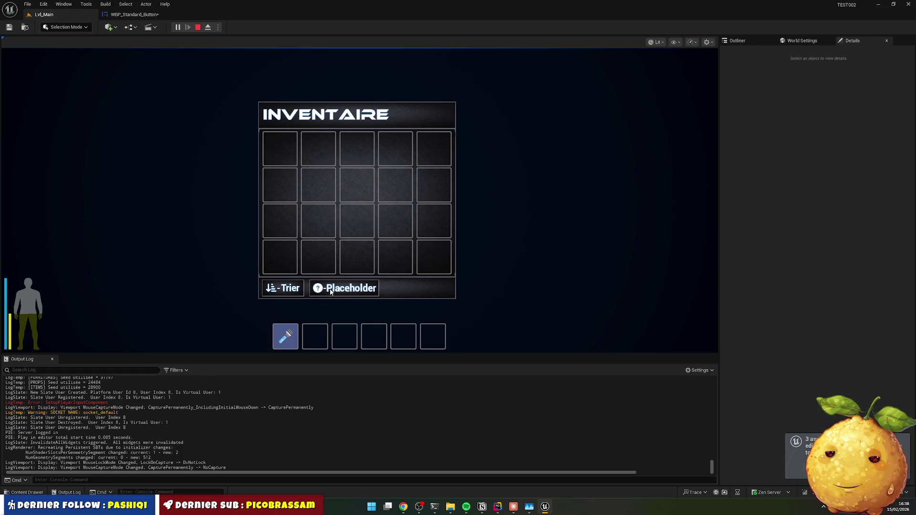
key(Tab)
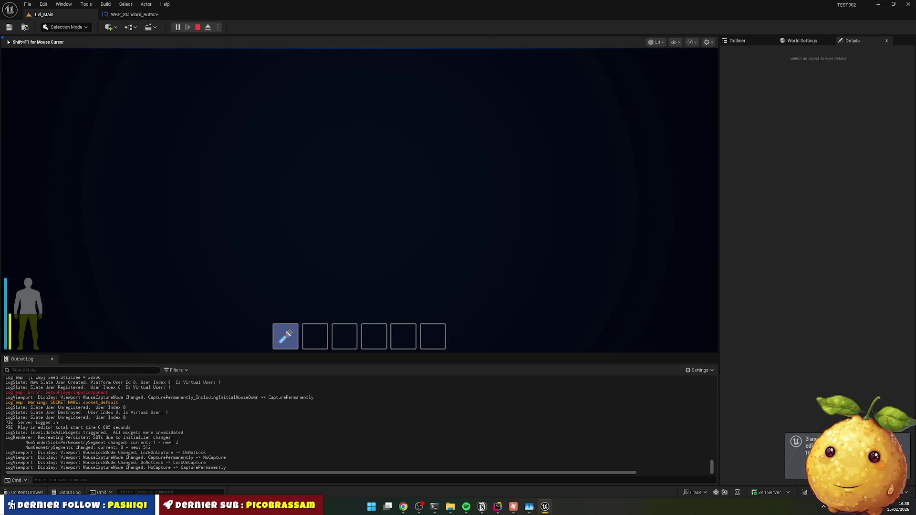
Step: End the play session and delete the old text-block Spacer from the button widget
key(Escape)
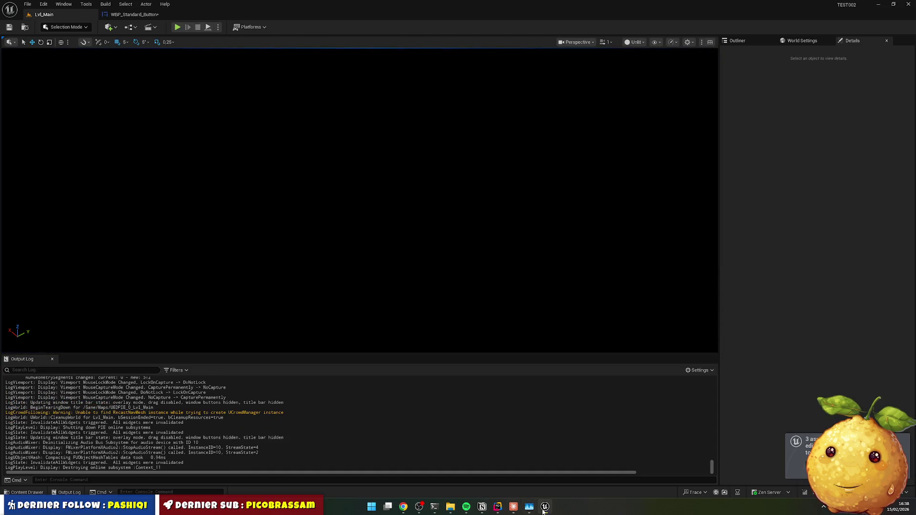
click(498, 506)
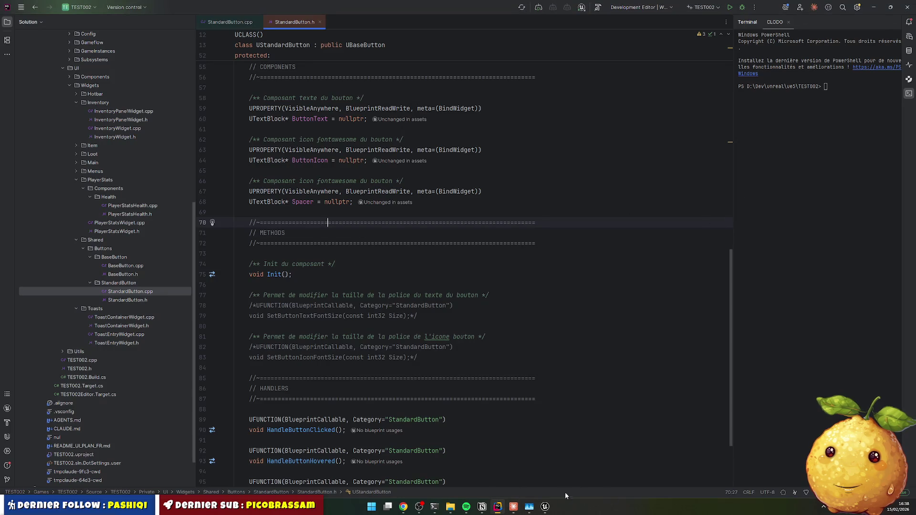
click(530, 508)
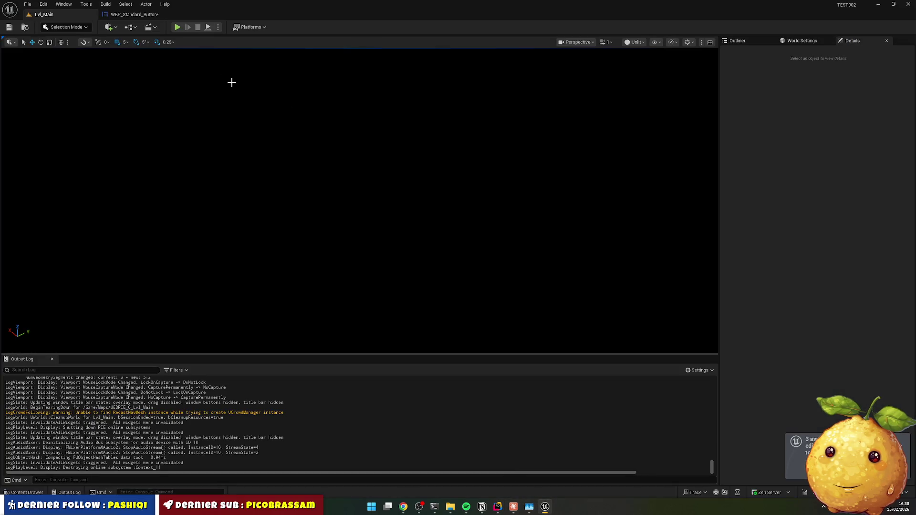
click(131, 15)
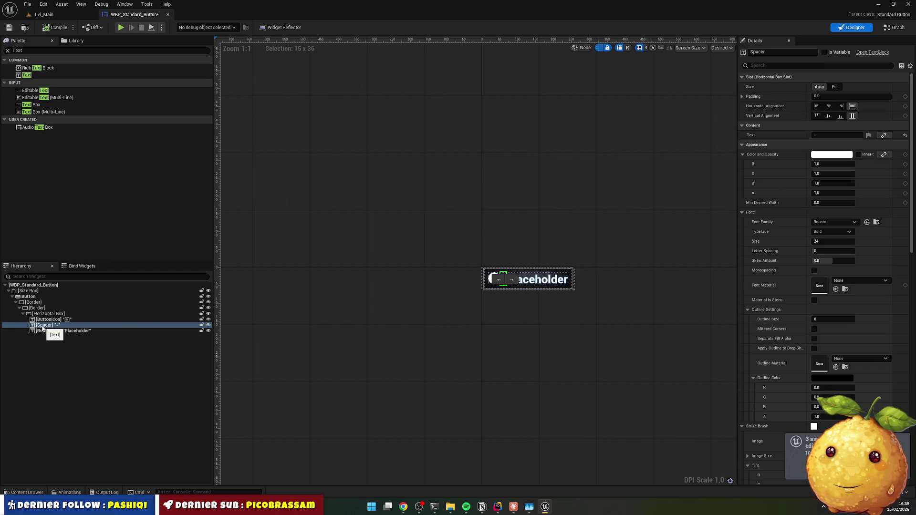
click(53, 324)
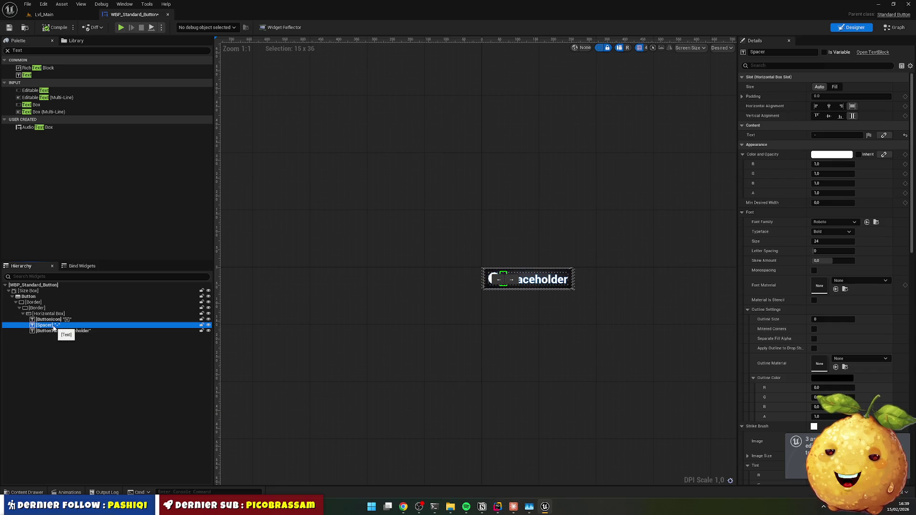
key(Delete)
Step: Insert a Spacer widget between ButtonIcon and ButtonText and set its Size X width
click(33, 52)
text(p)
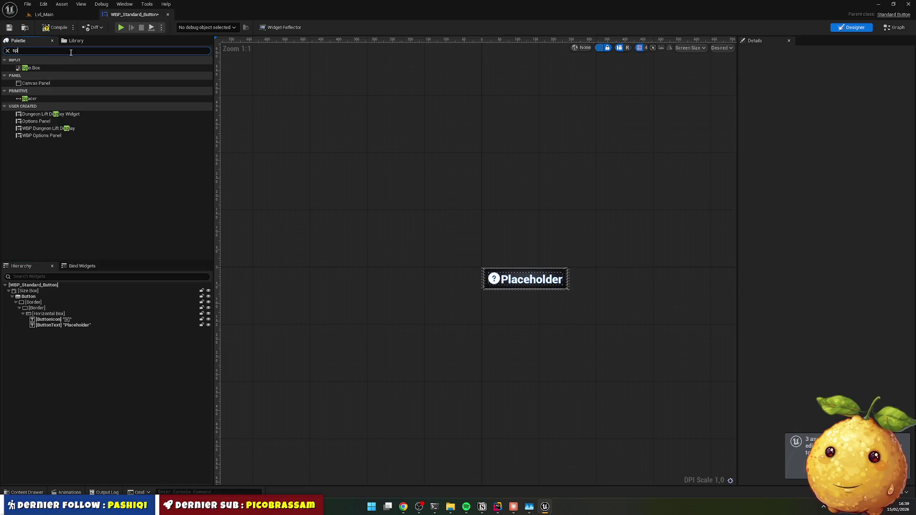
mouse_move(35, 100)
mouse_down()
mouse_move(64, 282)
mouse_move(58, 326)
mouse_up()
click(827, 134)
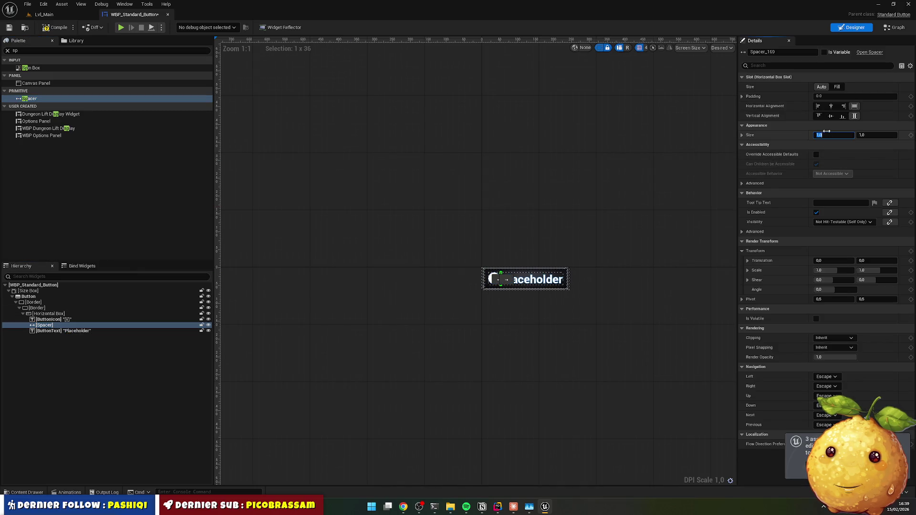
click(628, 200)
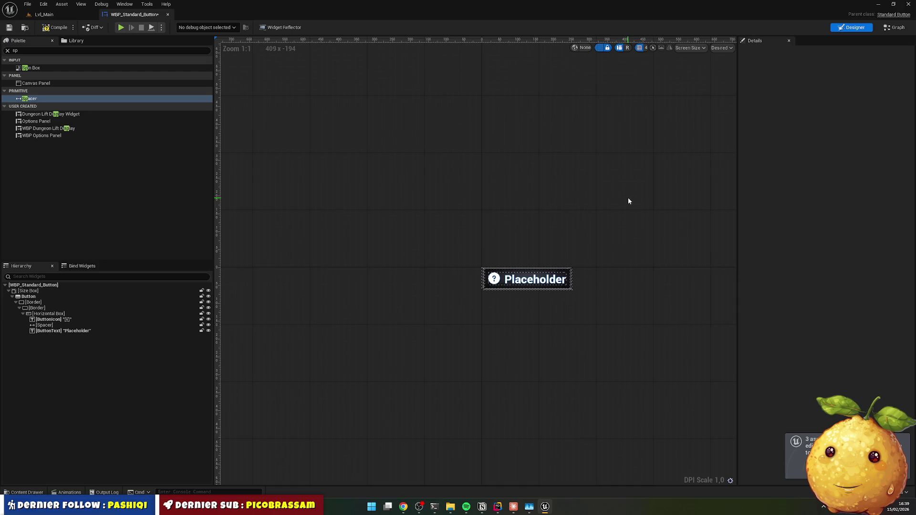
click(71, 325)
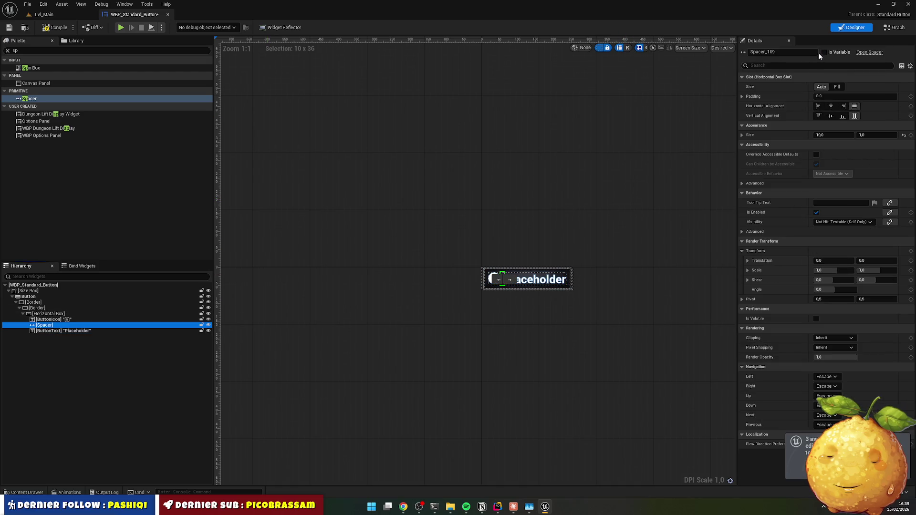
click(499, 507)
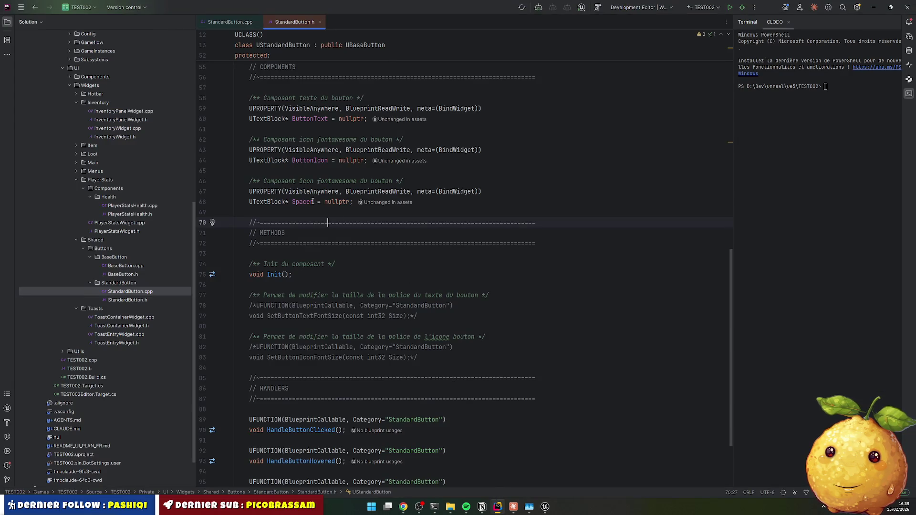
Step: In StandardButton.h, change the Spacer property's type to USpacer, then comment it out
click(259, 202)
key(ctrl+Delete)
text(Spac)
key(Return)
key(Down)
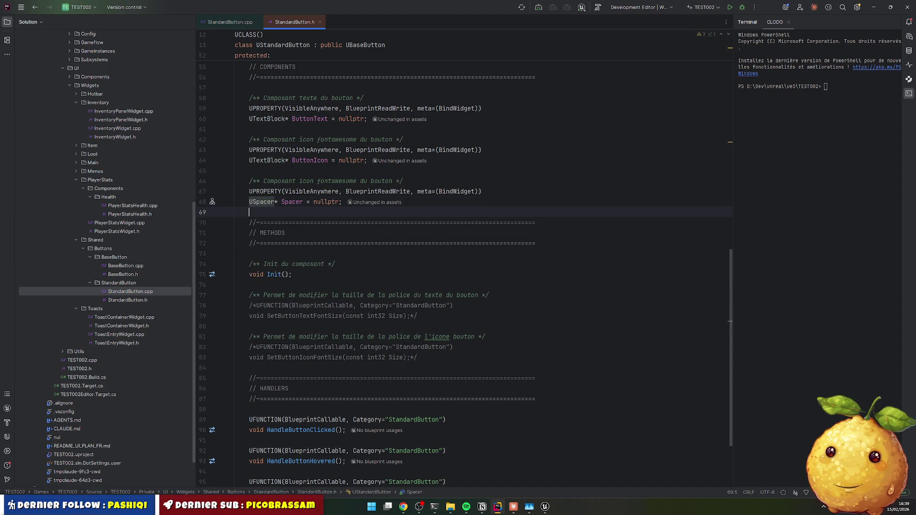
key(Up)
key(Up)
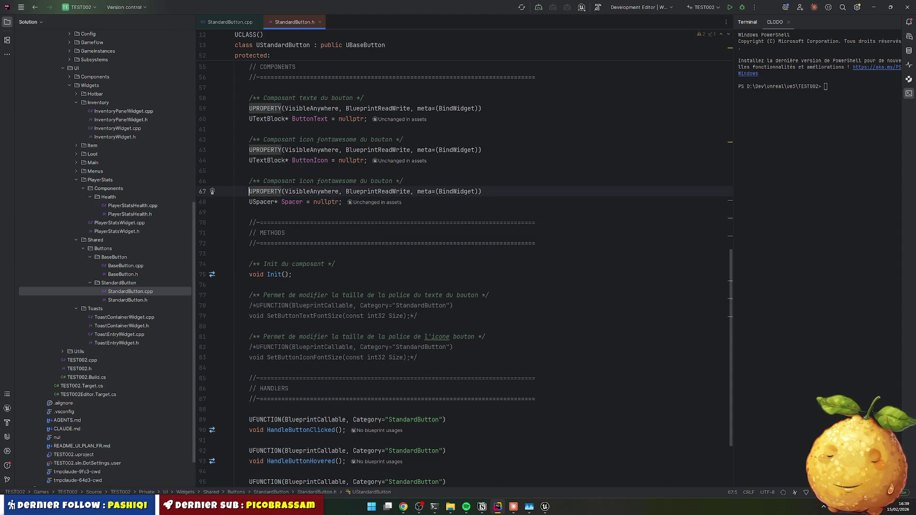
key(ctrl+slash)
text(//)
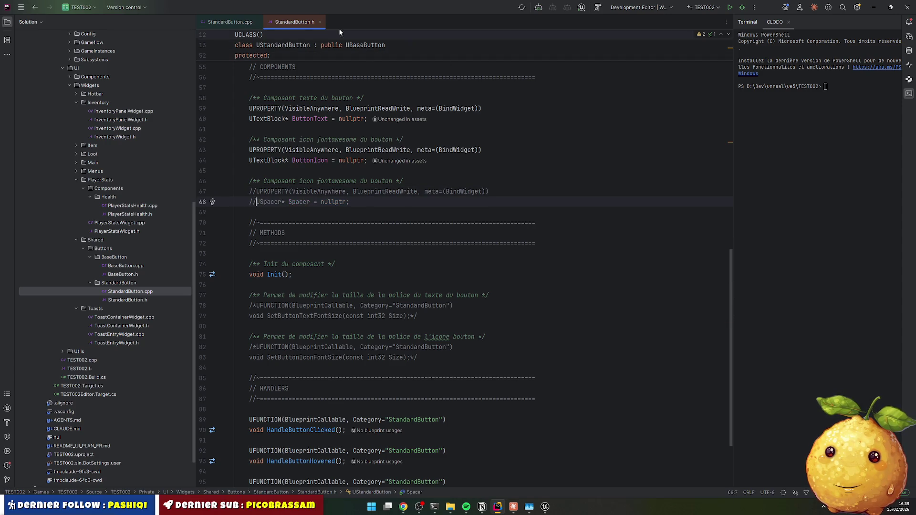
click(353, 222)
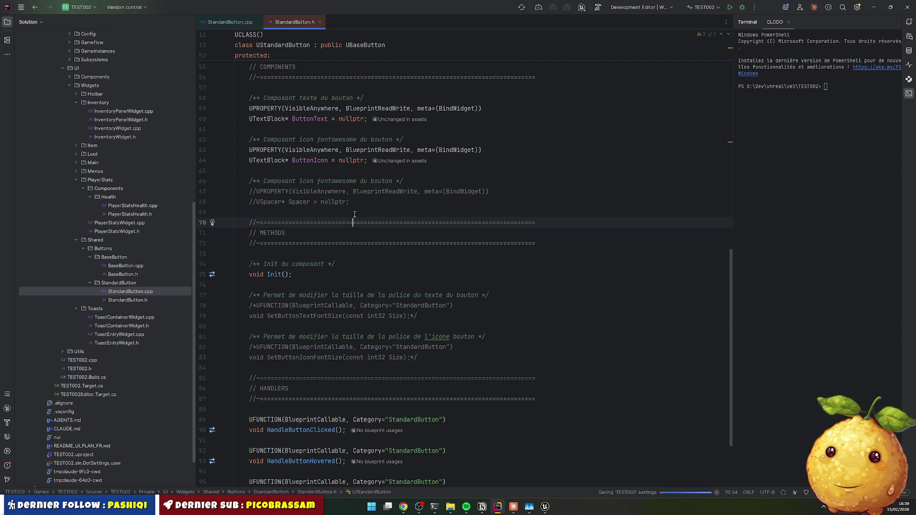
Step: In StandardButton.cpp, comment out the per-widget scale lines in the hover and unhover handlers
key(super+Down)
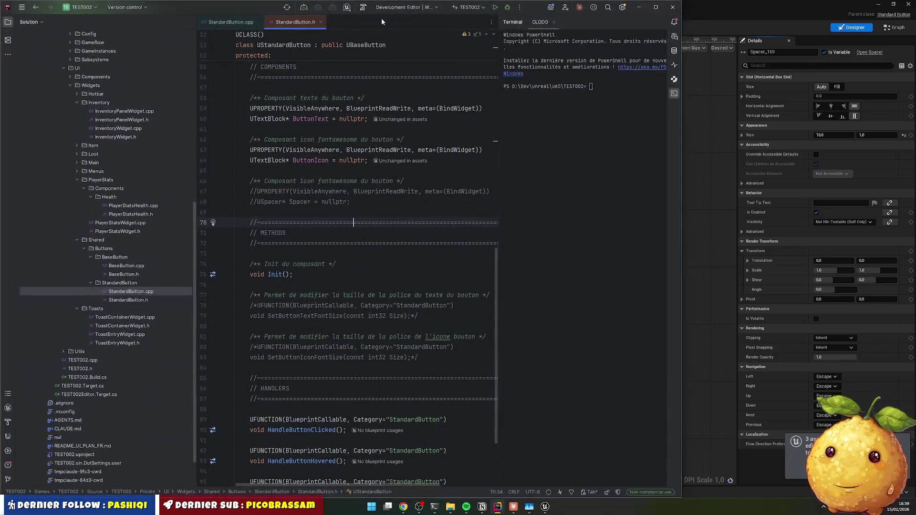
click(231, 22)
scroll(229, 372, down, 3)
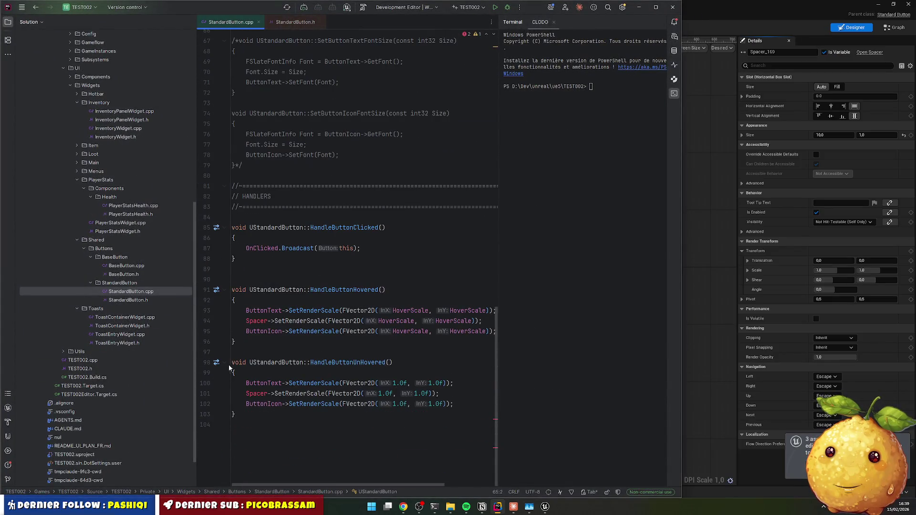
mouse_move(247, 310)
mouse_down()
mouse_move(528, 321)
mouse_move(535, 330)
mouse_up()
key(ctrl+shift+slash)
key(Down)
key(Down)
key(Down)
key(Home)
key(shift+Down)
key(shift+Down)
key(shift+End)
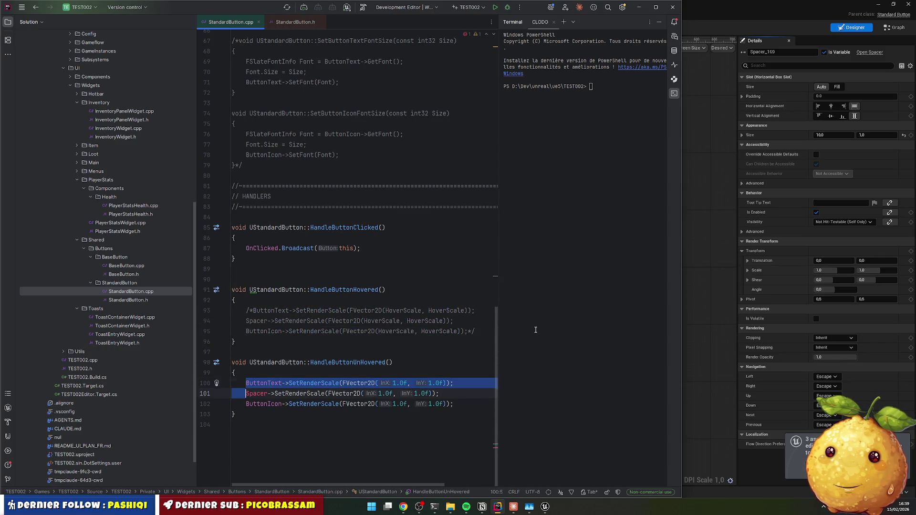
key(ctrl+shift+slash)
Step: Copy the commented ButtonText scale line into a new uncommented line without the ButtonText-> prefix
key(Up)
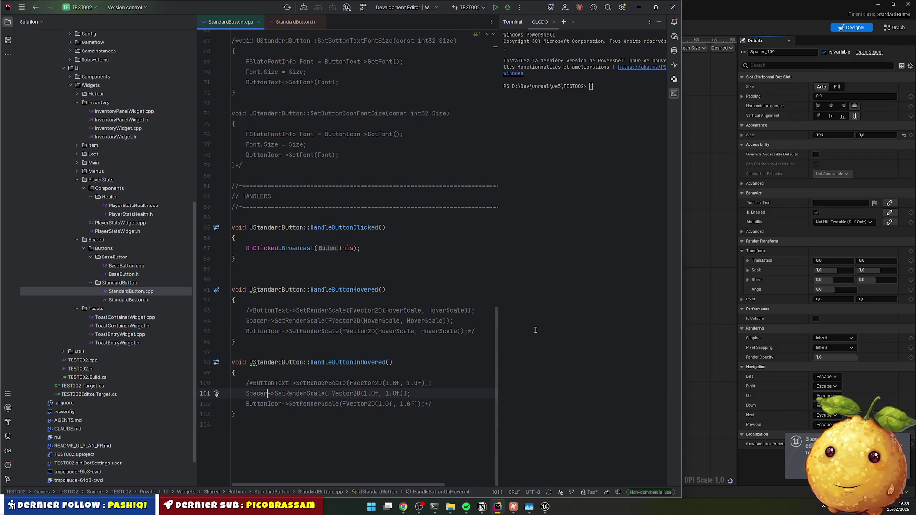
key(Up)
key(Home)
key(Right)
key(Right)
key(shift+End)
key(ctrl+c)
key(ctrl+alt+Return)
key(ctrl+v)
key(Home)
key(ctrl+shift+Right)
key(ctrl+shift+Right)
key(Delete)
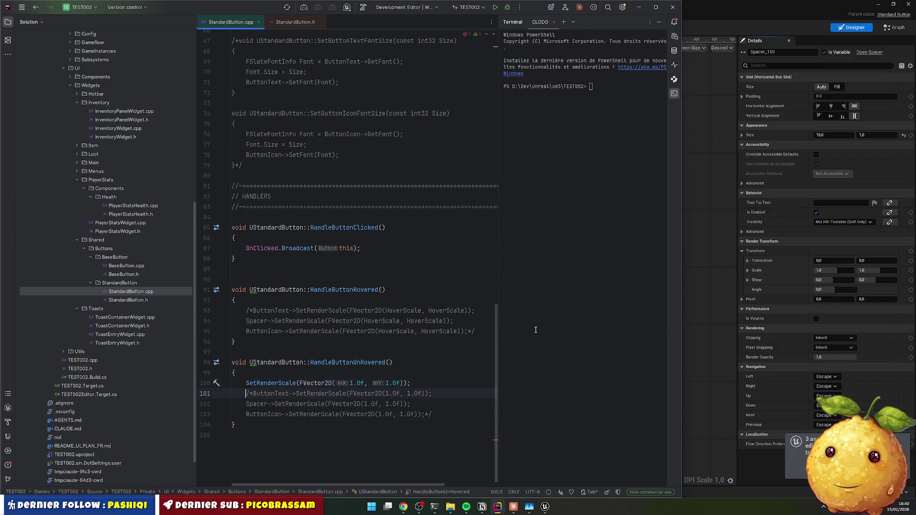
Step: Add a SetRenderScale call to HandleButtonHovered using HoverScale for both arguments
key(Up)
key(Up)
key(Up)
key(Return)
key(ctrl+v)
click(357, 310)
double_click(357, 311)
text(HoverScale)
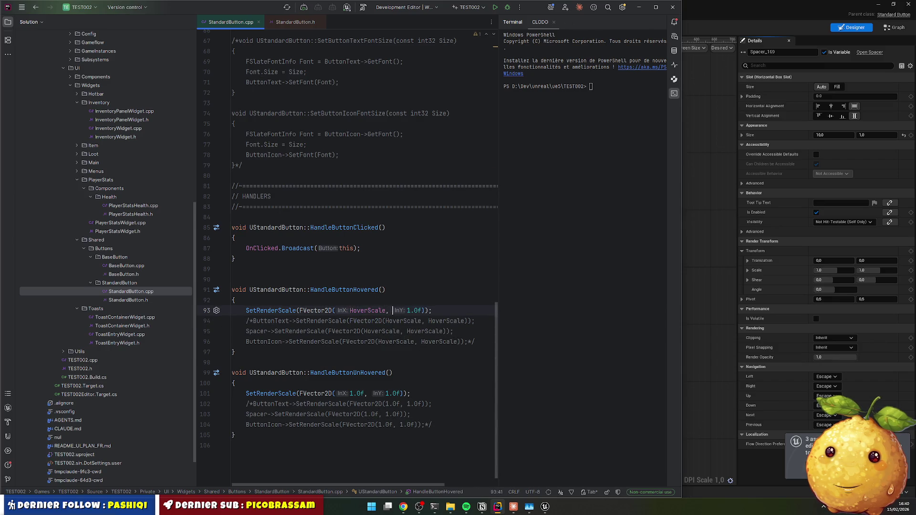
double_click(412, 310)
text(HoverScale)
Step: Prefix the hover and unhover SetRenderScale calls with Button->, then trigger a Live Coding recompile
click(246, 331)
scroll(363, 355, down, 1)
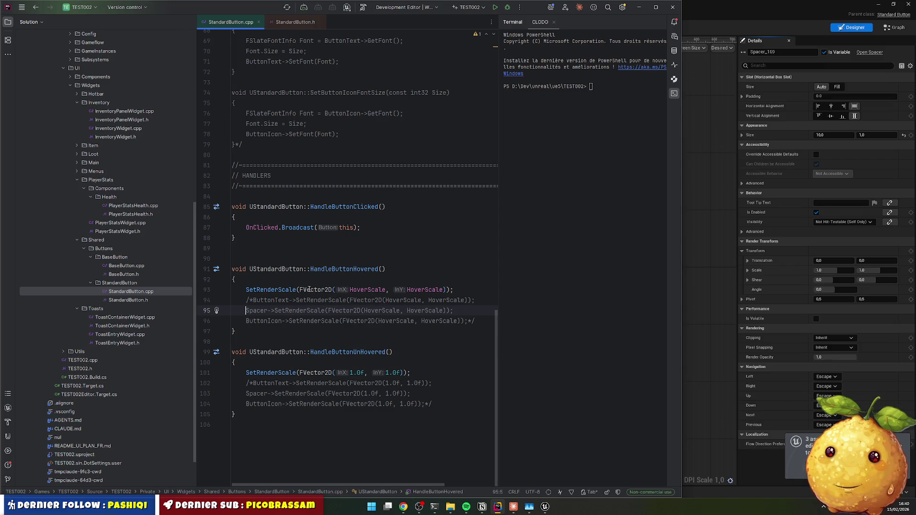
click(309, 279)
key(Return)
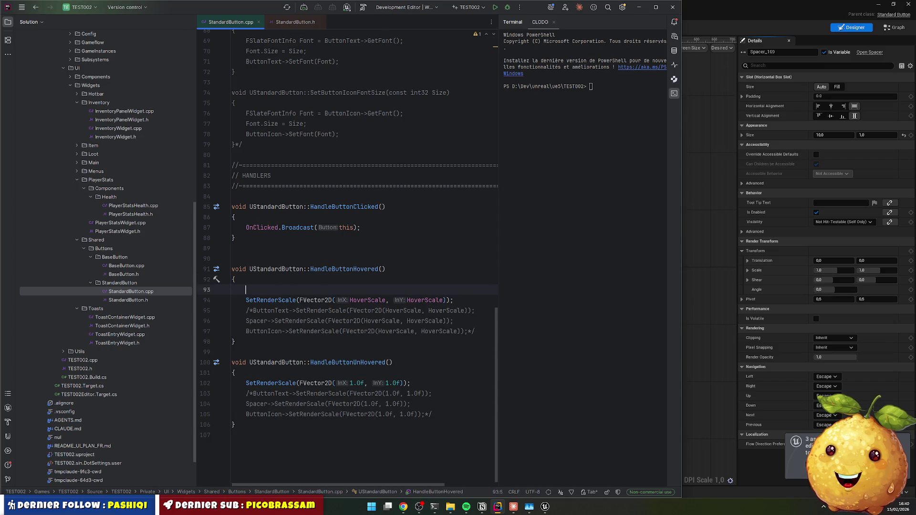
text(Button)
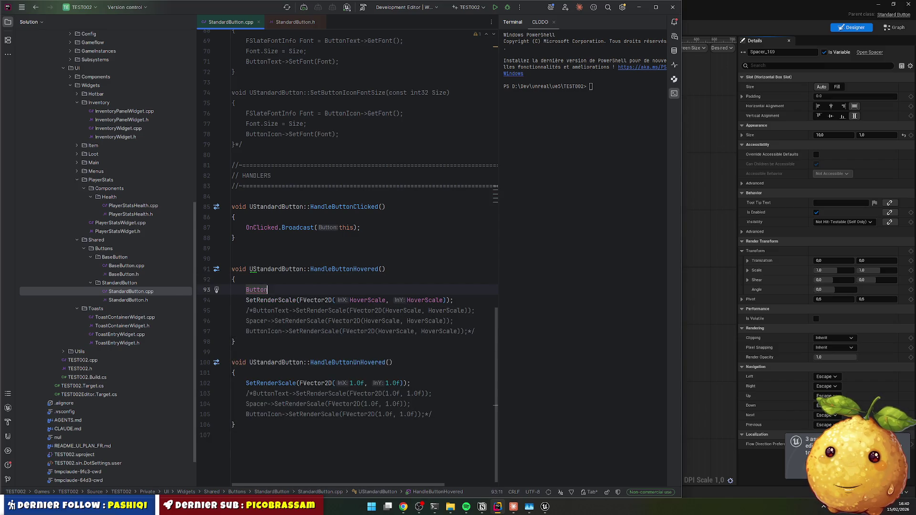
key(Delete)
key(Down)
key(Down)
key(Down)
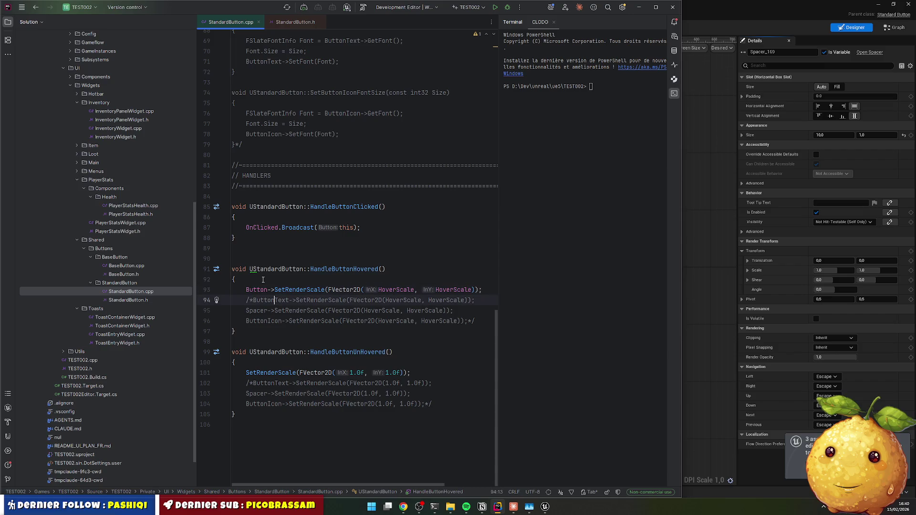
key(Down)
key(Home)
text(Button->)
key(Down)
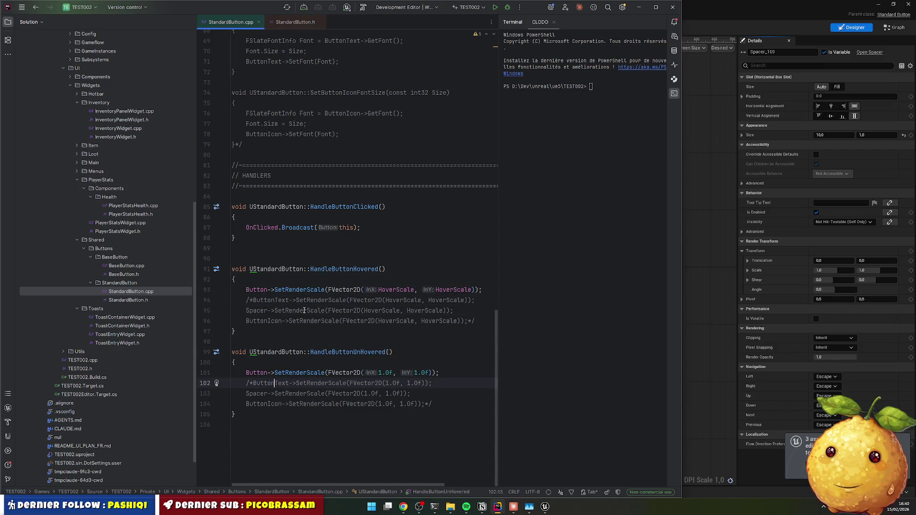
click(353, 299)
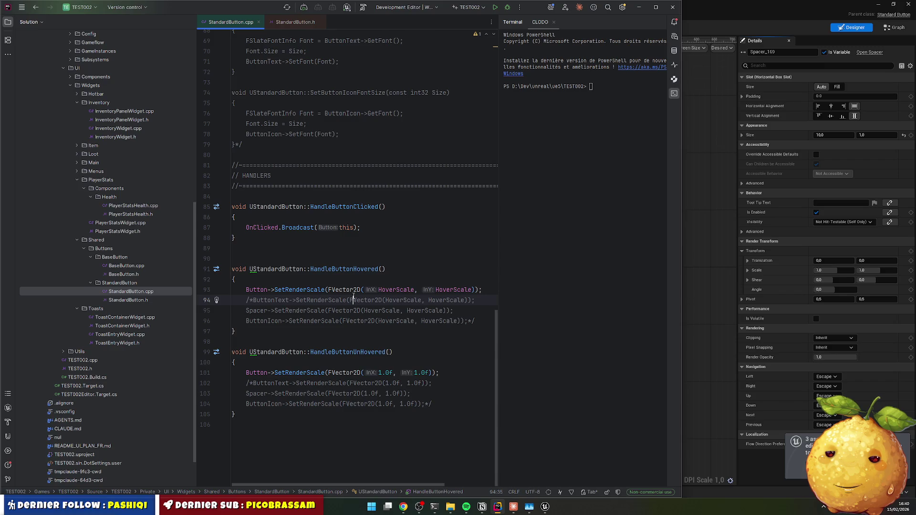
click(332, 279)
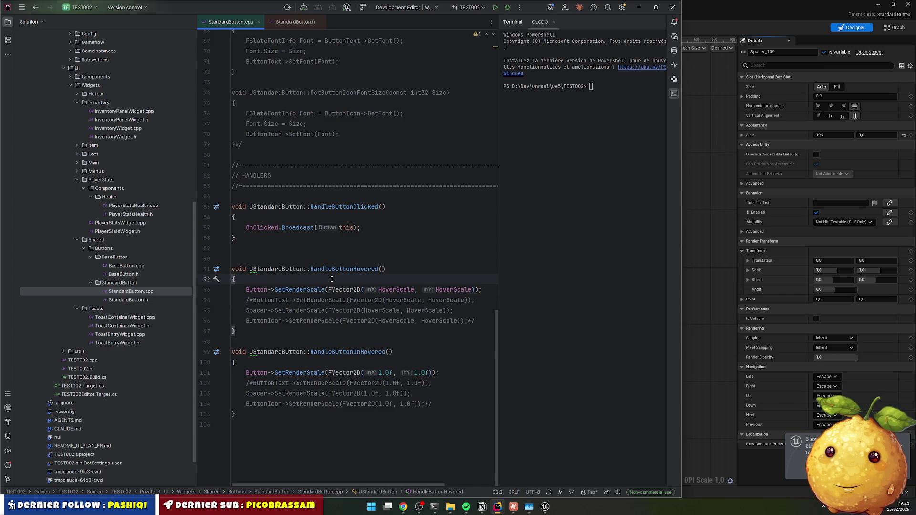
key(ctrl+alt+F11)
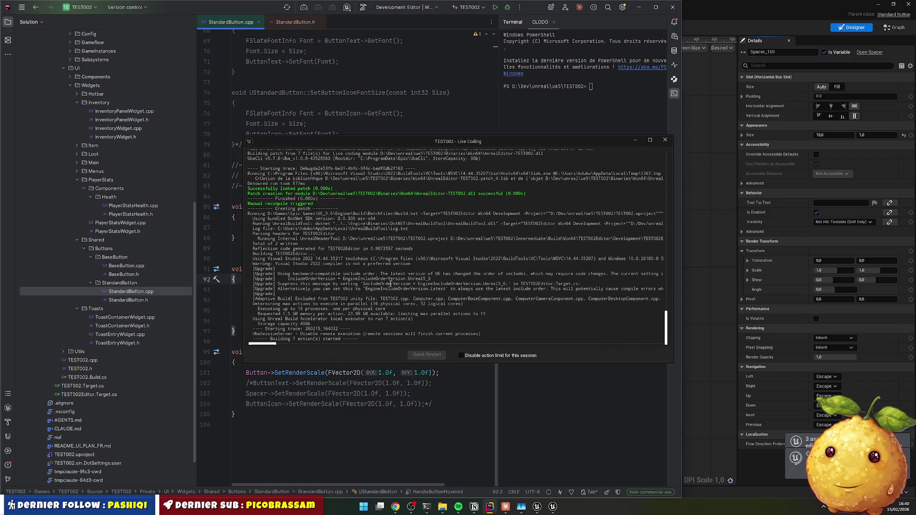
Step: Rename Spacer_169 to Spacer, untick Is Variable, compile WBP_Standard_Button, and return to Lvl_Main
mouse_move(539, 510)
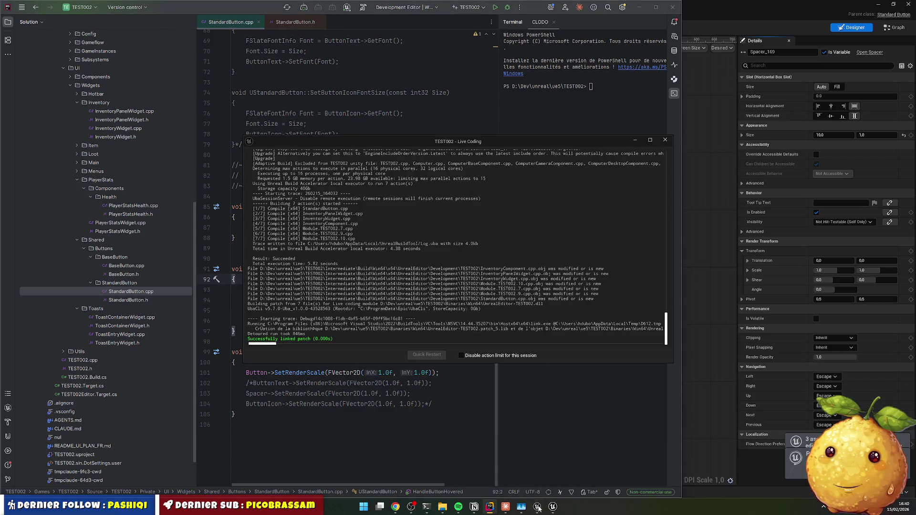
click(538, 508)
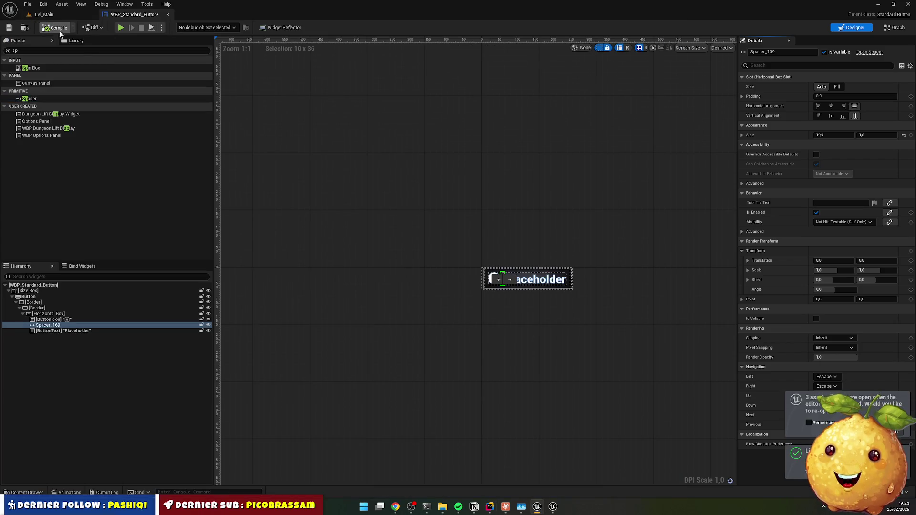
click(65, 326)
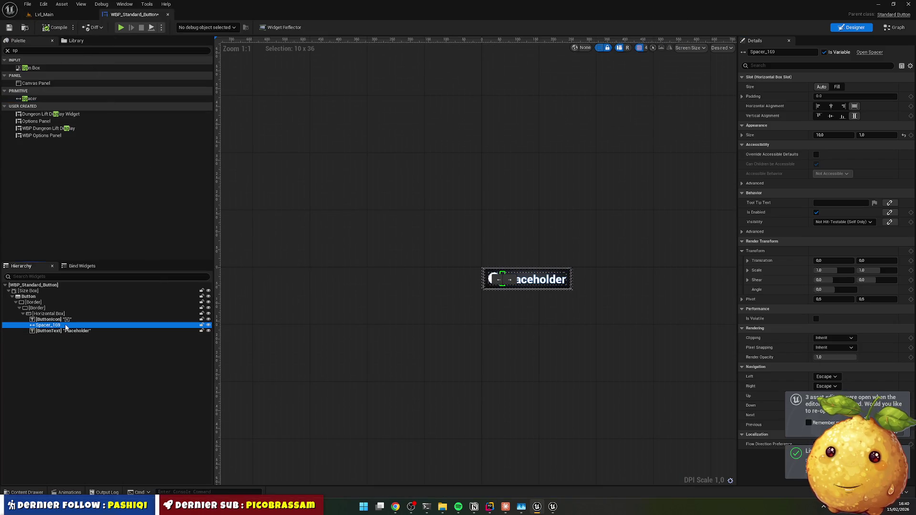
key(BackSpace)
key(BackSpace)
key(Return)
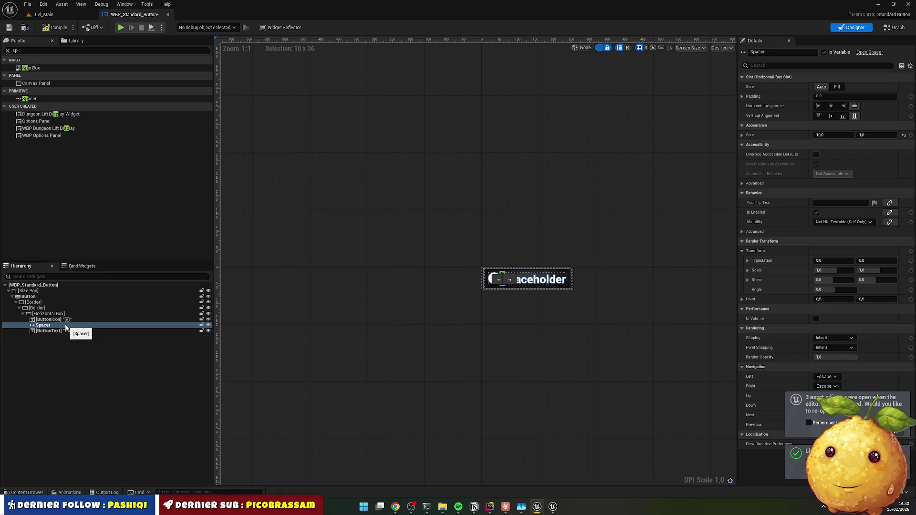
click(824, 52)
click(54, 27)
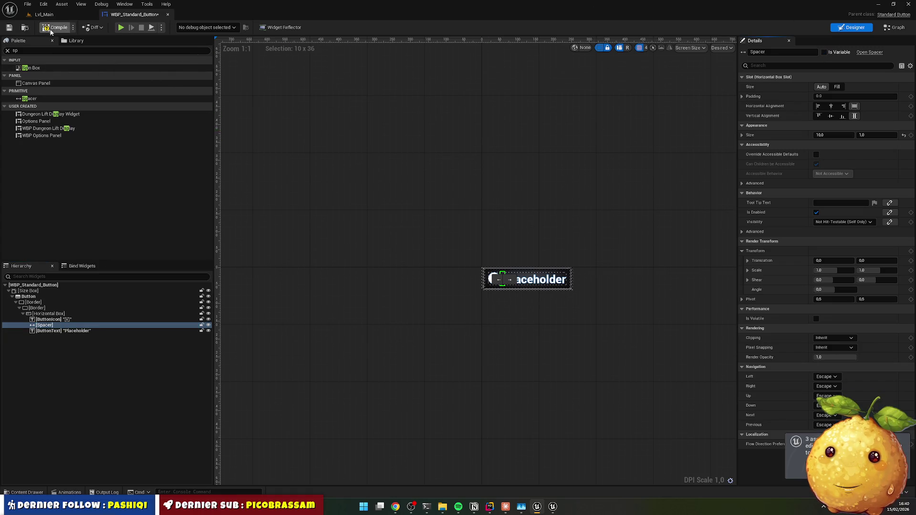
click(44, 15)
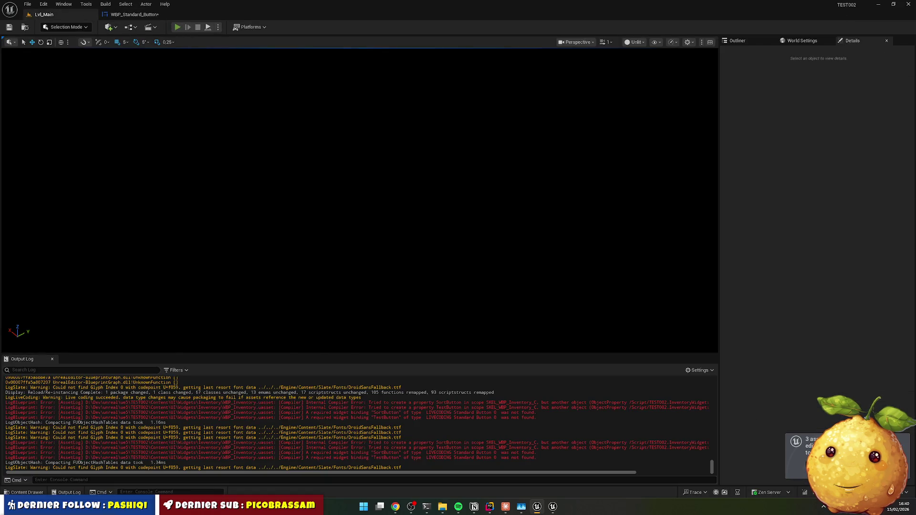
key(alt+p)
key(i)
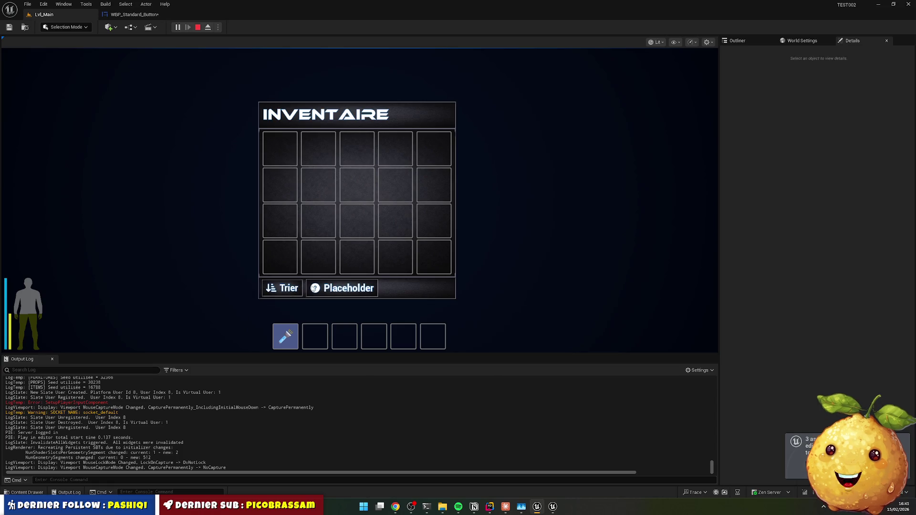
key(i)
key(Escape)
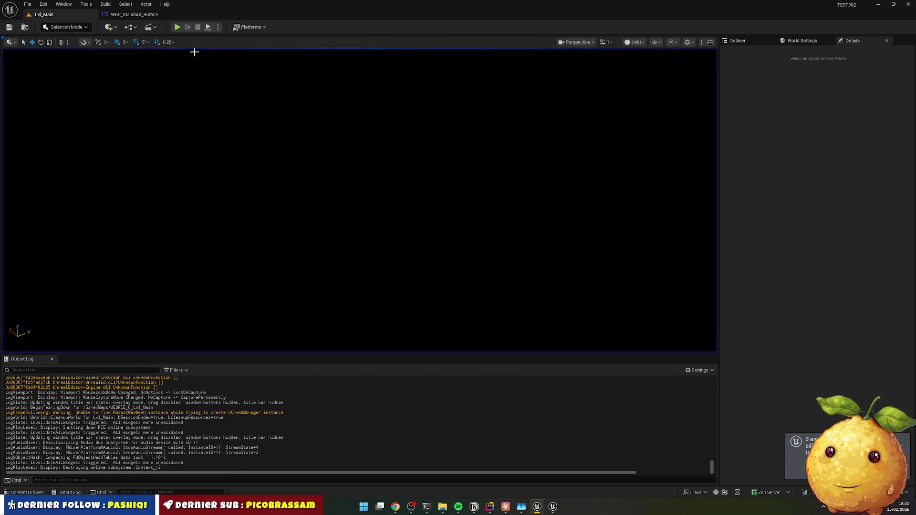
Step: Delete the commented-out scale lines and FontSize functions from StandardButton.cpp
key(alt+Tab)
key(Up)
key(Up)
key(Up)
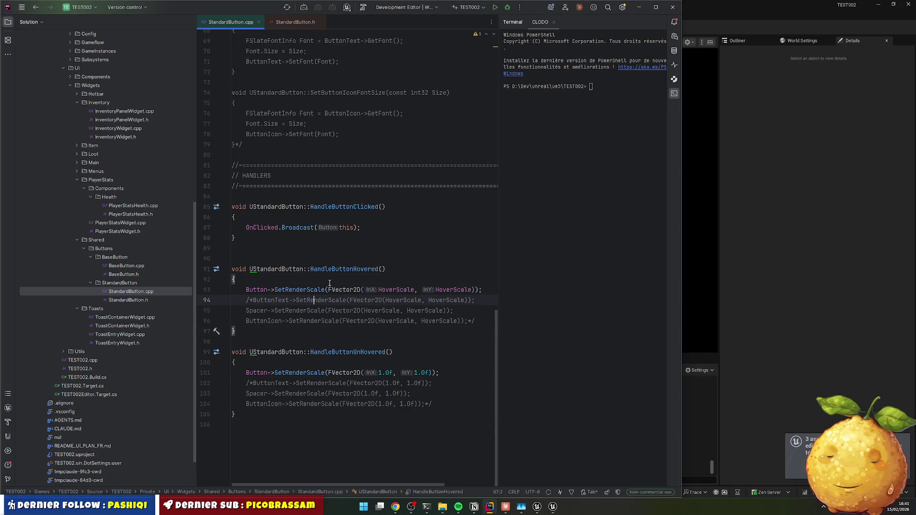
key(ctrl+x)
key(ctrl+x)
key(ctrl+x)
key(Down)
key(Down)
key(Down)
key(Down)
key(Down)
key(ctrl+x)
key(ctrl+x)
key(ctrl+x)
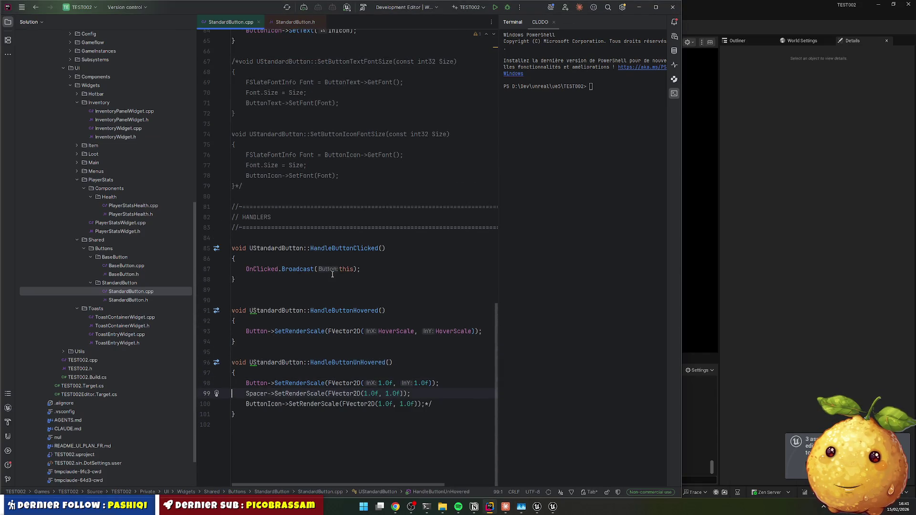
scroll(286, 238, up, 5)
drag(260, 222, 325, 377)
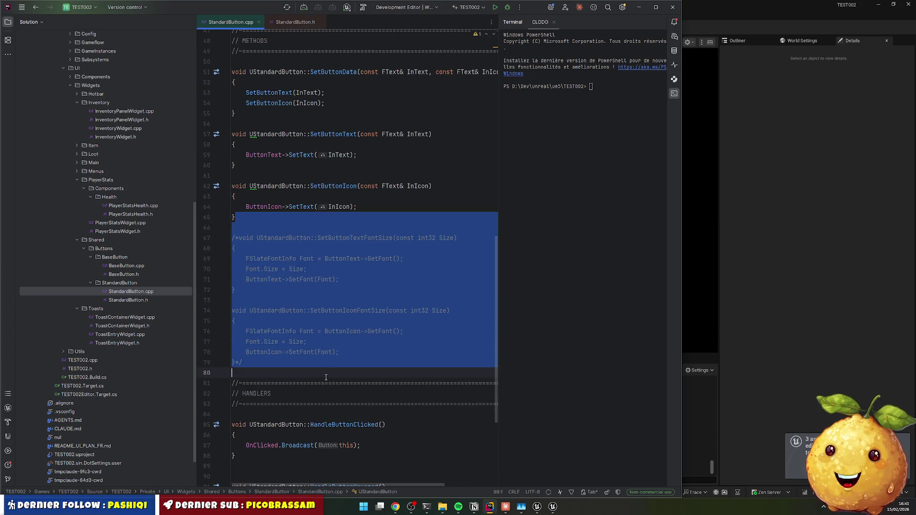
key(Delete)
key(Return)
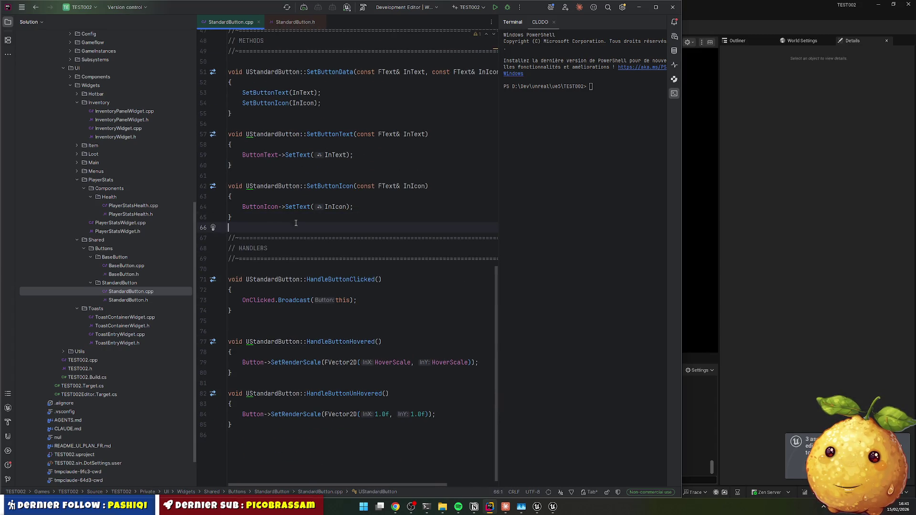
Step: Delete the commented-out FontSize declarations and Spacer property from StandardButton.h
key(ctrl+Tab)
scroll(280, 290, down, 15)
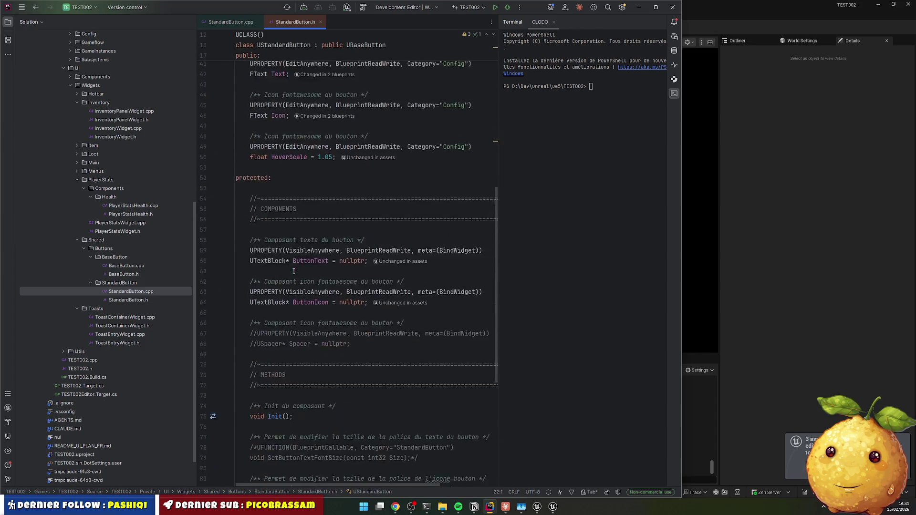
mouse_move(236, 185)
mouse_down()
mouse_move(411, 259)
mouse_move(235, 270)
mouse_up()
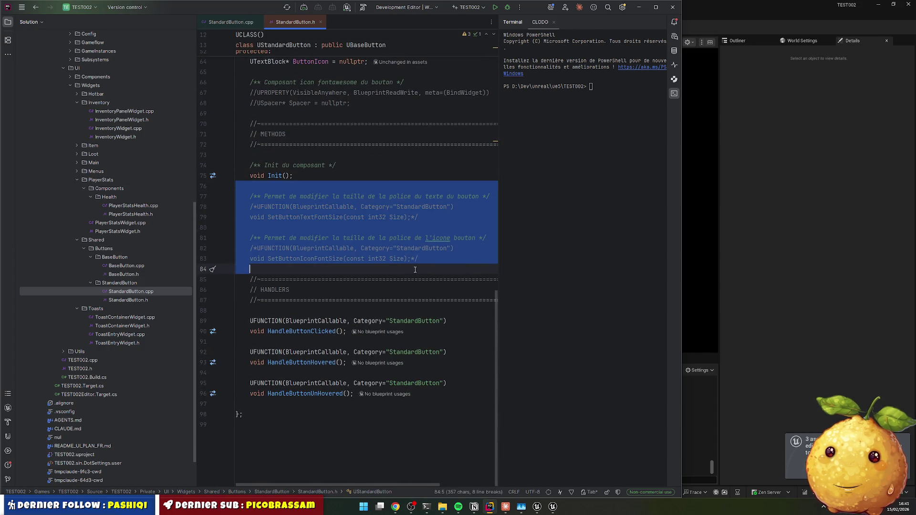
key(Delete)
scroll(410, 256, up, 6)
drag(250, 342, 436, 373)
key(Delete)
Step: Change HoverScale from 1.05 to 1.0 and trigger a Live Coding recompile
scroll(343, 316, up, 4)
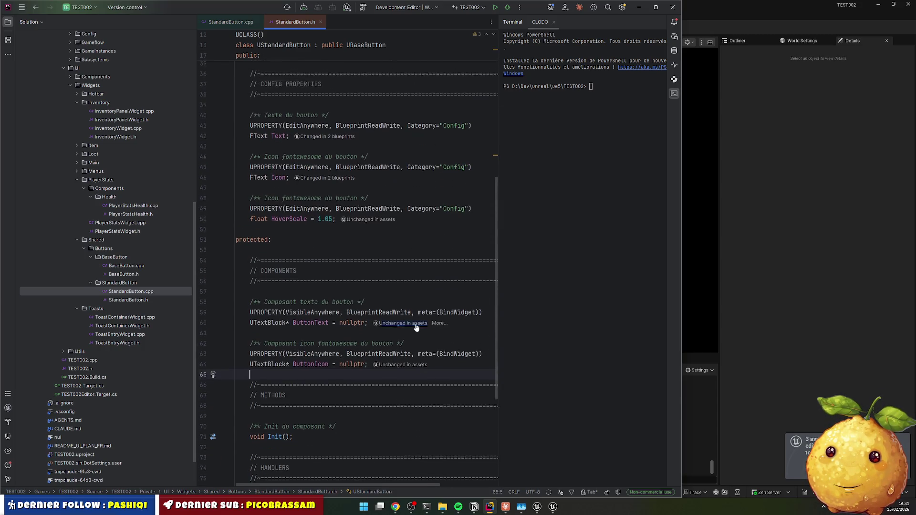
key(Right)
key(Delete)
key(Down)
key(ctrl+alt+F11)
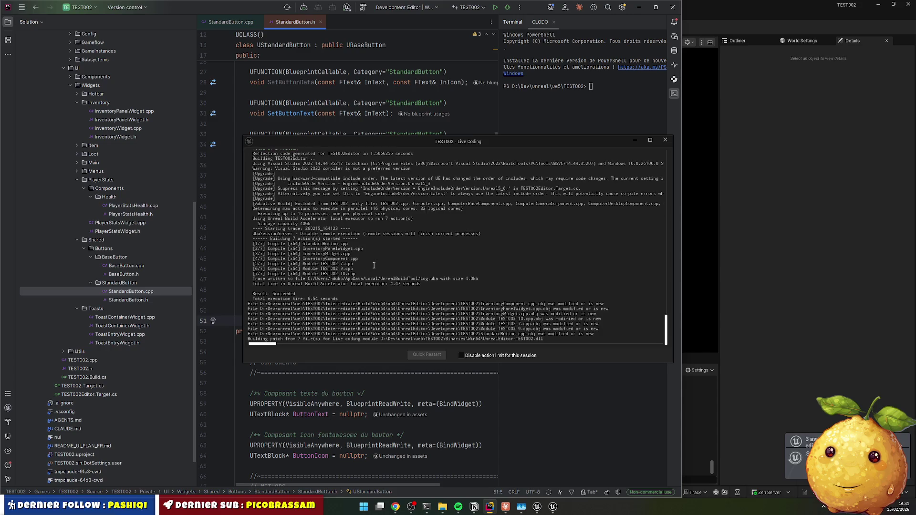
Step: Play the level, open the inventory with I, and test the Trier and Placeholder buttons repeatedly
click(670, 139)
click(544, 507)
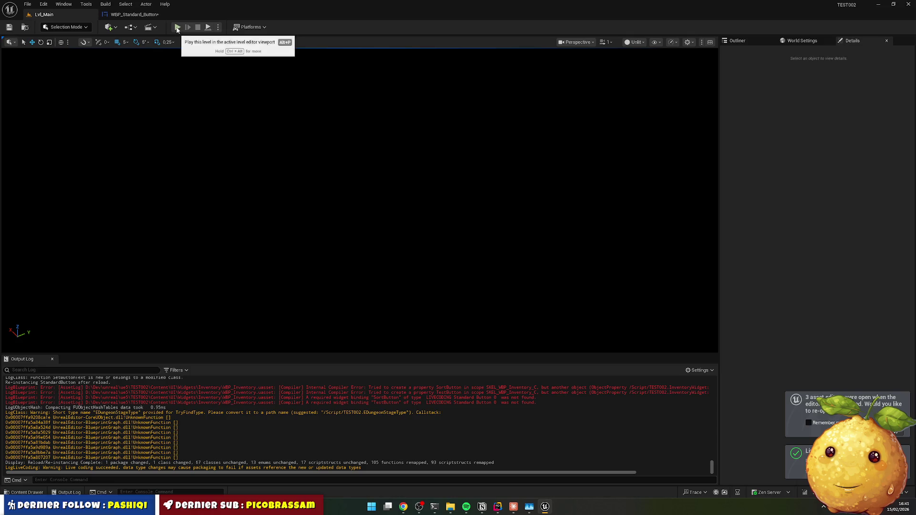
click(177, 26)
key(i)
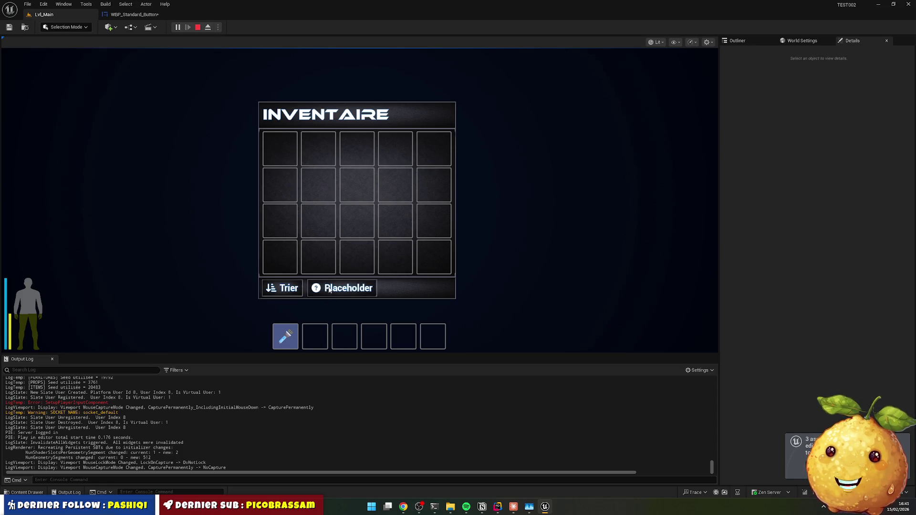
click(318, 290)
click(289, 290)
click(317, 289)
click(290, 289)
click(316, 289)
click(290, 289)
click(316, 289)
click(290, 289)
click(317, 289)
click(290, 289)
click(317, 289)
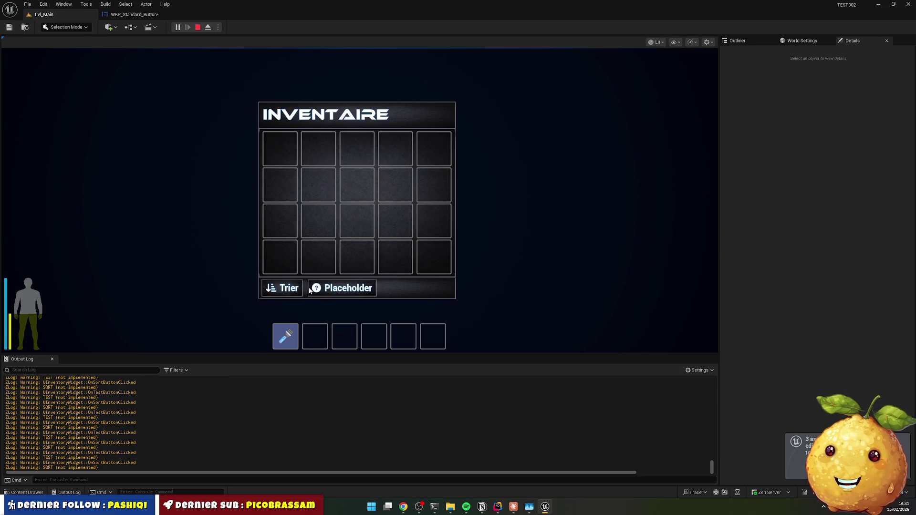
key(i)
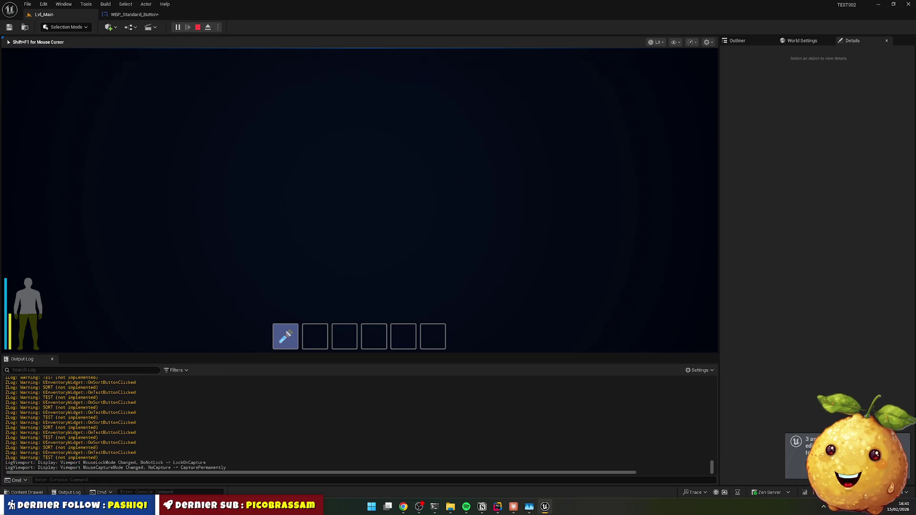
key(Escape)
Step: Look around the level, run another brief playtest, and open the Content Drawer at Shared/Buttons
mouse_move(266, 141)
mouse_down()
mouse_move(267, 160)
mouse_move(267, 133)
mouse_move(267, 158)
mouse_move(387, 287)
mouse_move(389, 317)
mouse_move(407, 322)
mouse_move(288, 148)
mouse_up()
scroll(266, 159, up, 3)
scroll(266, 152, up, 3)
scroll(387, 286, down, 3)
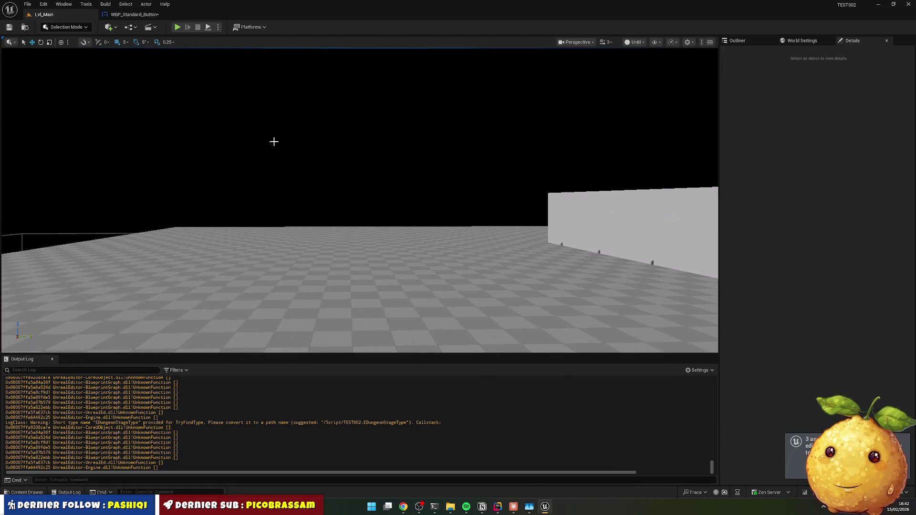
click(177, 27)
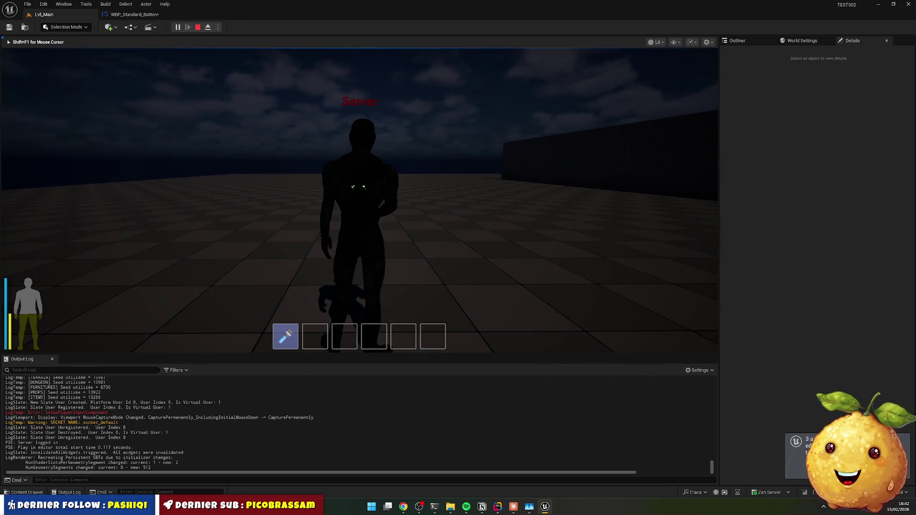
key(Escape)
click(24, 492)
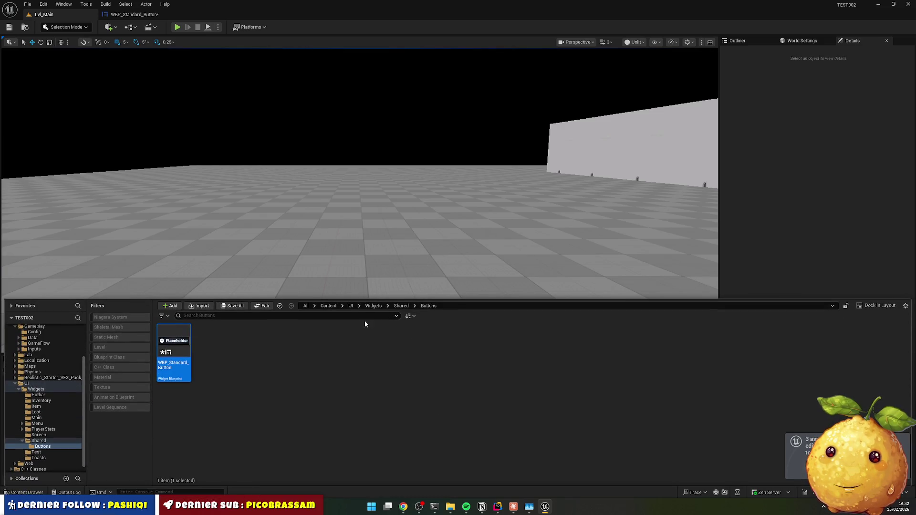
Step: Place BP_Cabinet from Actors/Furnitures/Common into the level, rotated about 90° around vertical
click(372, 306)
click(351, 307)
click(328, 306)
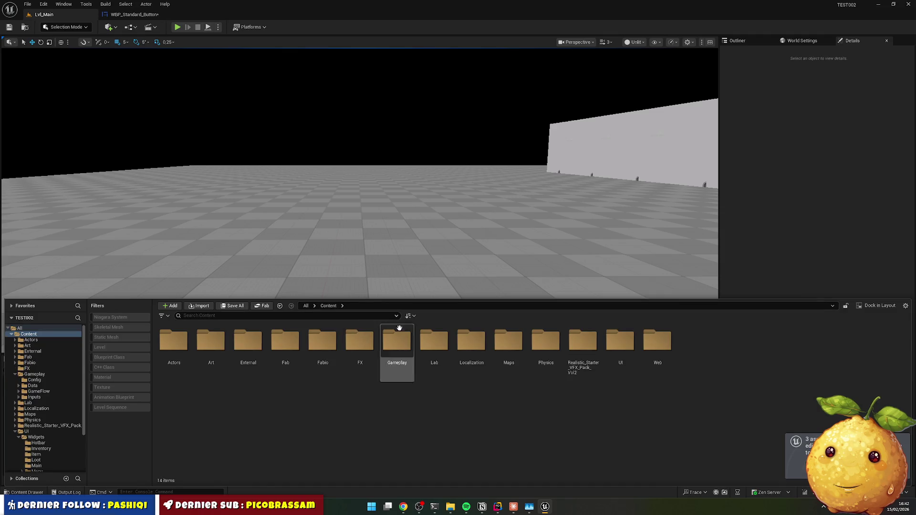
double_click(177, 345)
click(434, 346)
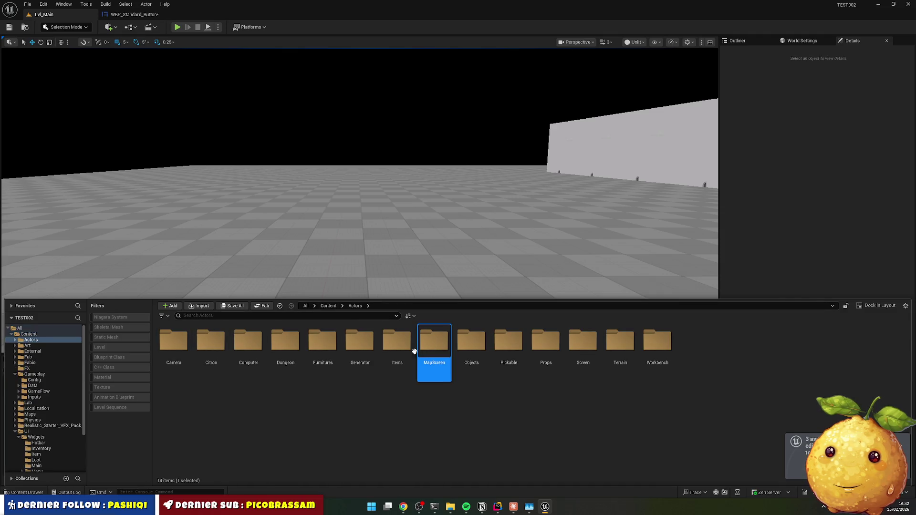
double_click(323, 346)
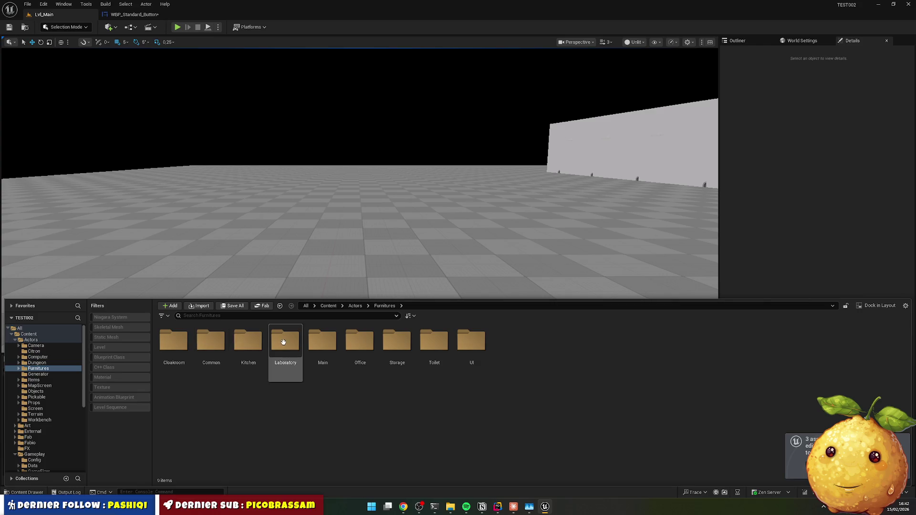
double_click(222, 341)
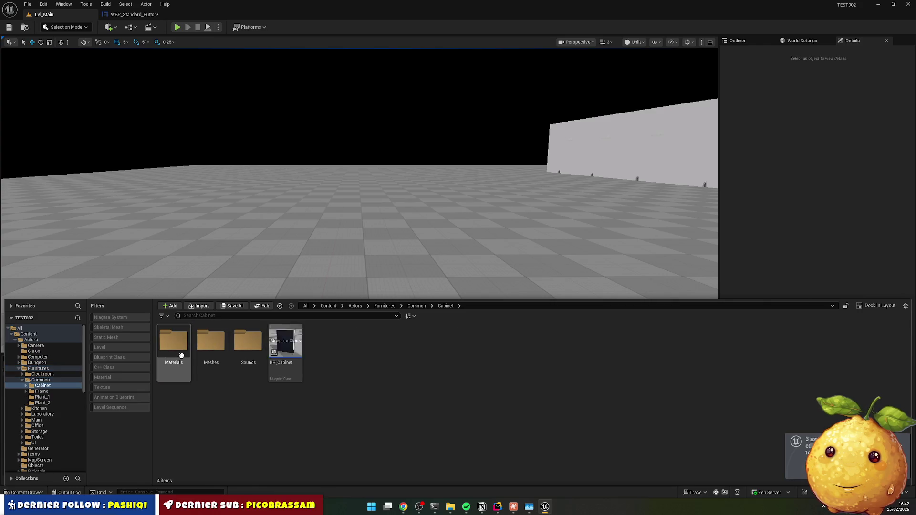
mouse_move(286, 342)
mouse_down()
mouse_move(382, 225)
mouse_move(380, 271)
mouse_up()
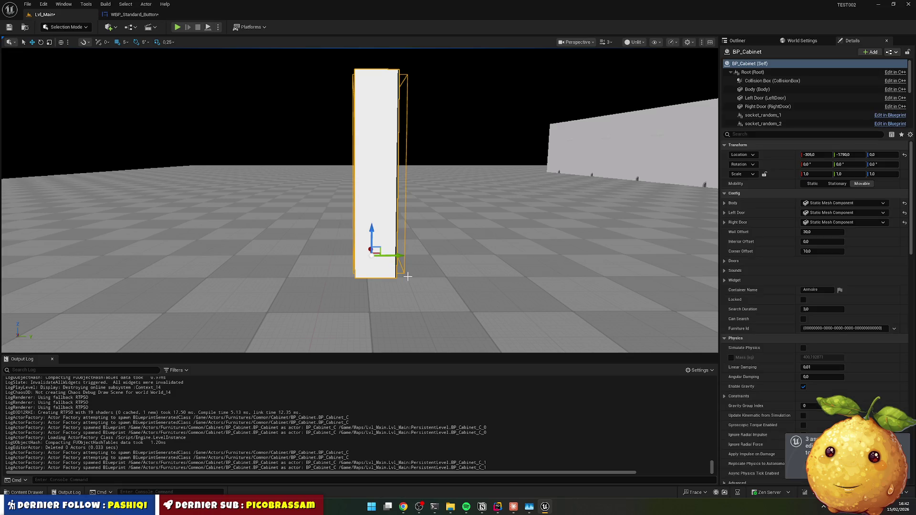
key(e)
drag(377, 267, 351, 267)
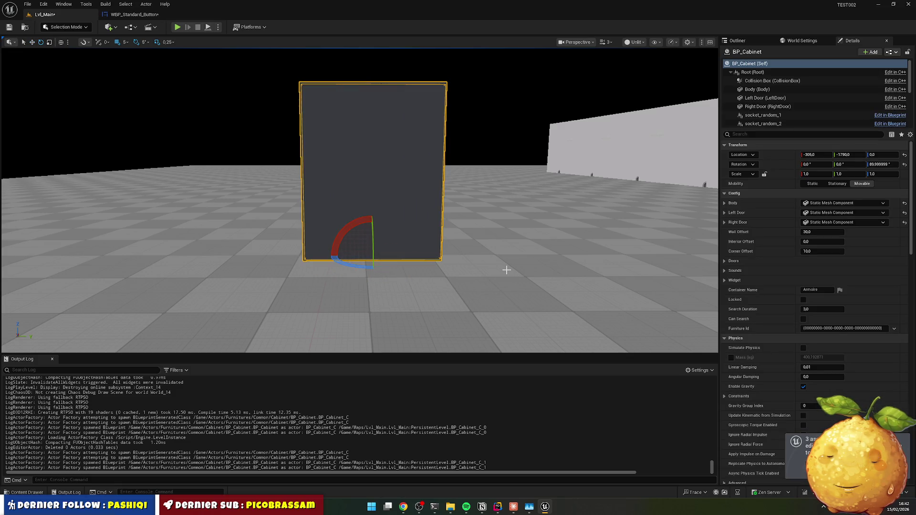
click(514, 254)
Step: Playtest opening the cabinet's Armoire panel beside INVENTAIRE, then stop playing
click(177, 27)
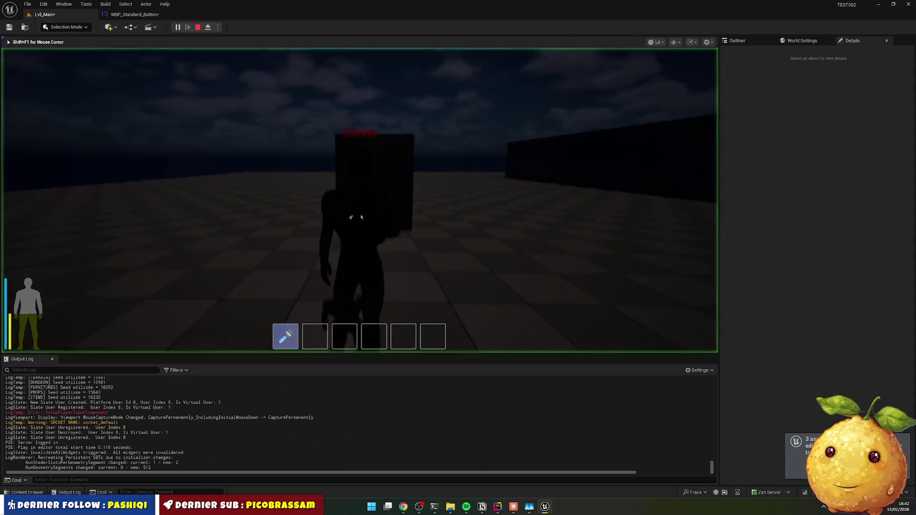
key(e)
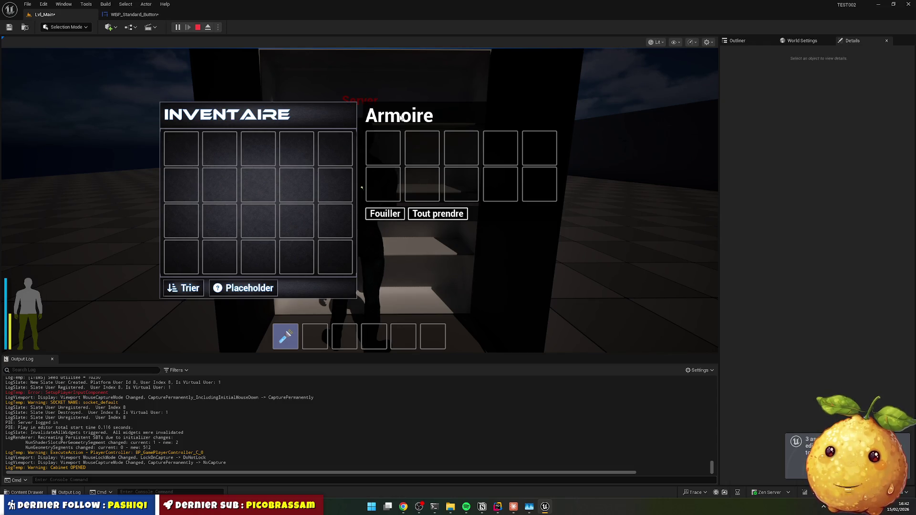
key(Escape)
key(Escape)
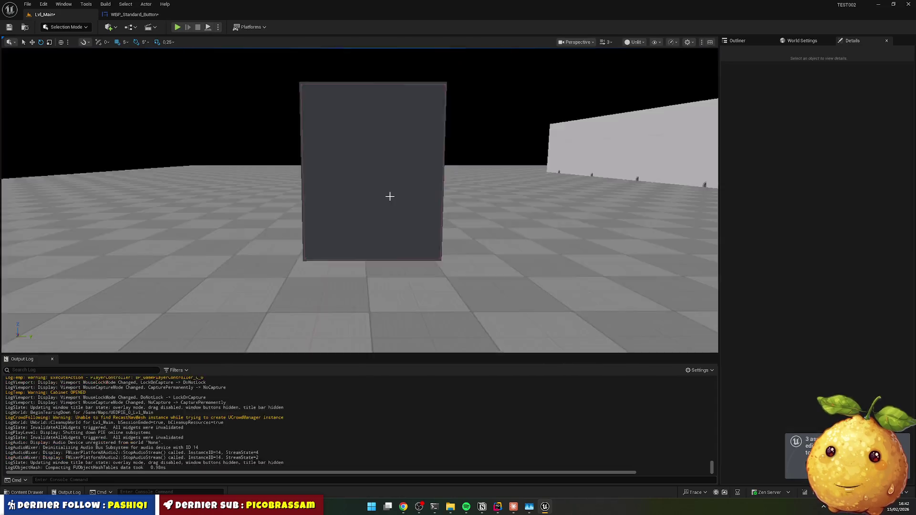
Step: Open WBP_Inventory from UI/Widgets/Inventory and select the INVENTAIRE title, its border and size box
click(40, 494)
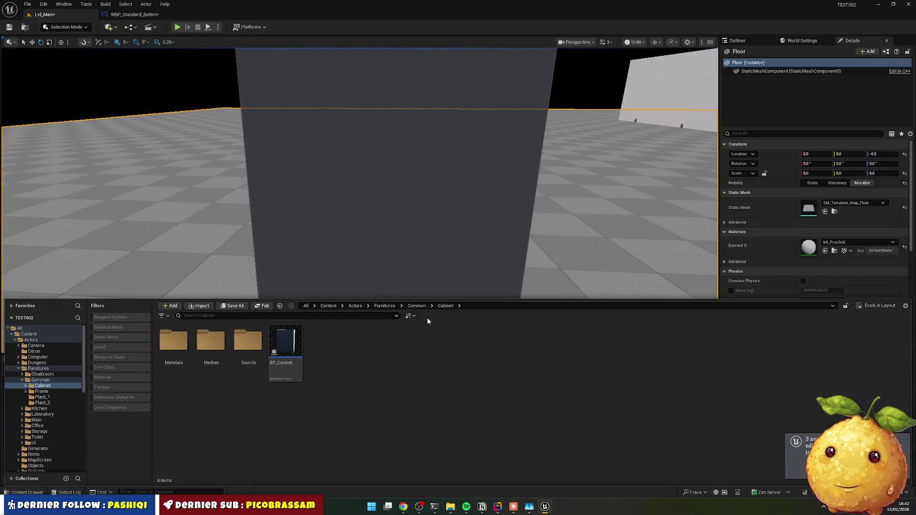
click(334, 306)
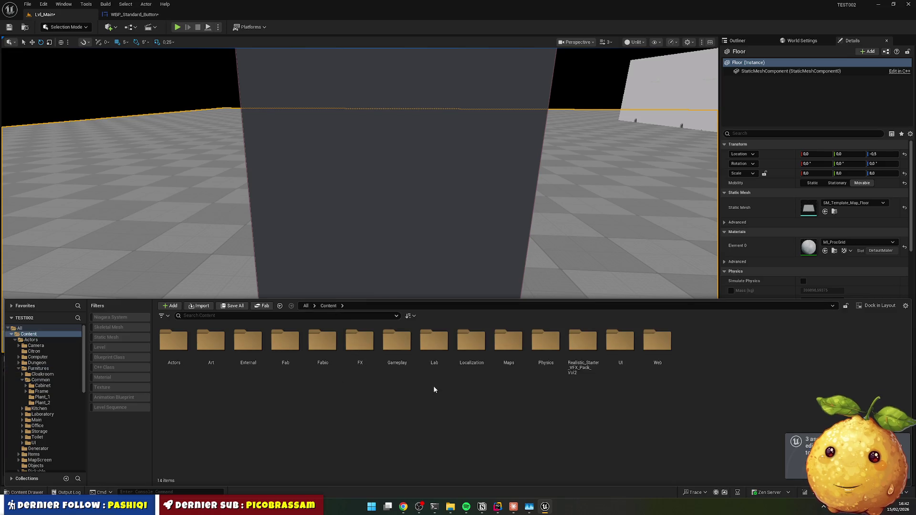
double_click(619, 342)
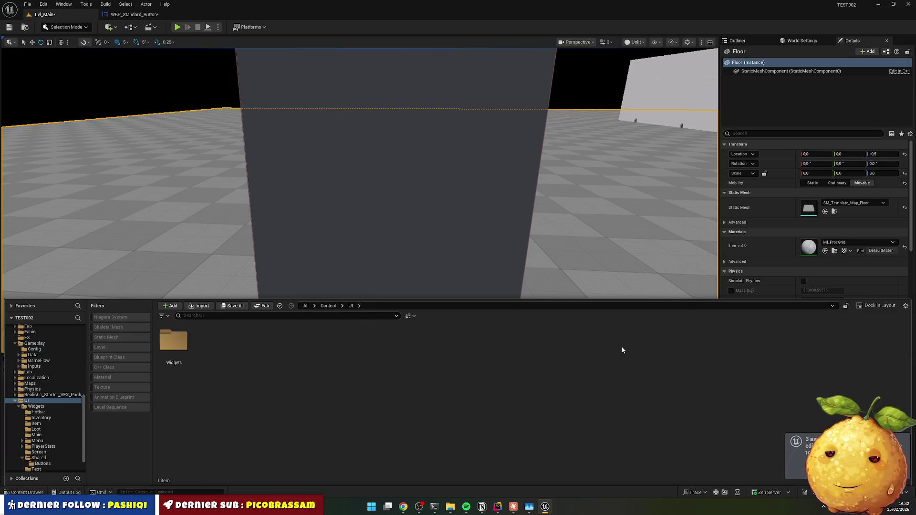
double_click(173, 341)
click(214, 341)
double_click(213, 340)
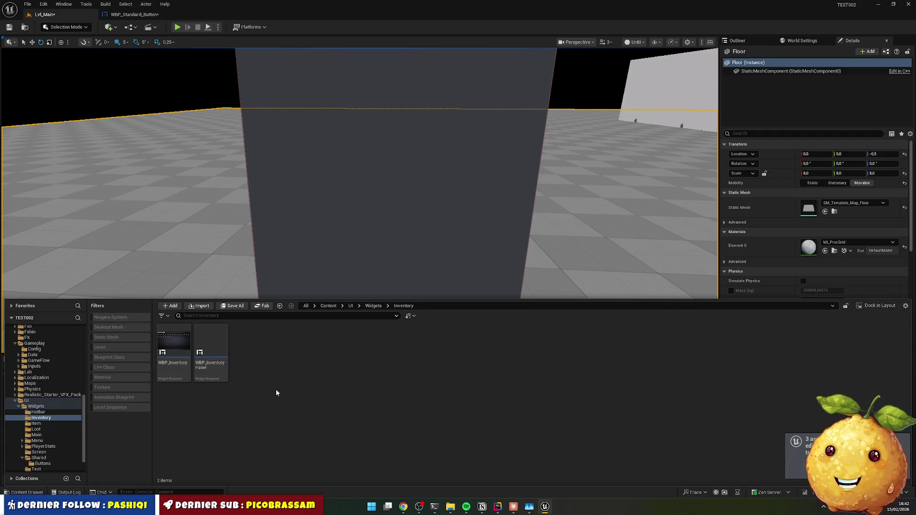
double_click(180, 340)
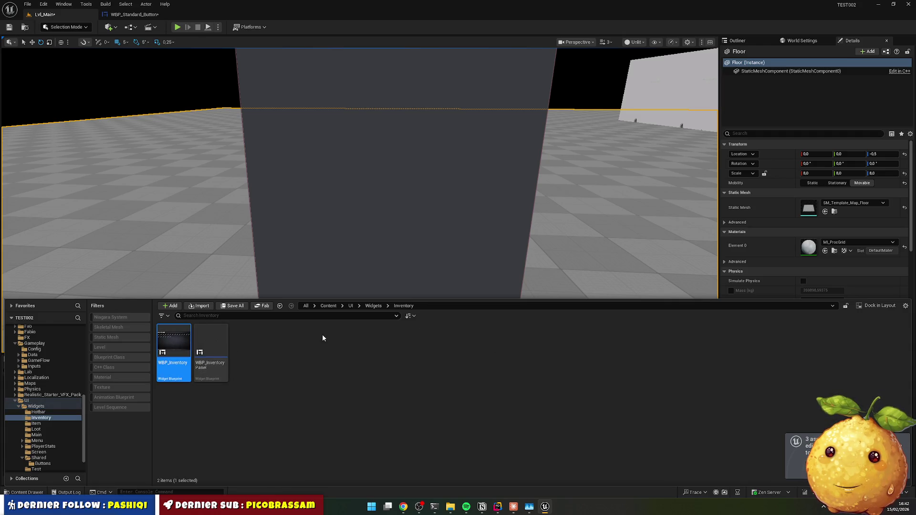
click(389, 141)
click(388, 146)
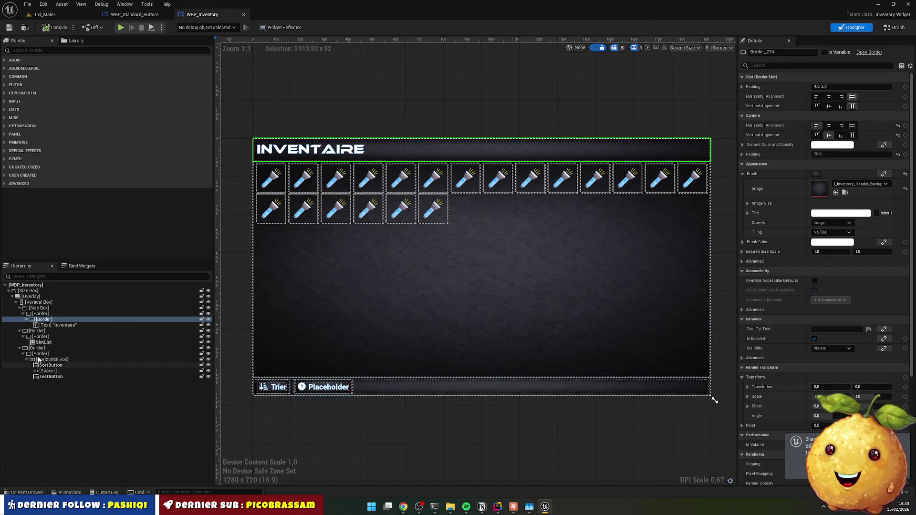
click(45, 309)
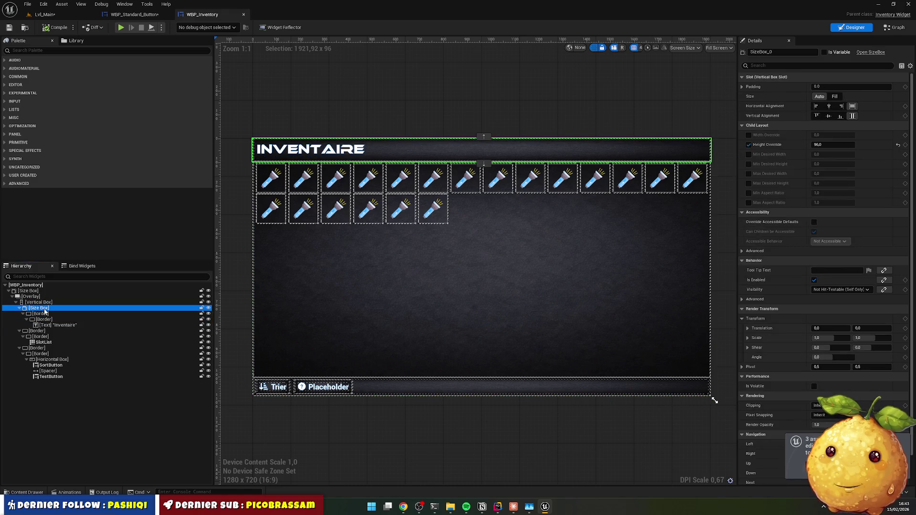
Step: Open the Shared widgets folder in the Content Drawer and bring up its add-content menu
click(20, 492)
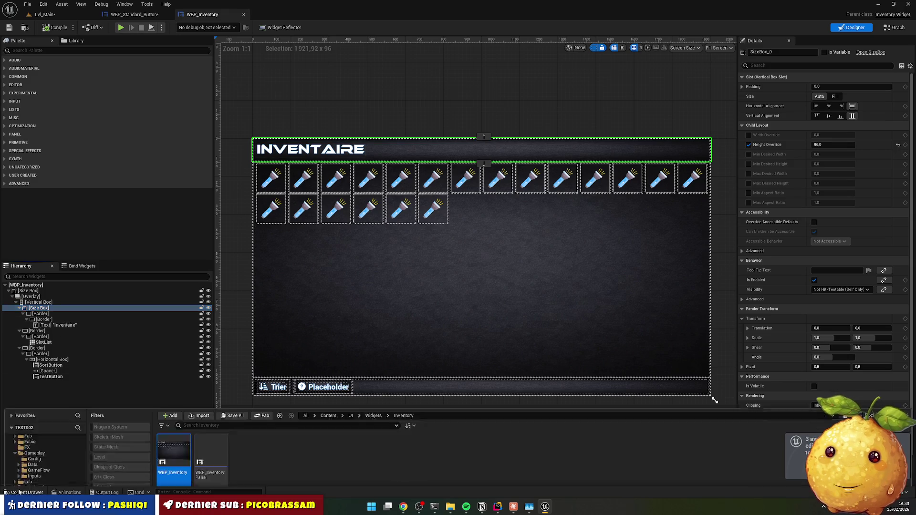
click(373, 311)
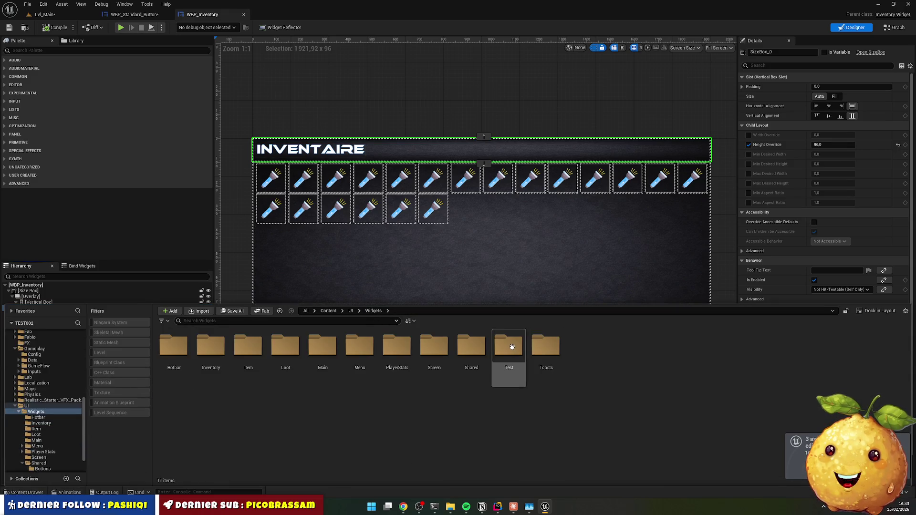
double_click(472, 348)
right_click(283, 393)
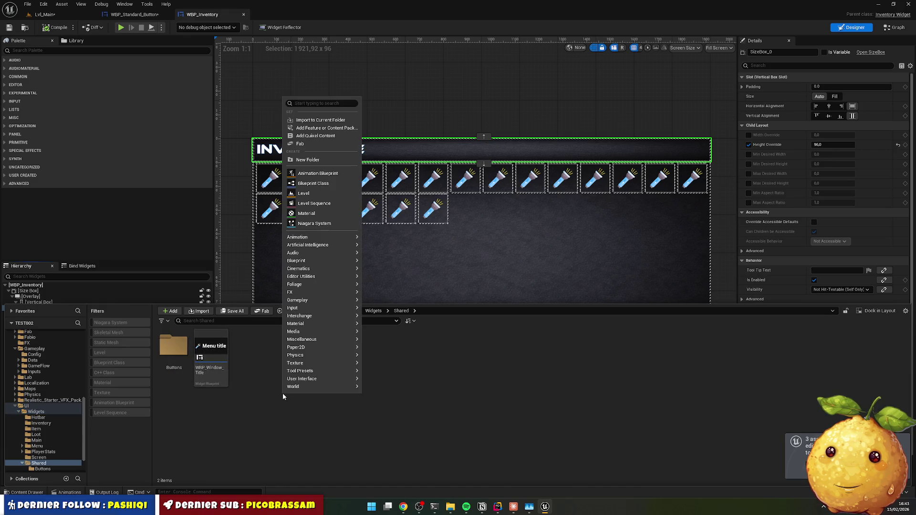
Step: Make a Headers folder in Shared and a UserWidget-based Widget Blueprint named WBP_Standard_Header in it
click(318, 160)
text(Headers)
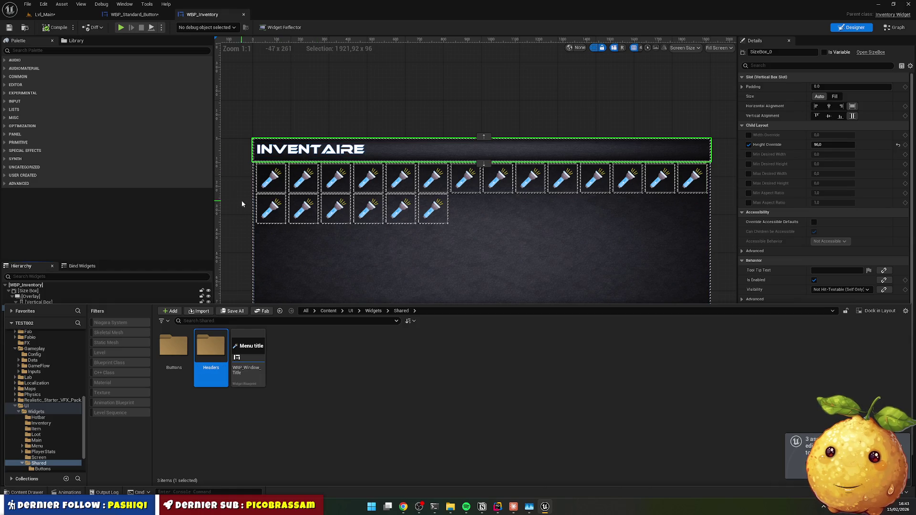
click(173, 347)
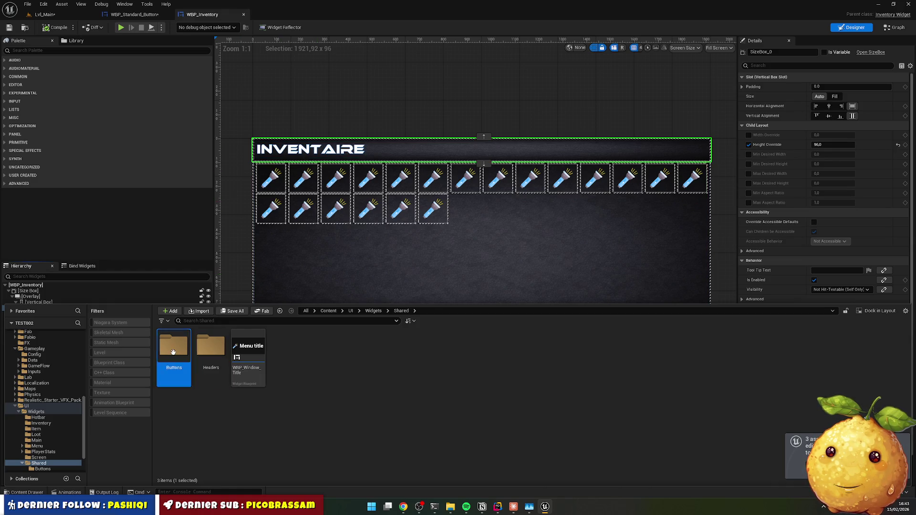
double_click(208, 345)
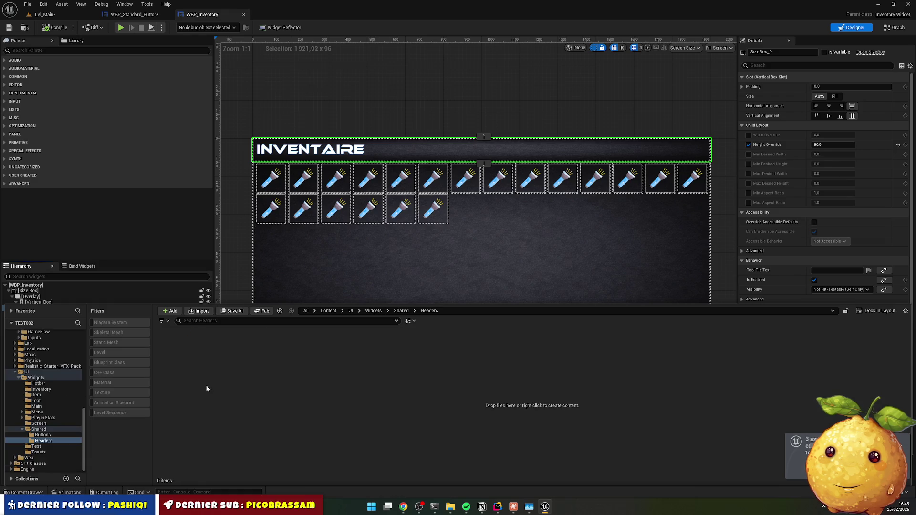
right_click(207, 387)
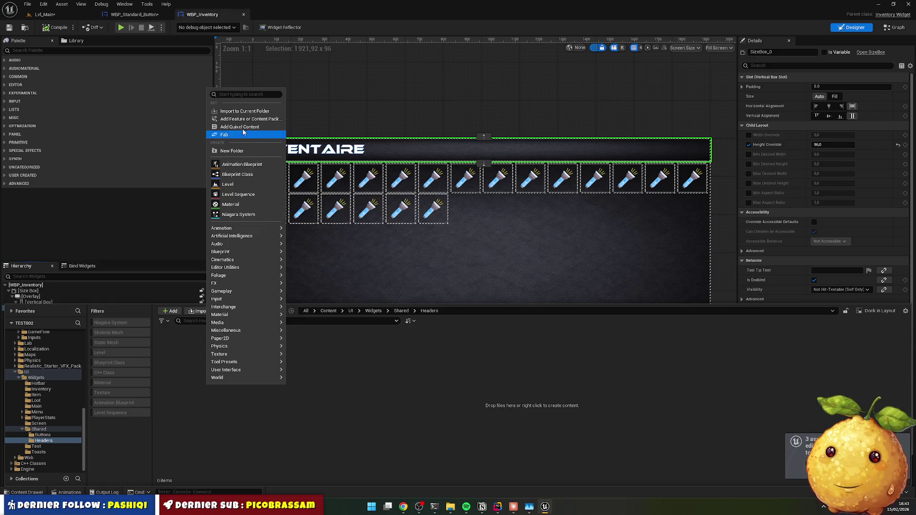
text(wid)
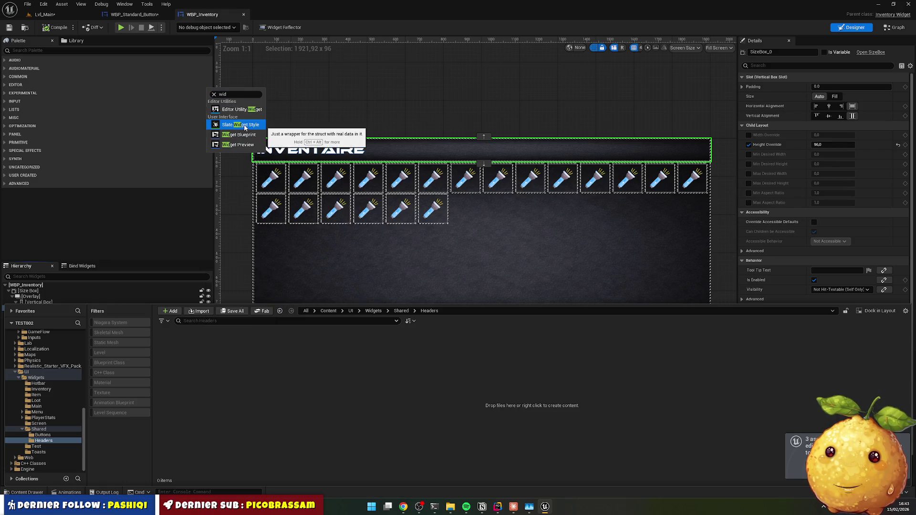
click(238, 135)
text(u)
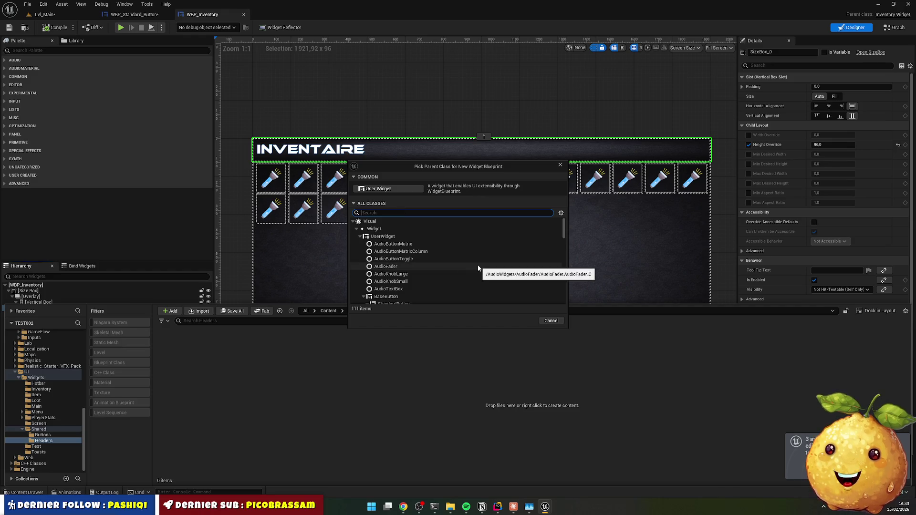
text(ser)
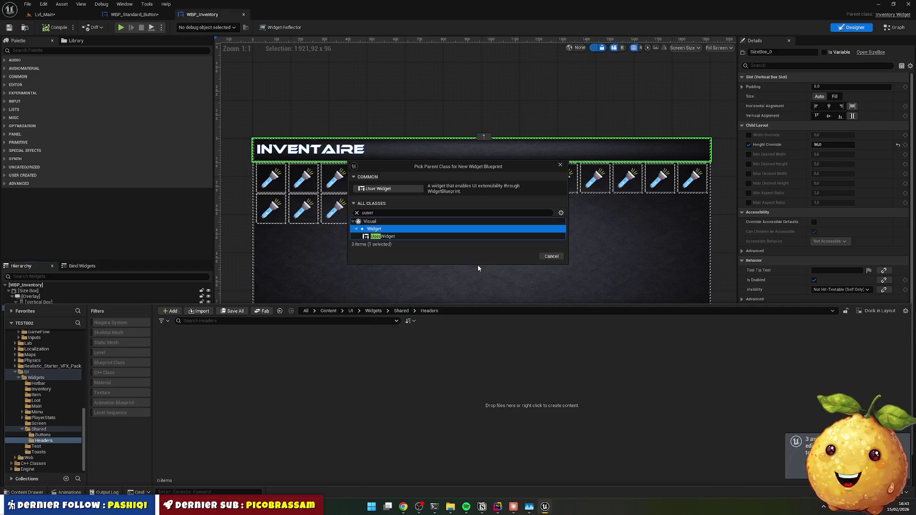
key(Return)
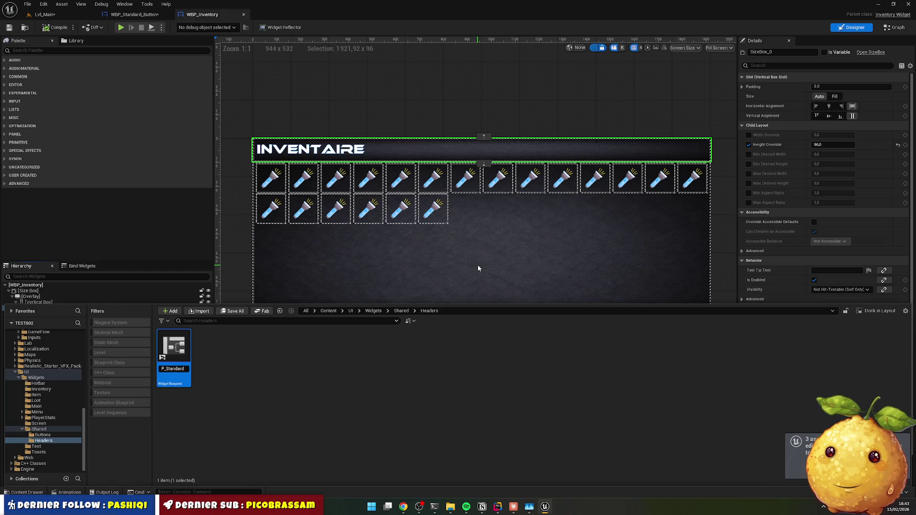
text(dard_Heade)
key(Return)
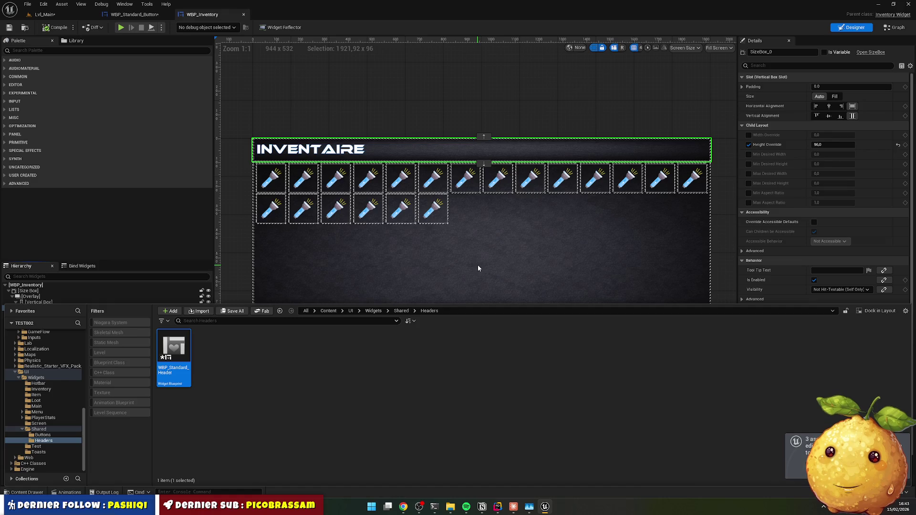
Step: Paste the copied INVENTAIRE header into the widget and preview it at Desired size
click(107, 311)
key(ctrl+v)
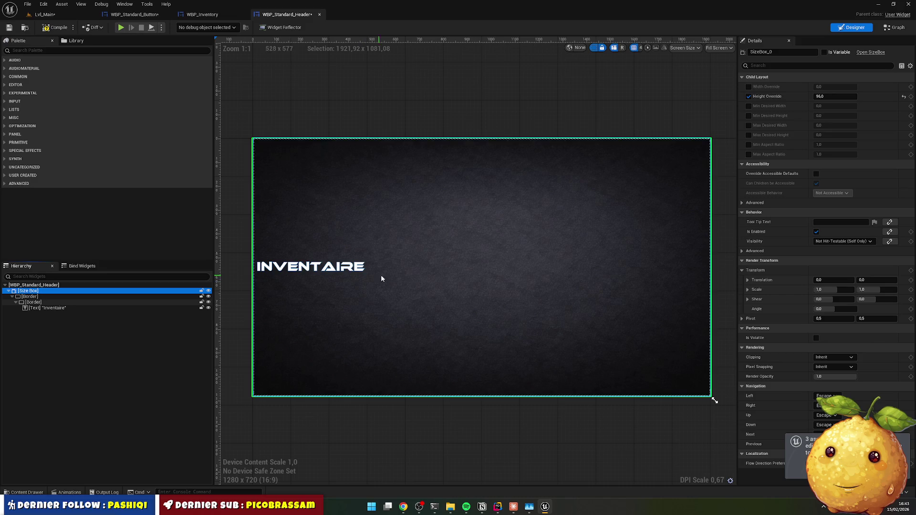
click(718, 48)
click(728, 81)
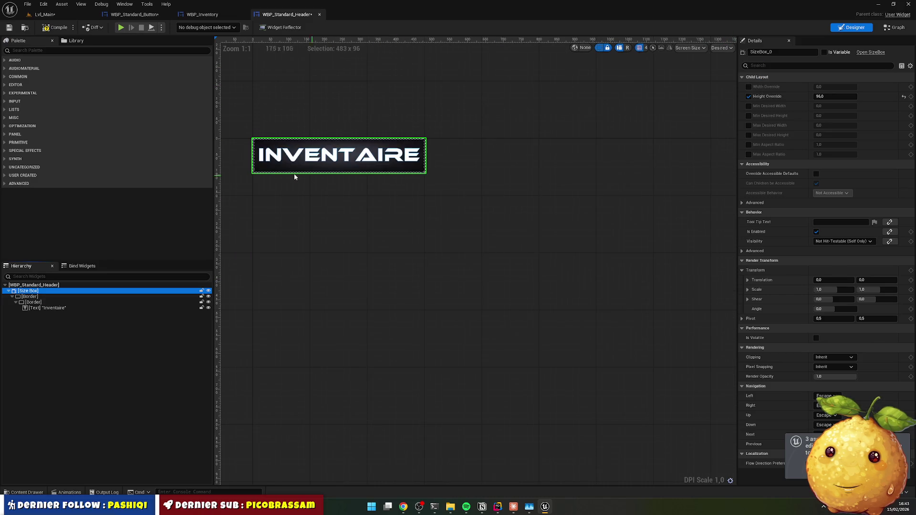
drag(397, 197, 440, 244)
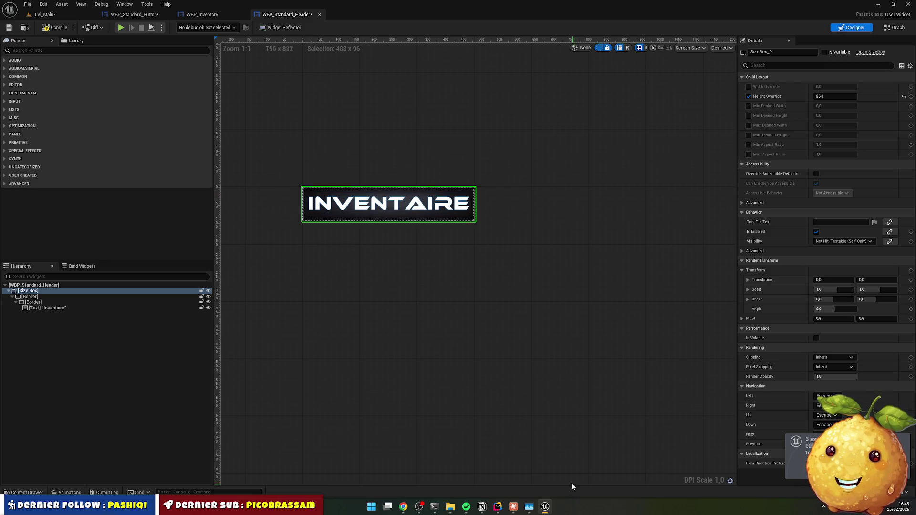
click(404, 507)
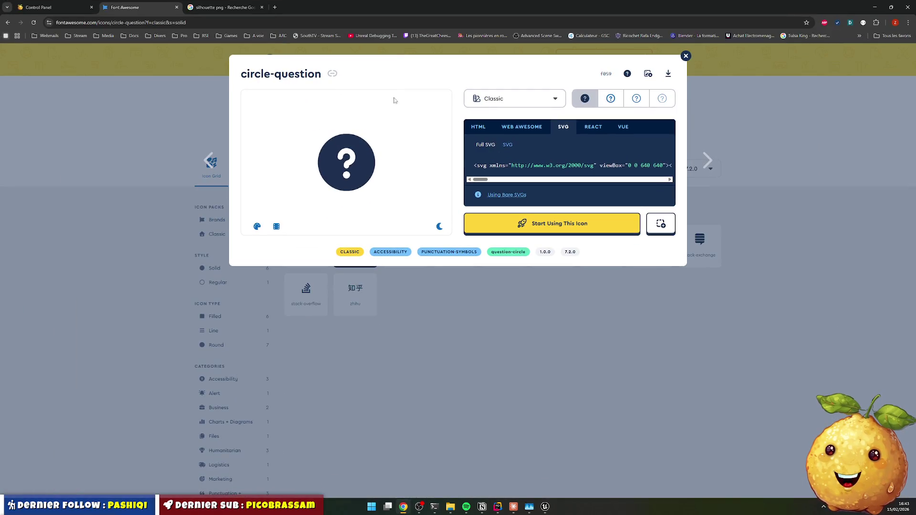
Step: Close the circle-question details and compare bag icons across the Free, All and Pro filters
click(757, 112)
click(394, 129)
text(backpack)
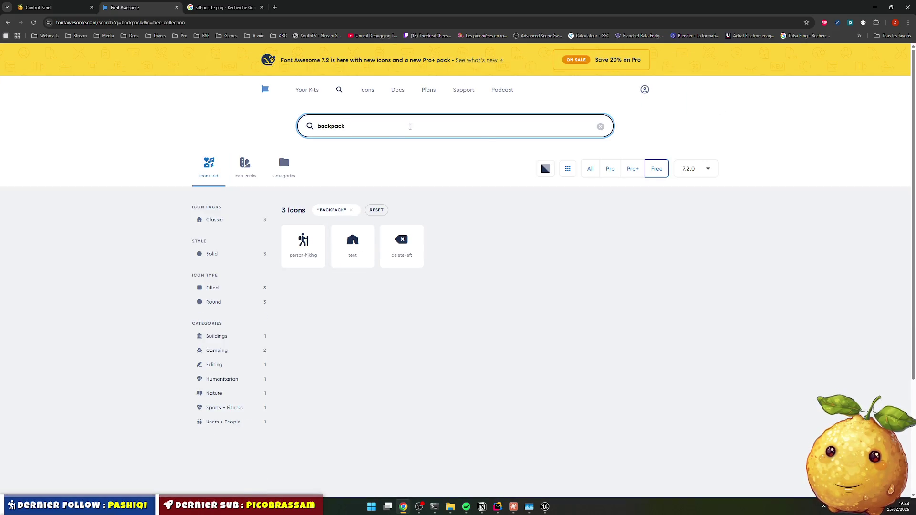
key(ctrl+a)
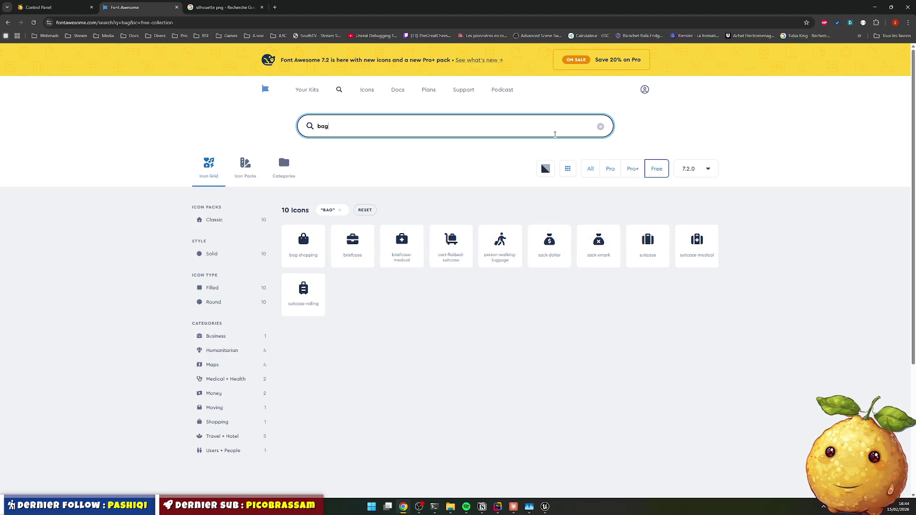
click(659, 167)
click(592, 171)
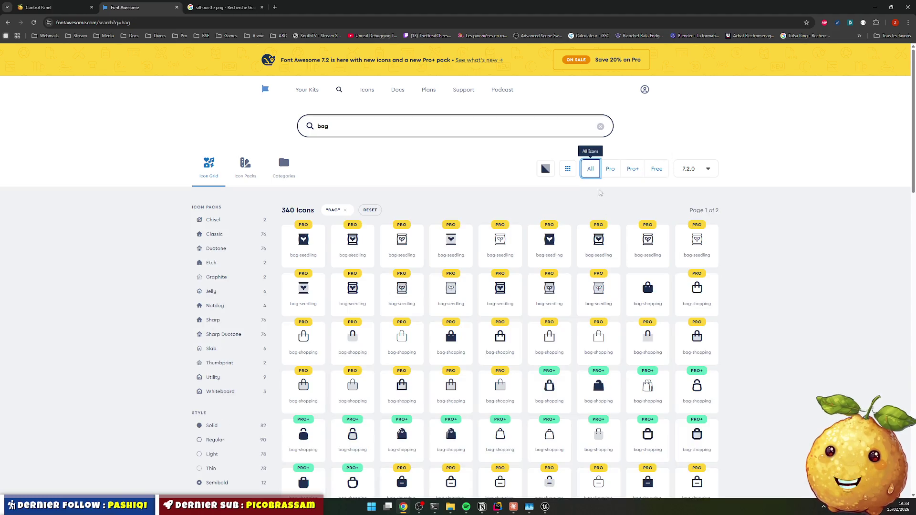
click(608, 170)
click(591, 170)
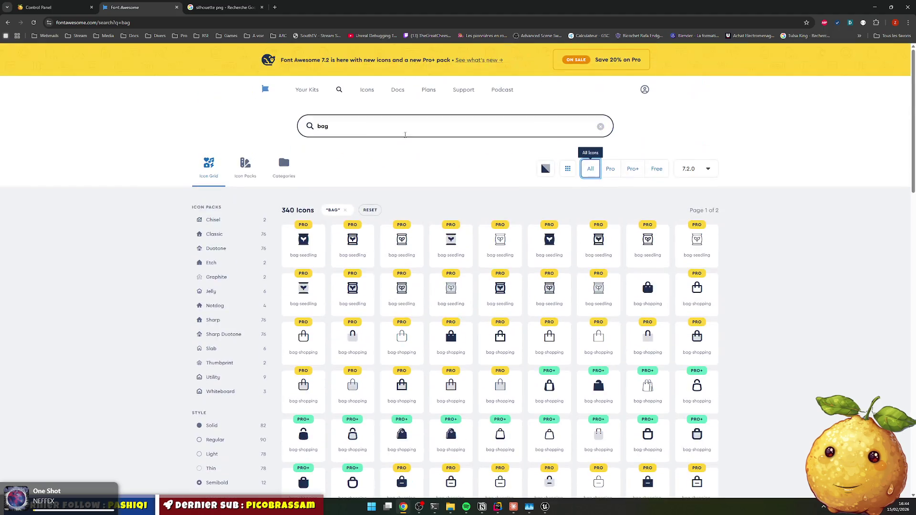
Step: Search for free backpack icons, then search for bag
double_click(363, 128)
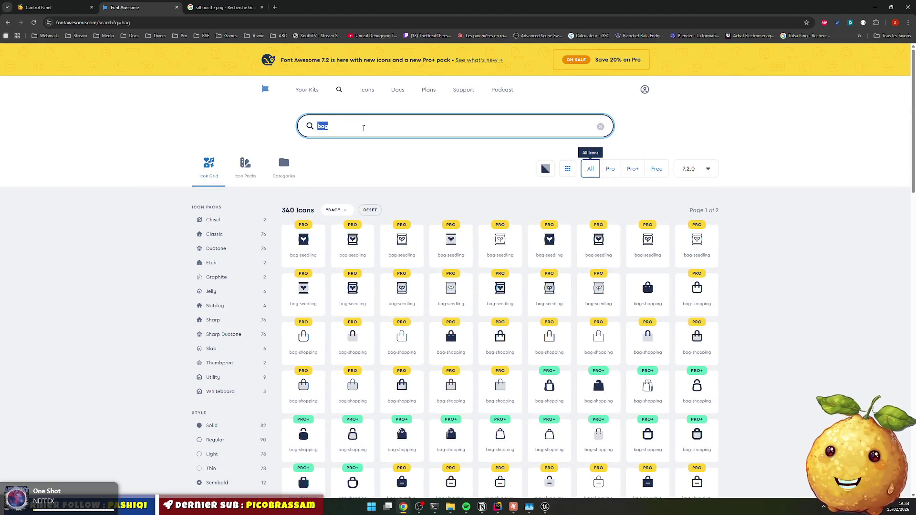
text(backpack)
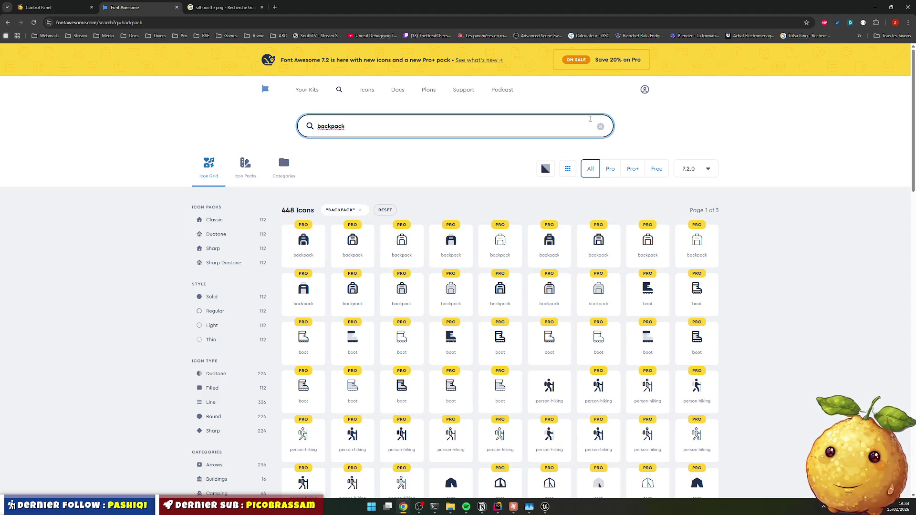
key(Tab)
key(Tab)
key(Tab)
key(Return)
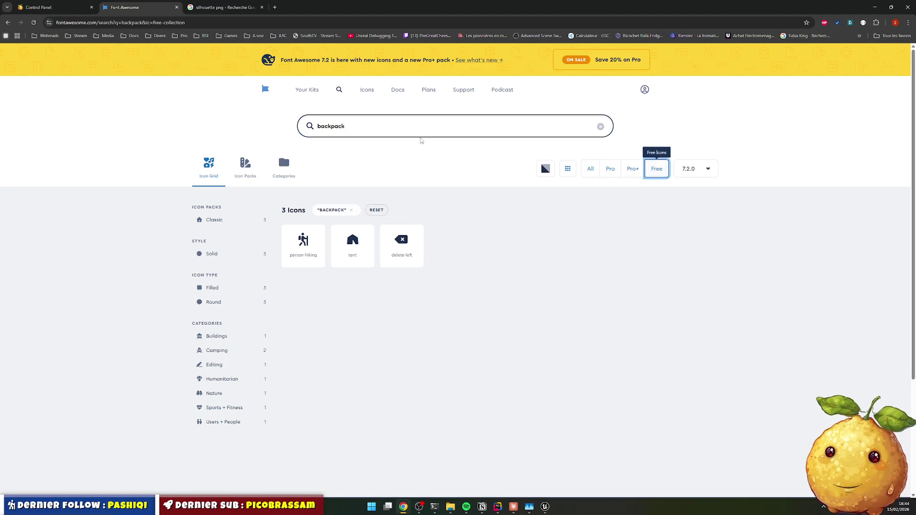
click(367, 121)
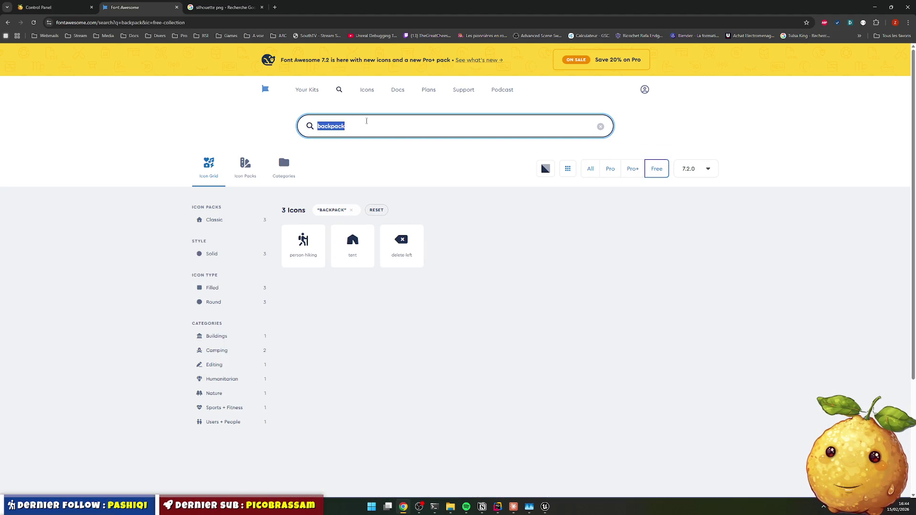
text(bag)
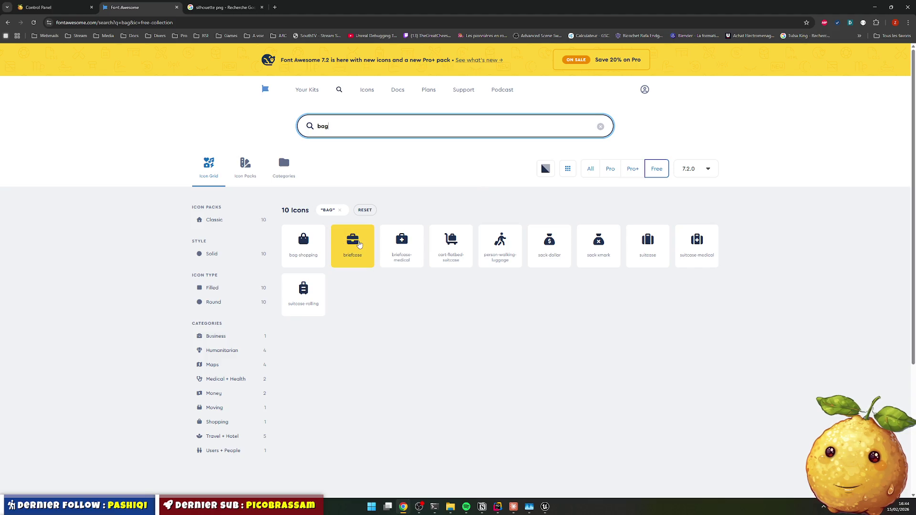
Step: Search for inventory, then container, and inspect the Icon Grid icon's markup
double_click(349, 128)
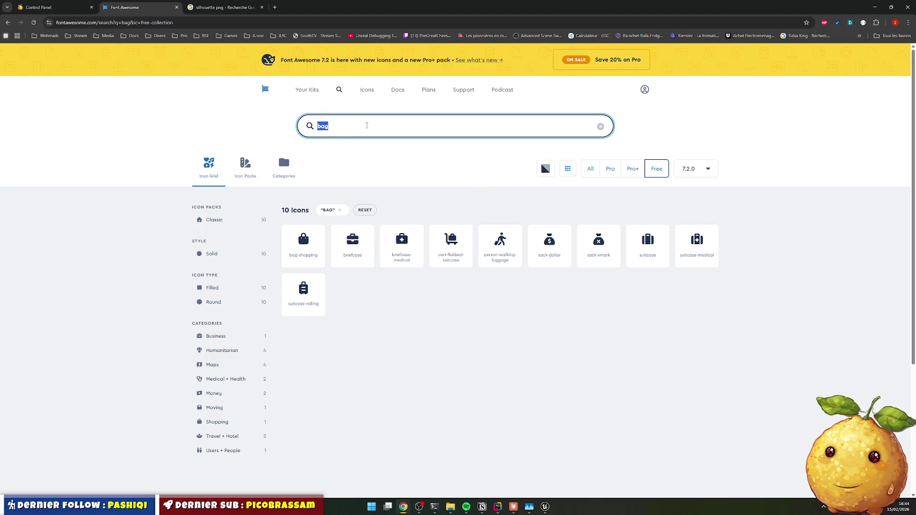
text(inventory)
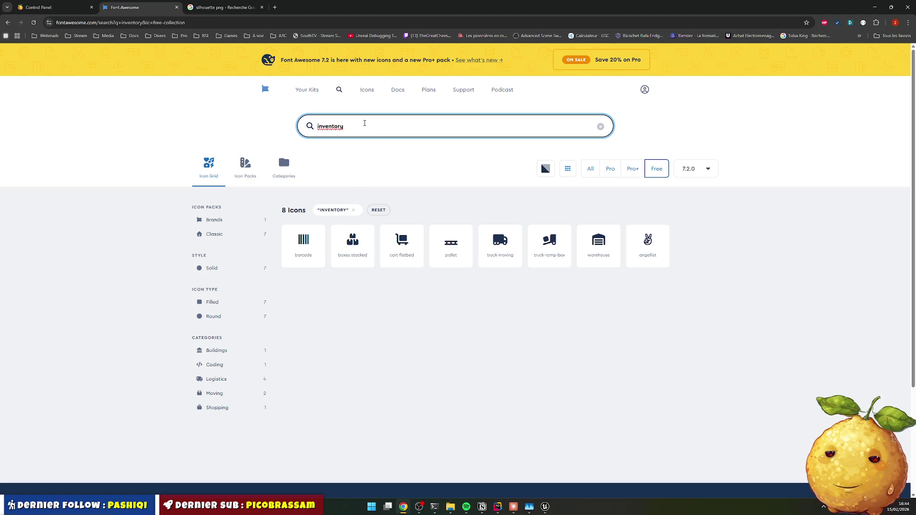
double_click(357, 125)
key(BackSpace)
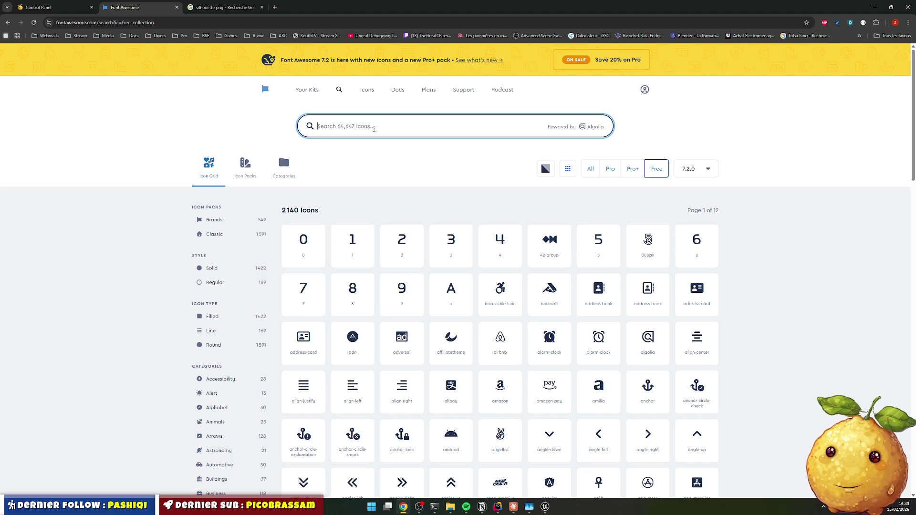
text(container)
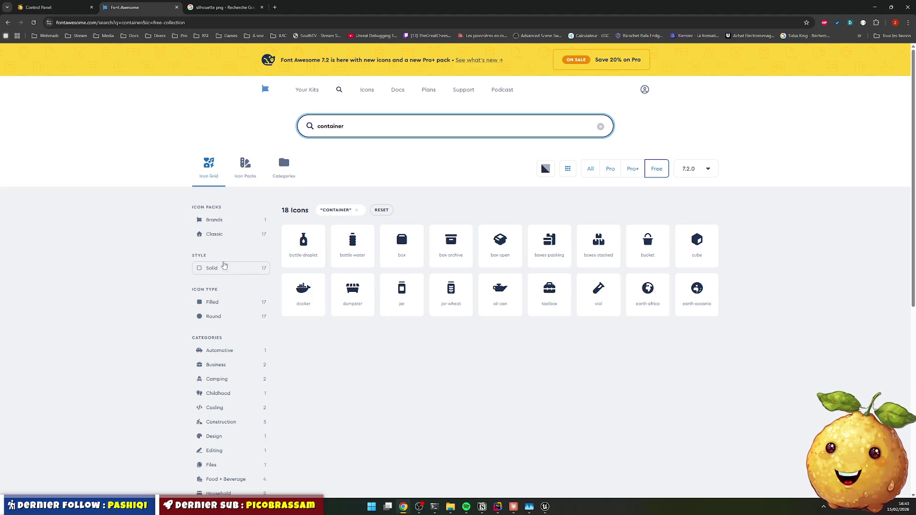
right_click(209, 167)
click(250, 316)
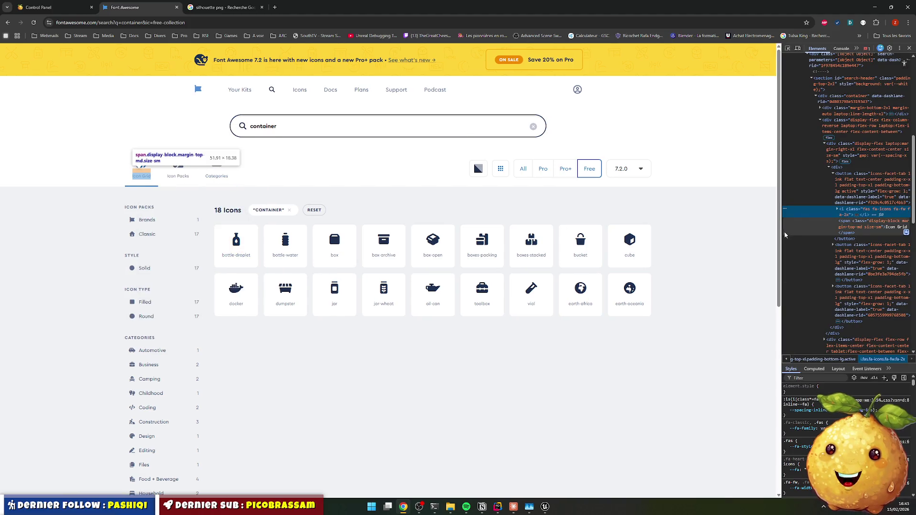
Step: Change the grid-view icon's class to fa-user in DevTools, then close the DevTools panel
drag(782, 235, 505, 238)
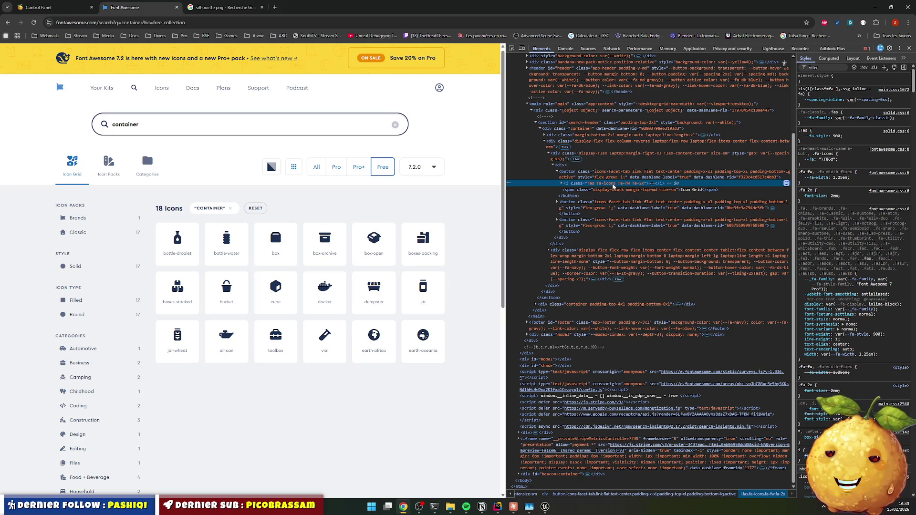
double_click(614, 186)
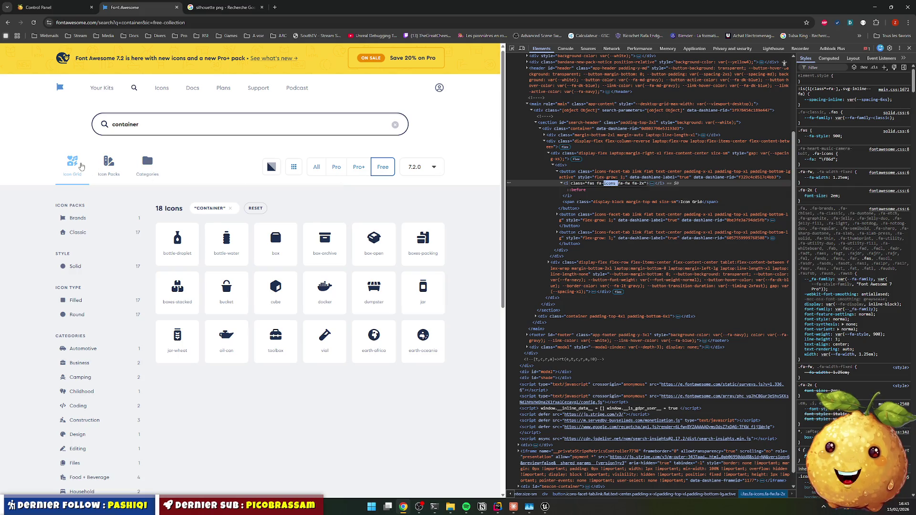
click(611, 183)
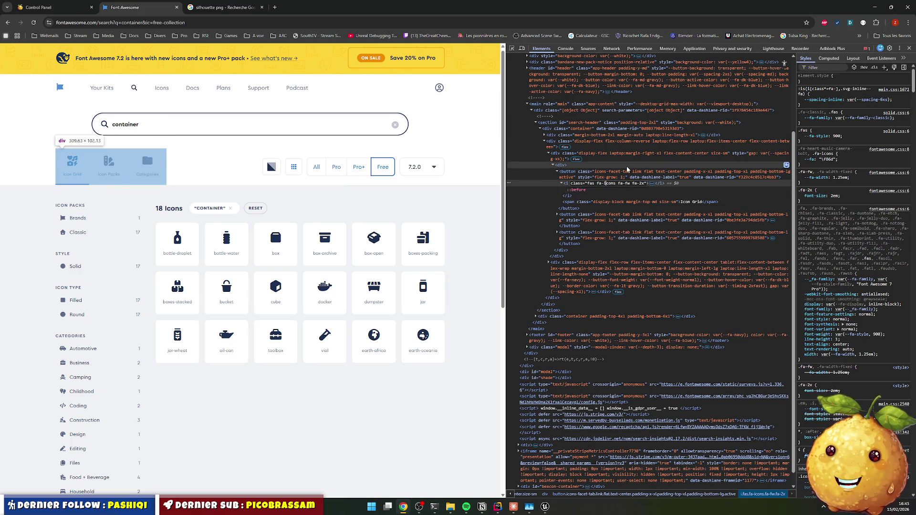
text(user)
key(Return)
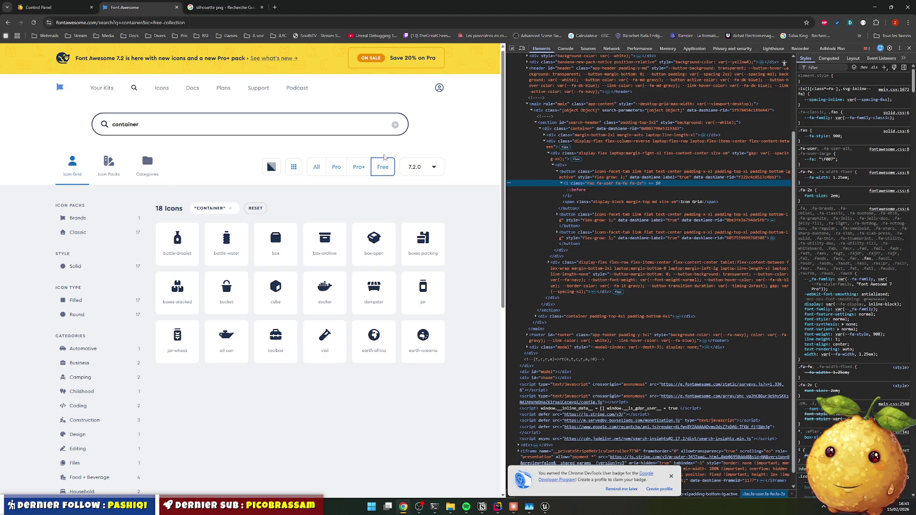
click(908, 48)
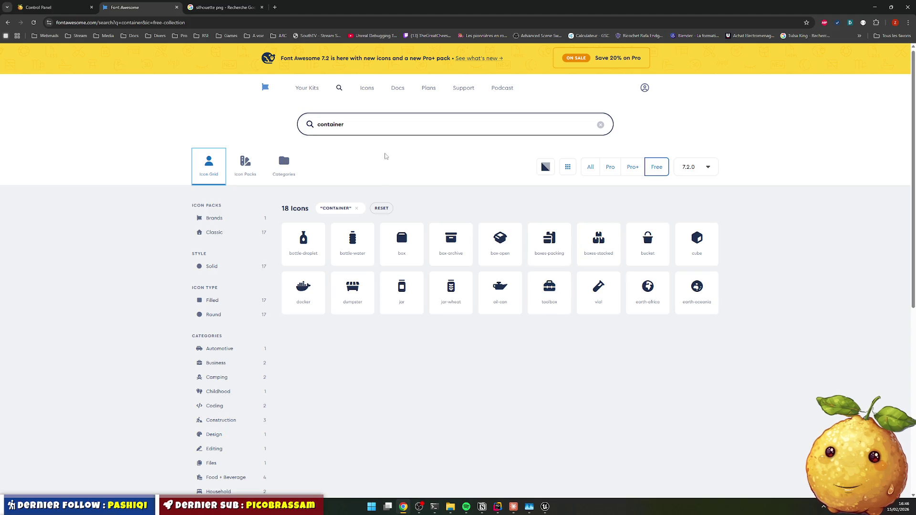
Step: Reopen DevTools inspecting the Icon Grid tab icon on the container results page
click(363, 123)
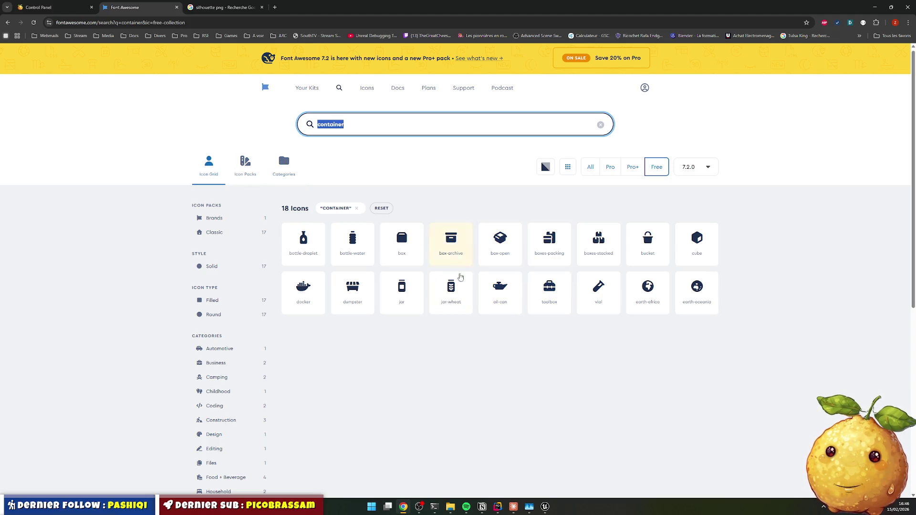
right_click(218, 168)
click(236, 320)
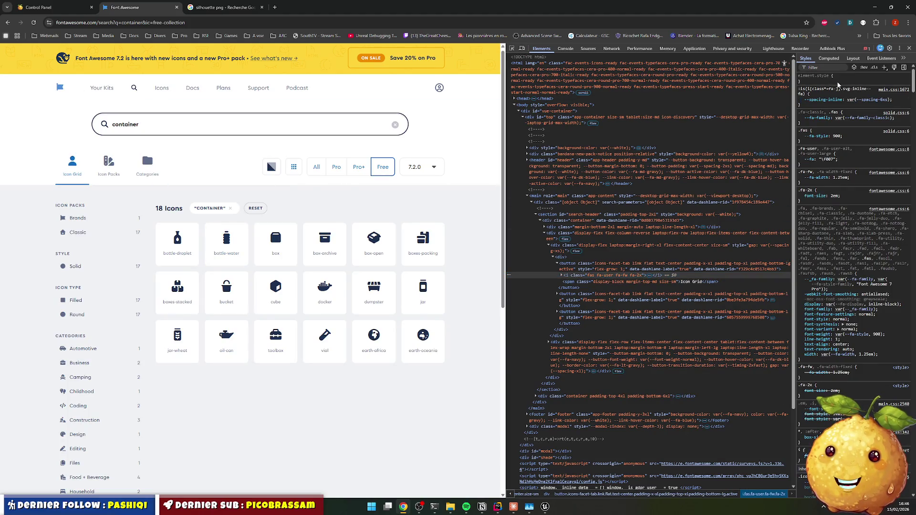
Step: Give the Icon Grid icon an inline color: green style
click(844, 80)
text(color)
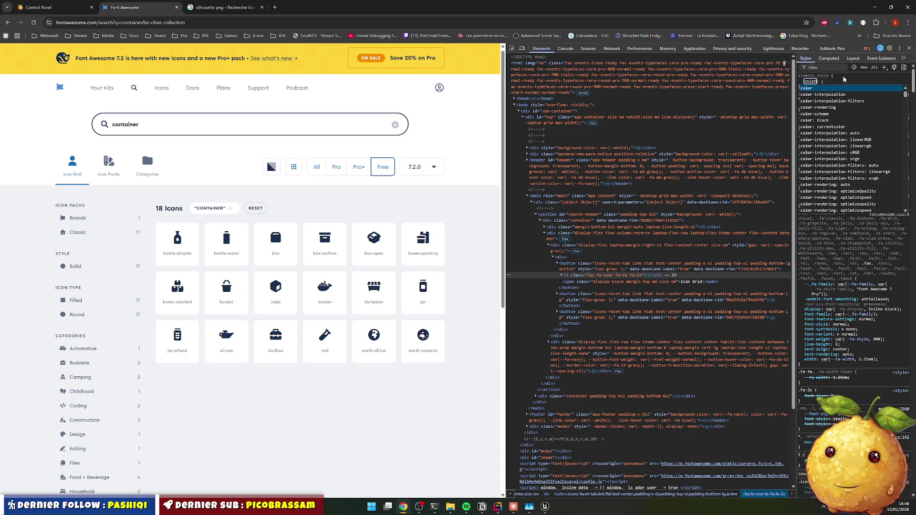
key(Tab)
text(green)
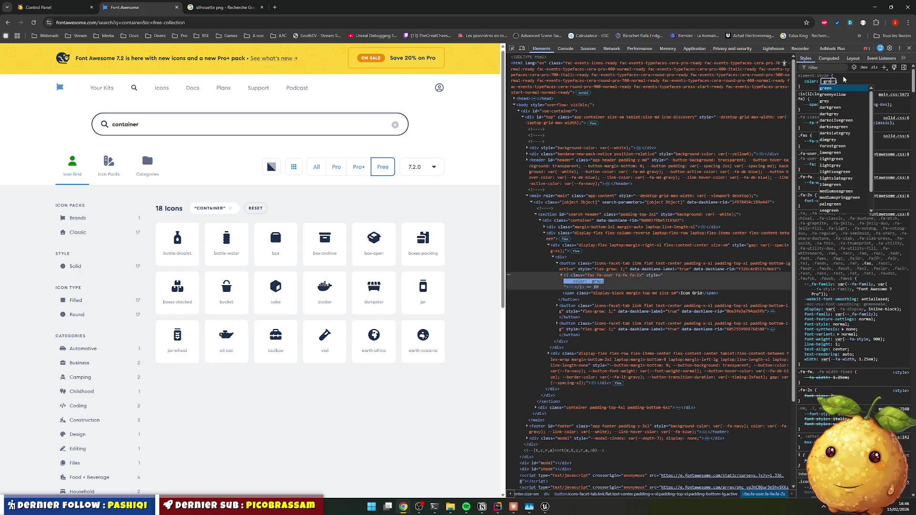
key(Return)
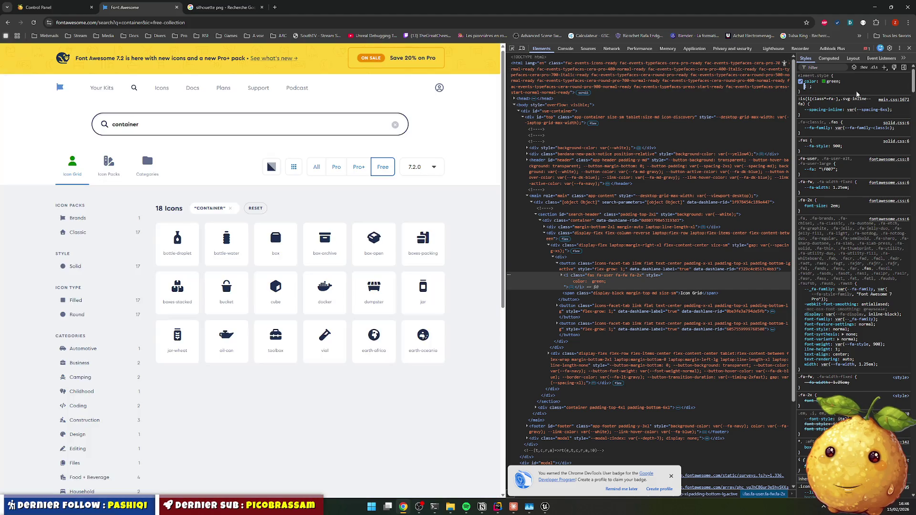
key(Escape)
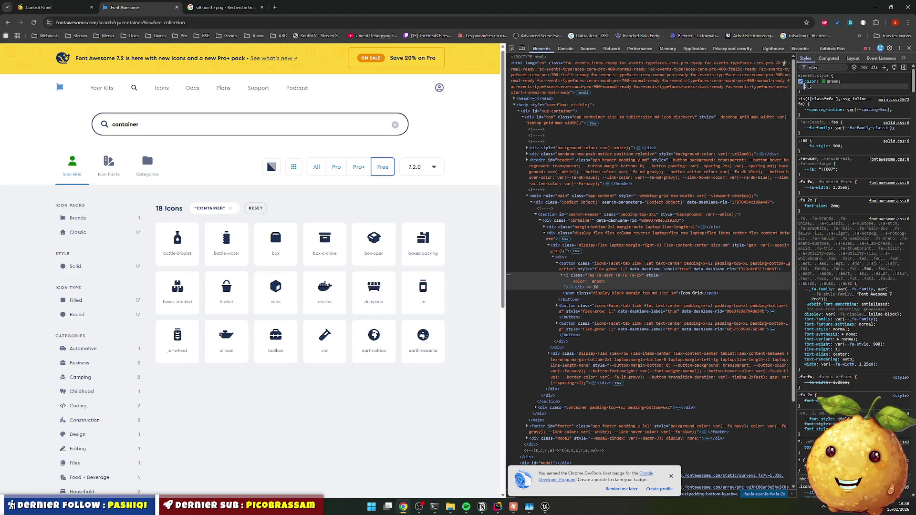
Step: Add an inline font-size: 100px style to the icon
click(841, 89)
text(size)
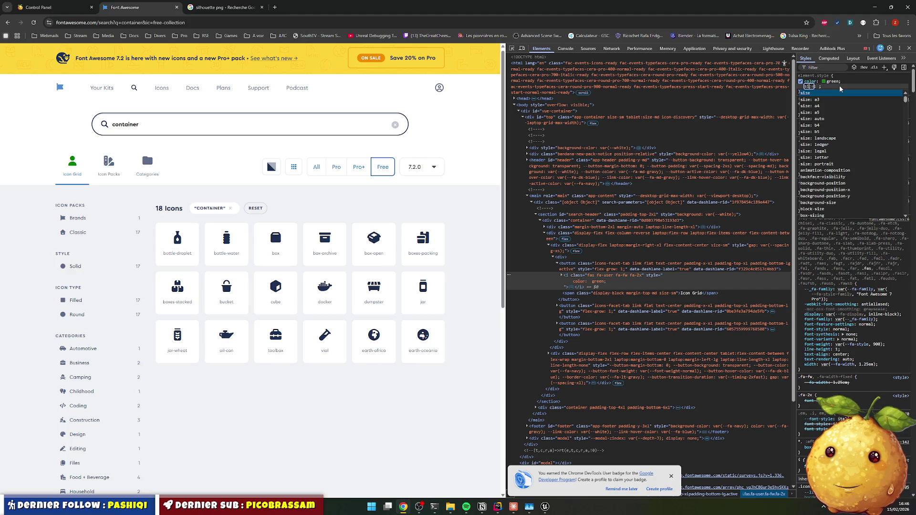
key(Tab)
text(100px)
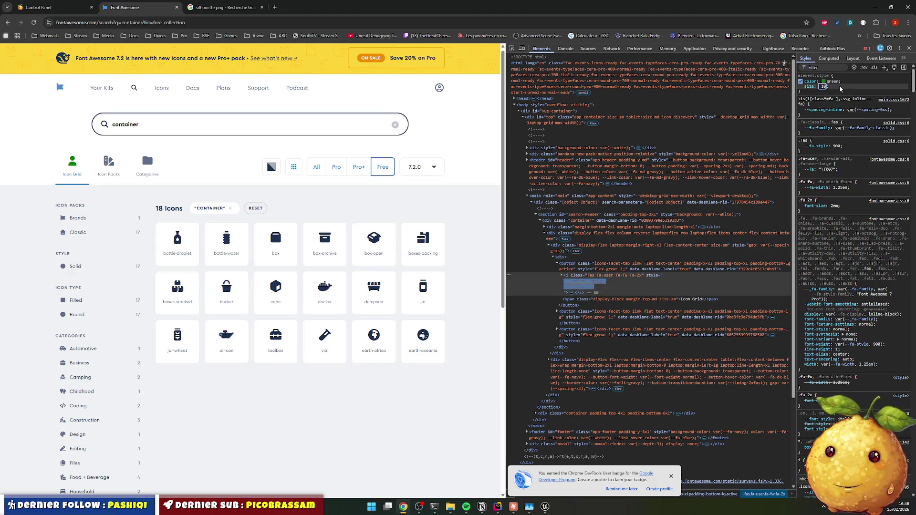
key(Return)
key(shift+Tab)
key(shift+Tab)
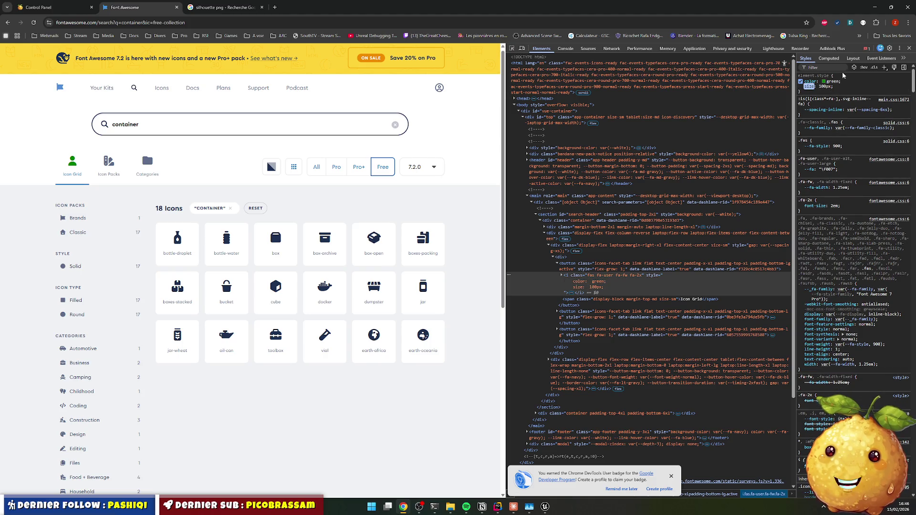
text(font-)
key(Return)
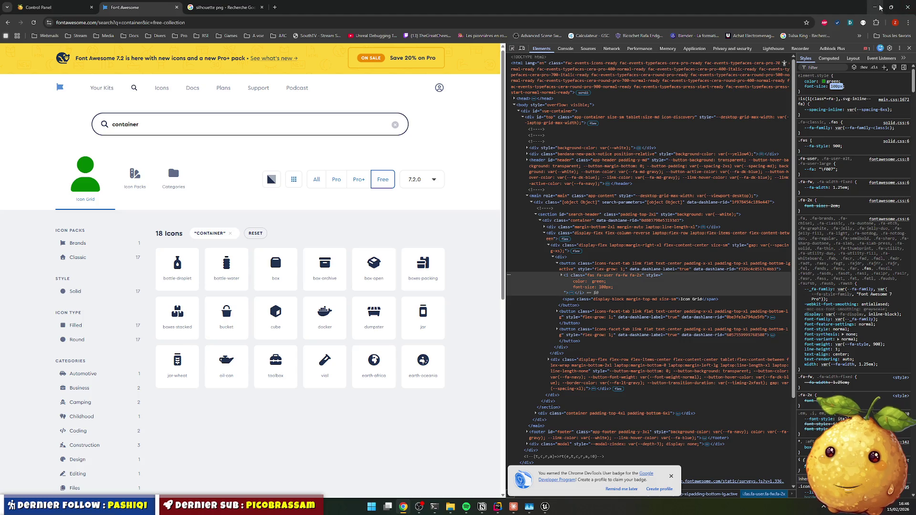
Step: Search Font Awesome for bag, open the briefcase icon's details, and return to Unreal
click(164, 115)
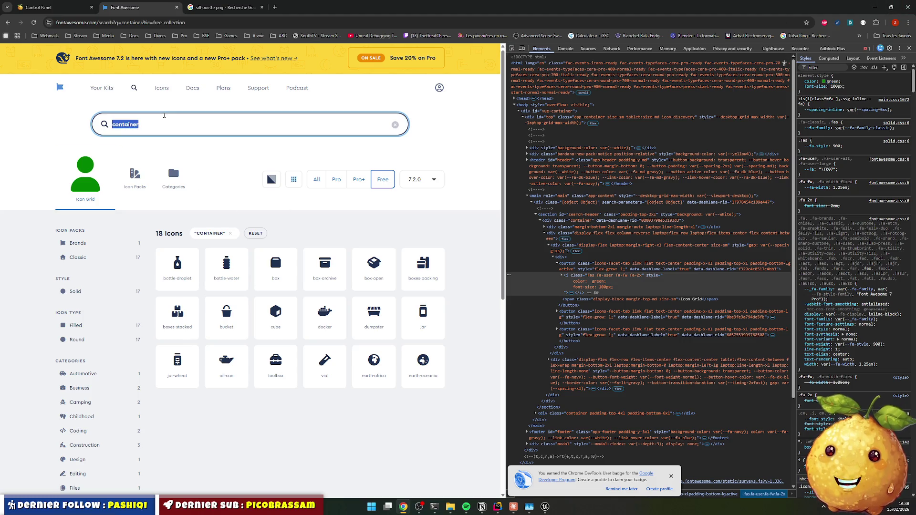
text(bag)
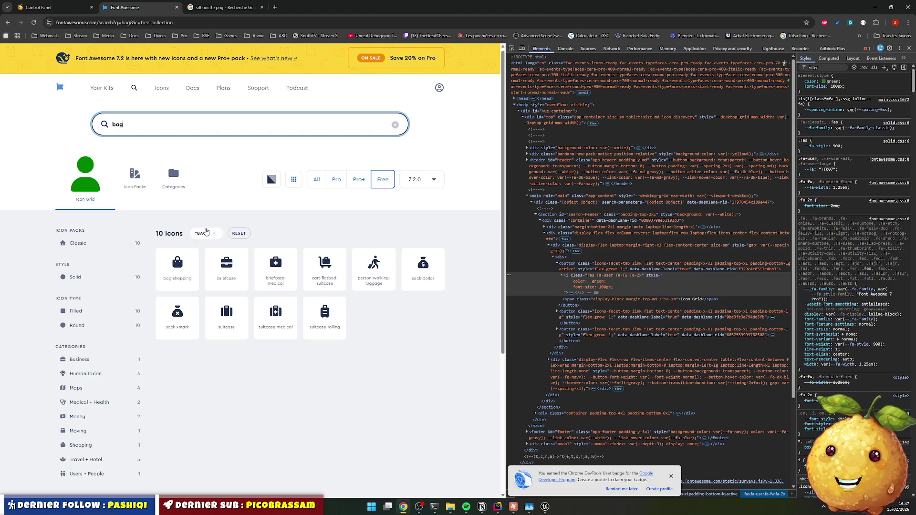
click(226, 265)
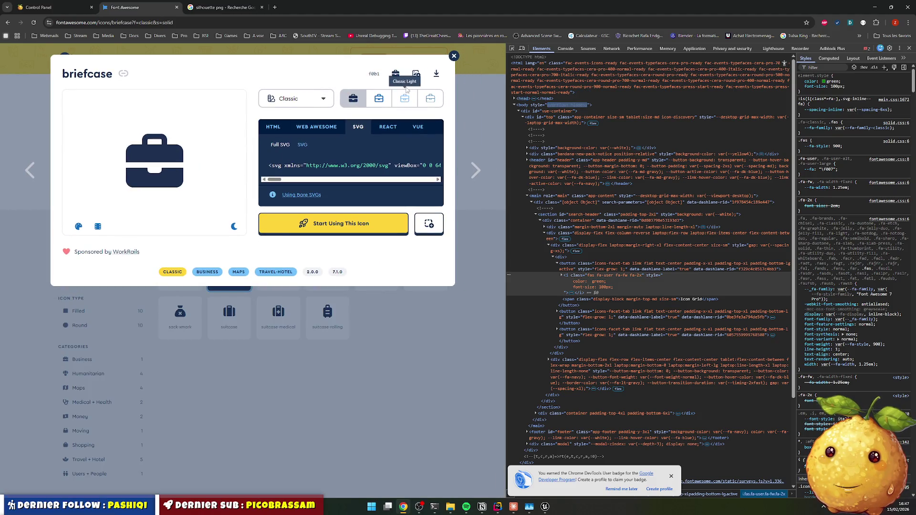
click(875, 7)
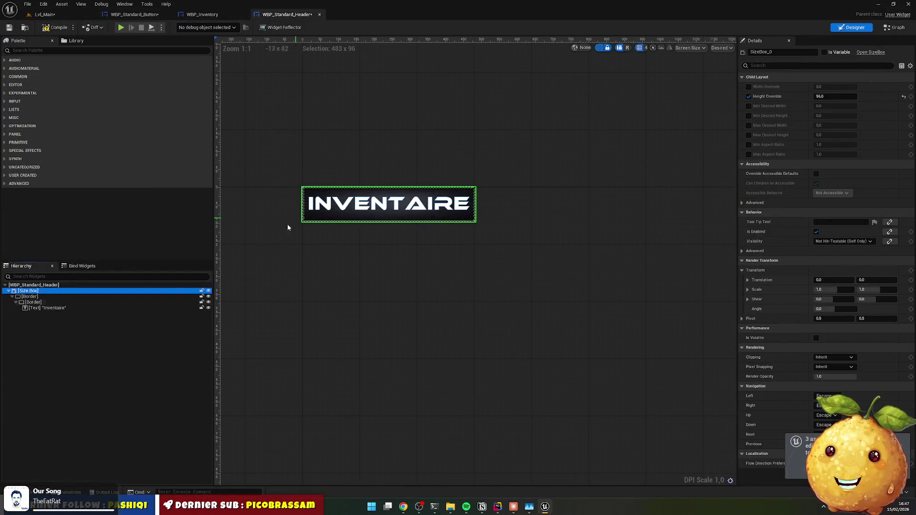
Step: Wrap the Inventaire text in a Horizontal Box, duplicate it, and drop a Spacer between the two texts
click(47, 309)
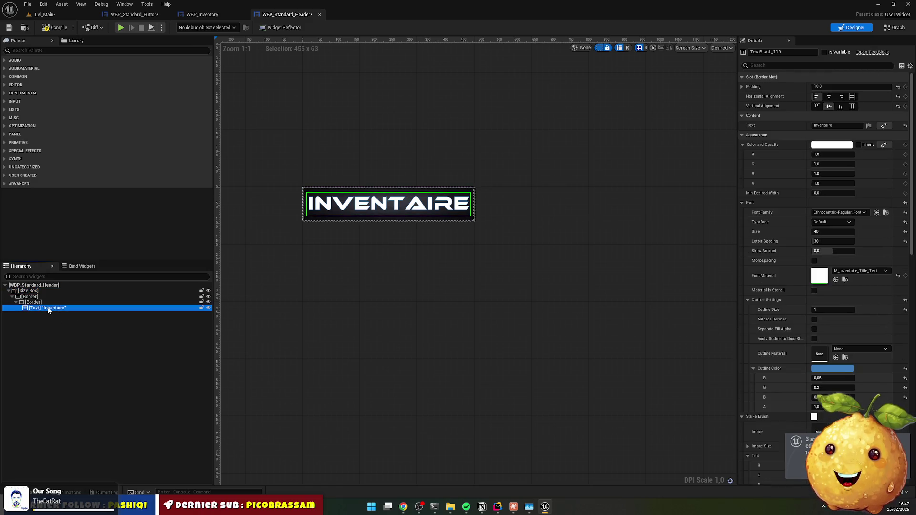
right_click(48, 311)
mouse_move(85, 384)
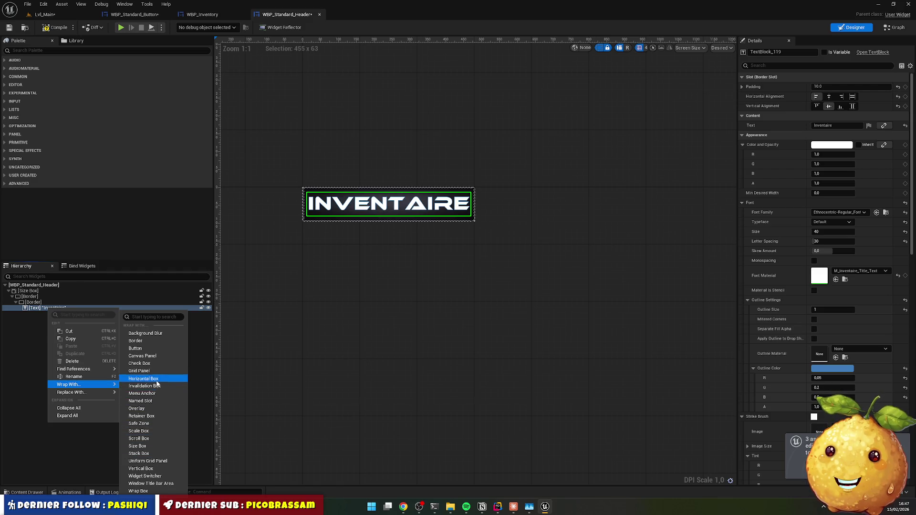
click(143, 379)
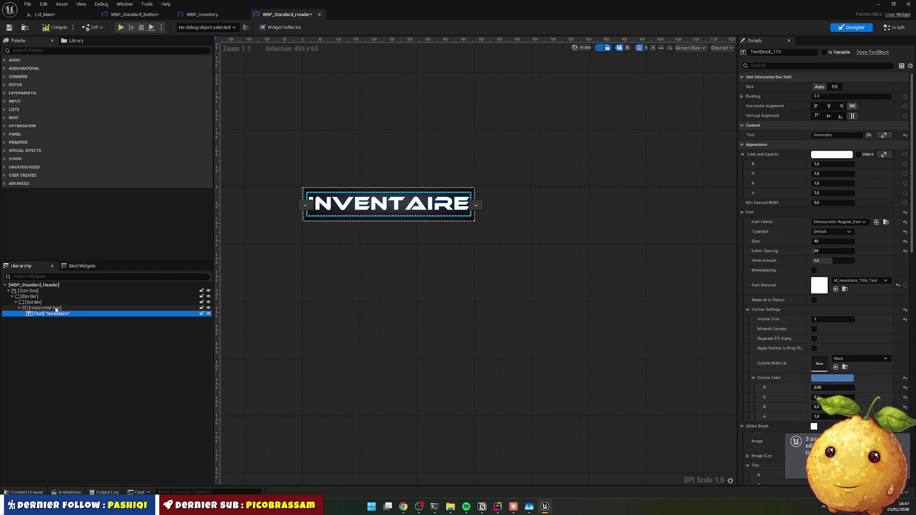
key(ctrl+d)
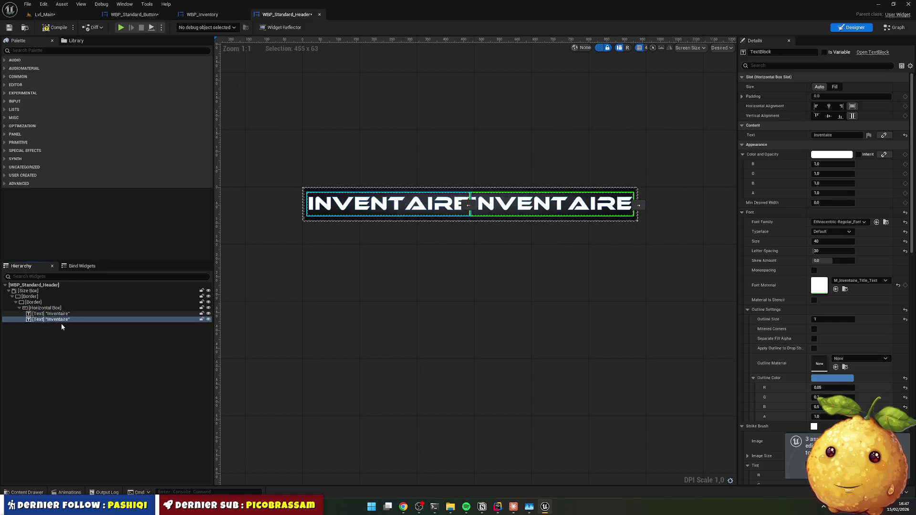
click(46, 50)
text(spacer)
mouse_move(52, 68)
mouse_down()
mouse_move(57, 318)
mouse_move(123, 321)
mouse_up()
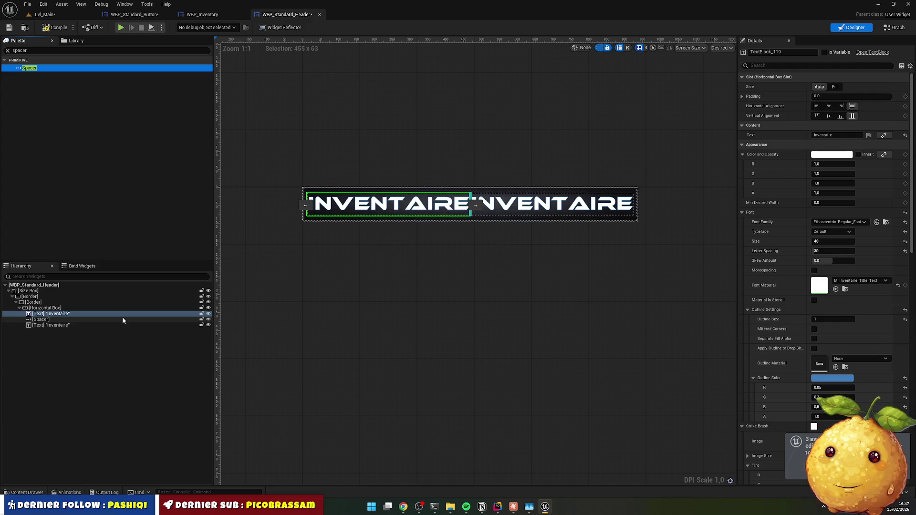
key(alt+Tab)
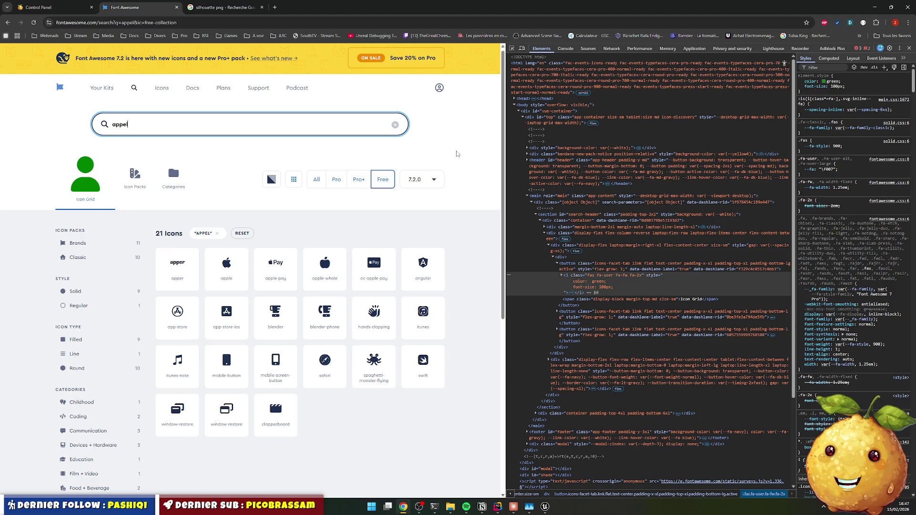
Step: Rename the first text in the Horizontal Box to Icon, leaving the second named TextBlock
click(875, 7)
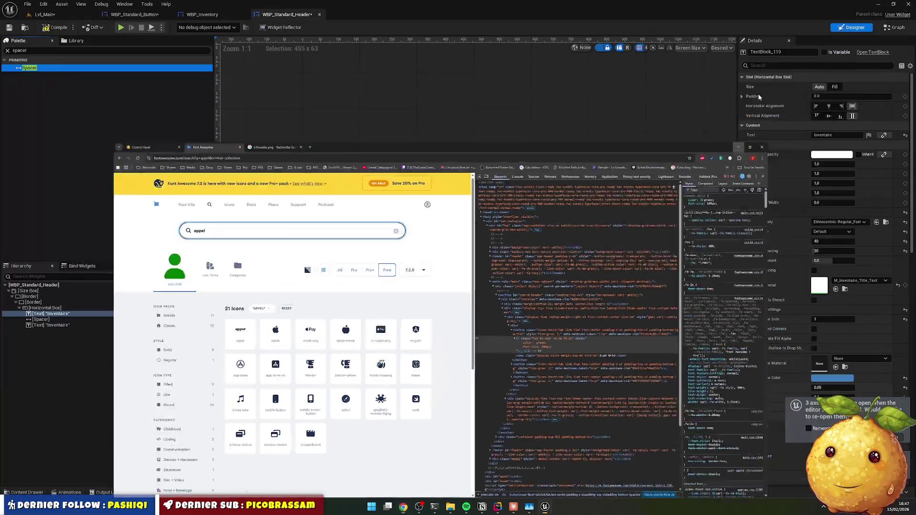
click(41, 319)
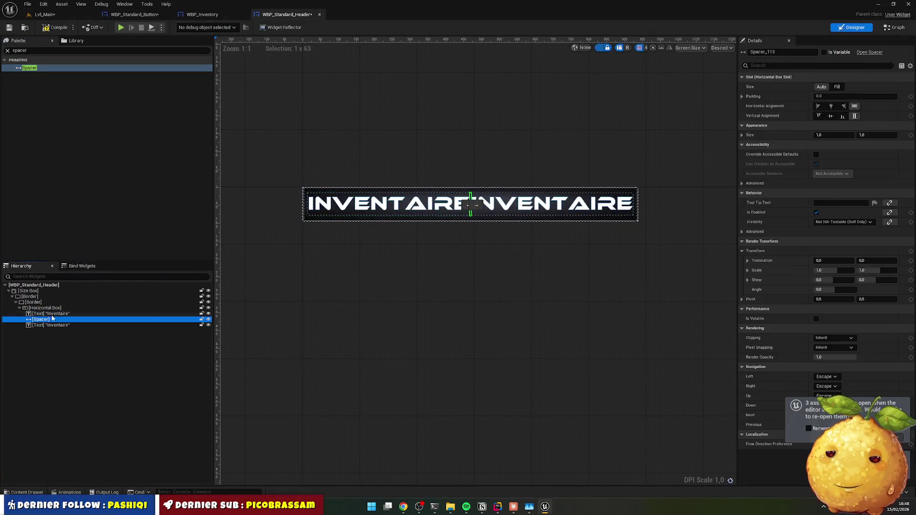
click(46, 307)
click(78, 313)
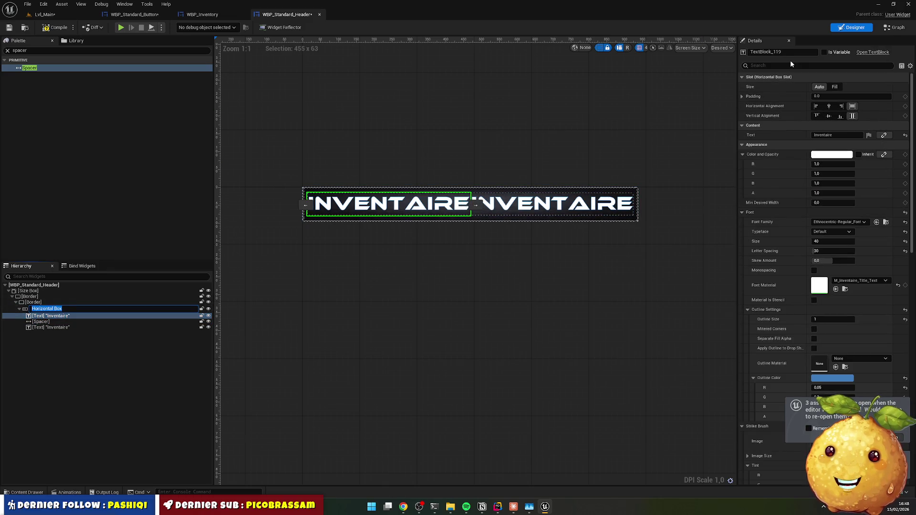
key(F2)
text(Icon)
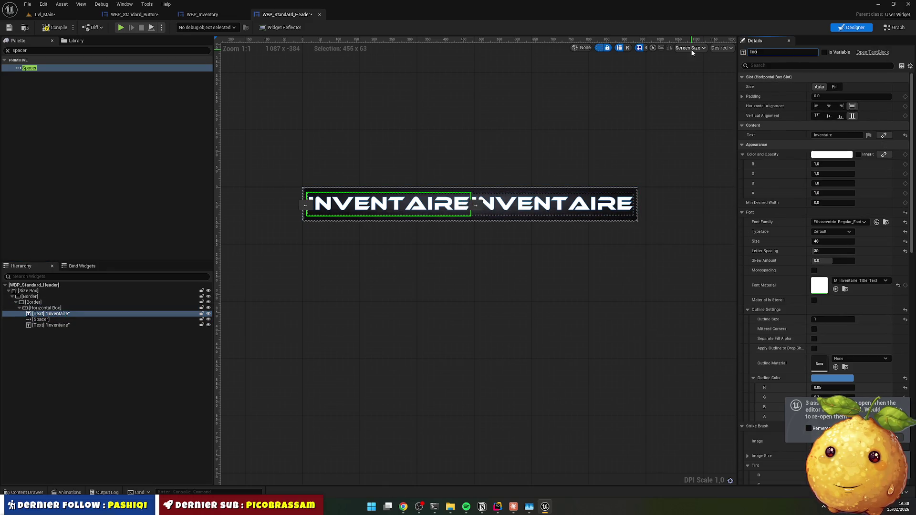
key(Return)
click(51, 325)
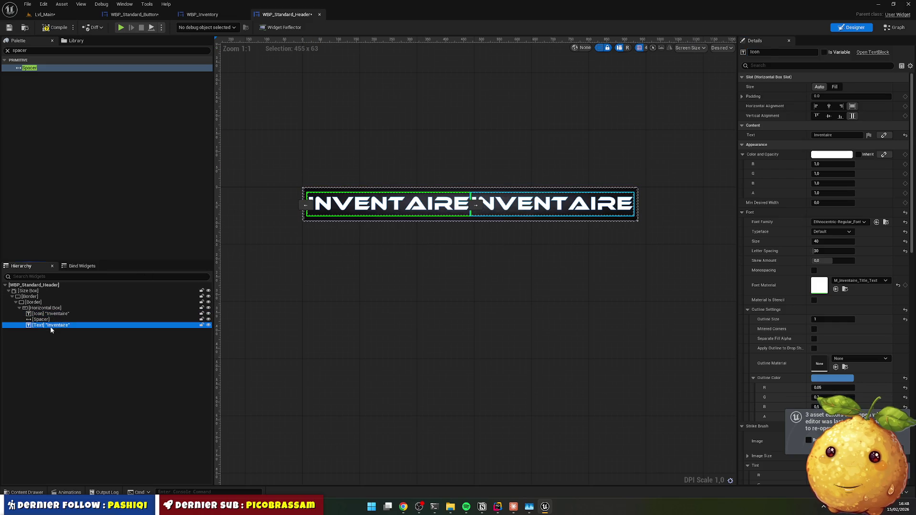
key(F2)
text(Text)
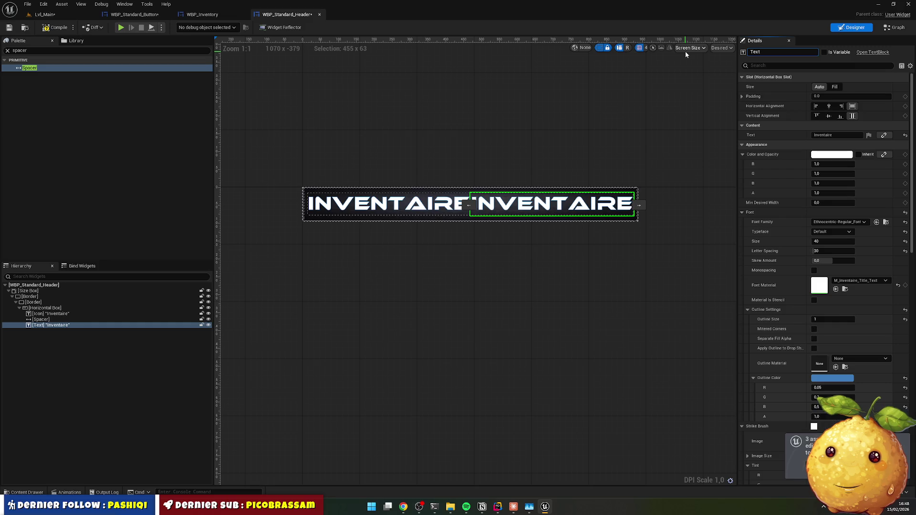
key(Escape)
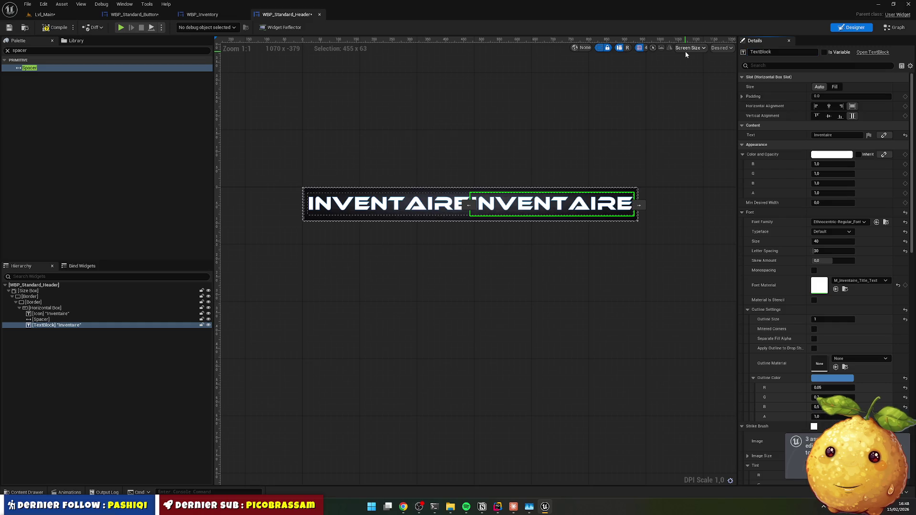
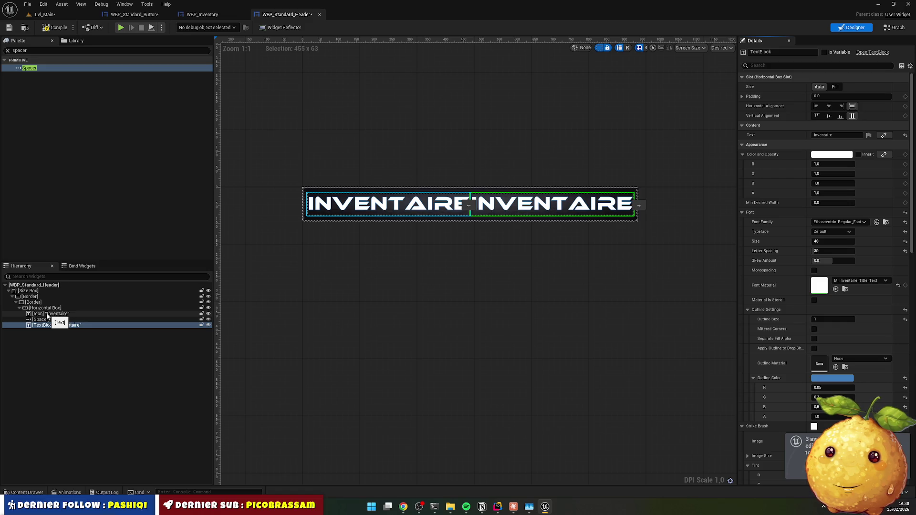
Step: Rename the Icon text block to TitleIcon
click(48, 314)
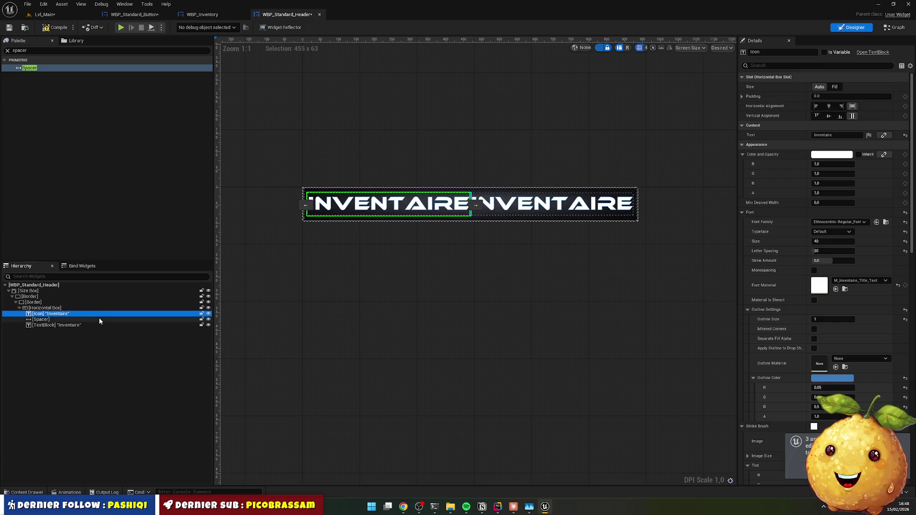
key(F2)
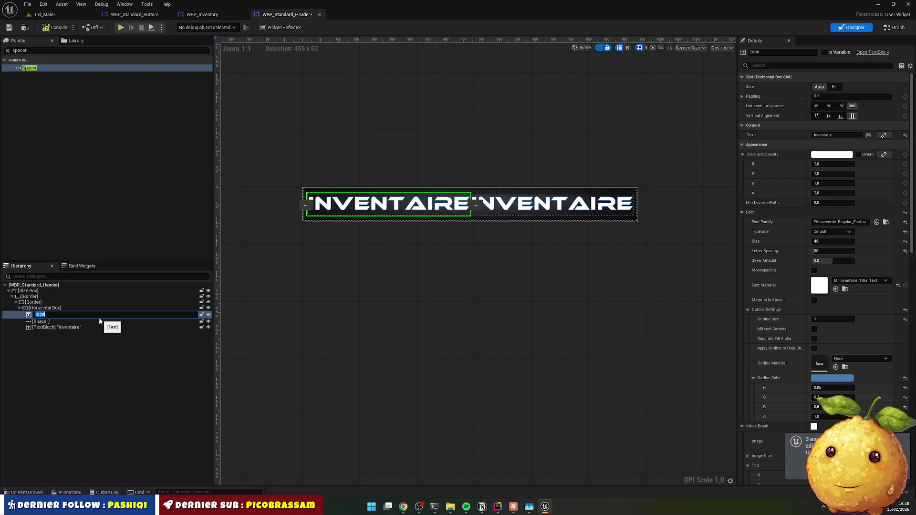
key(Home)
text(Title)
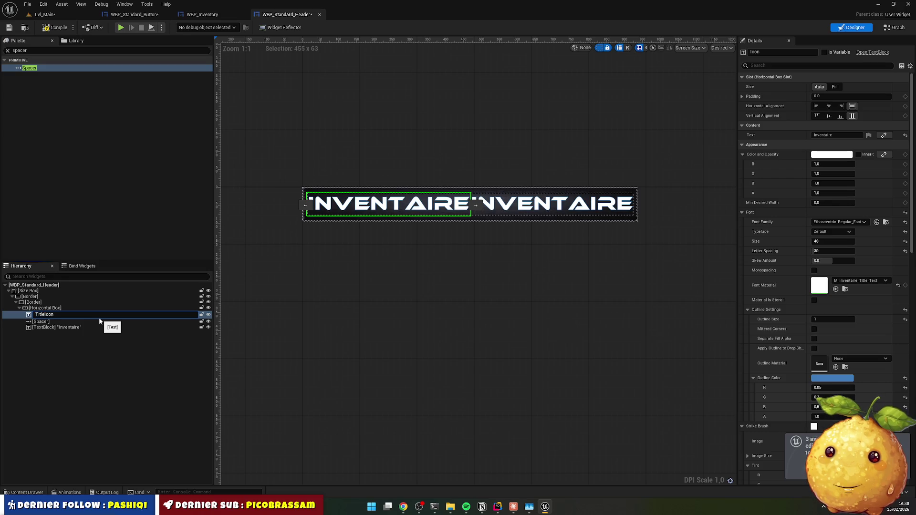
key(Return)
Step: Rename the second Inventaire text block to TextBlockText
click(43, 326)
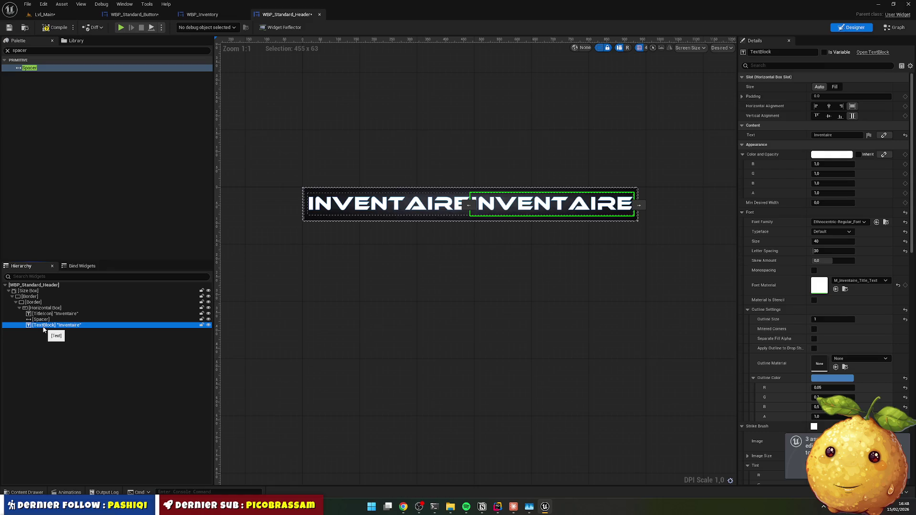
key(F2)
key(Home)
text(Title)
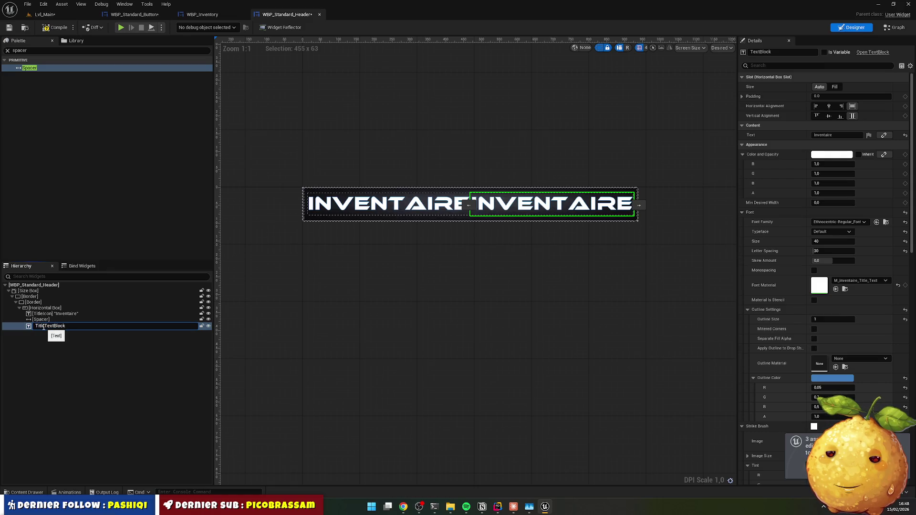
key(shift+Home)
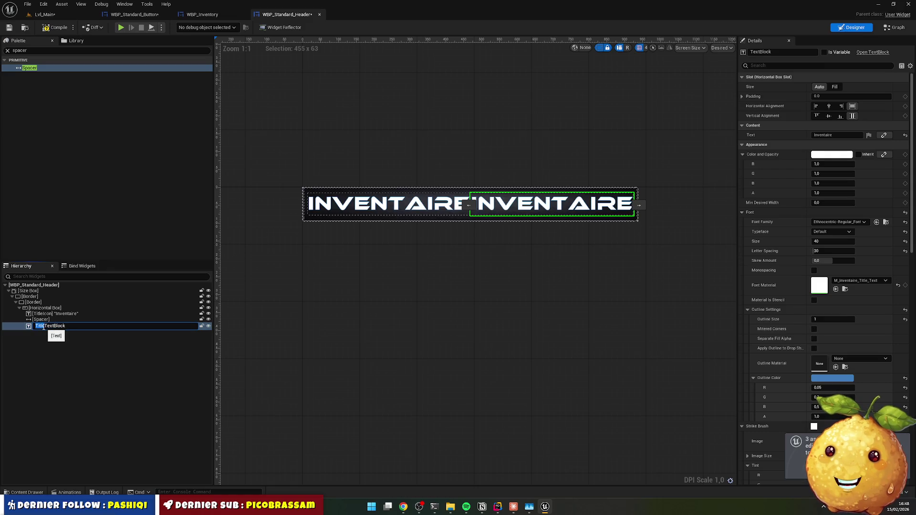
key(ctrl+a)
key(BackSpace)
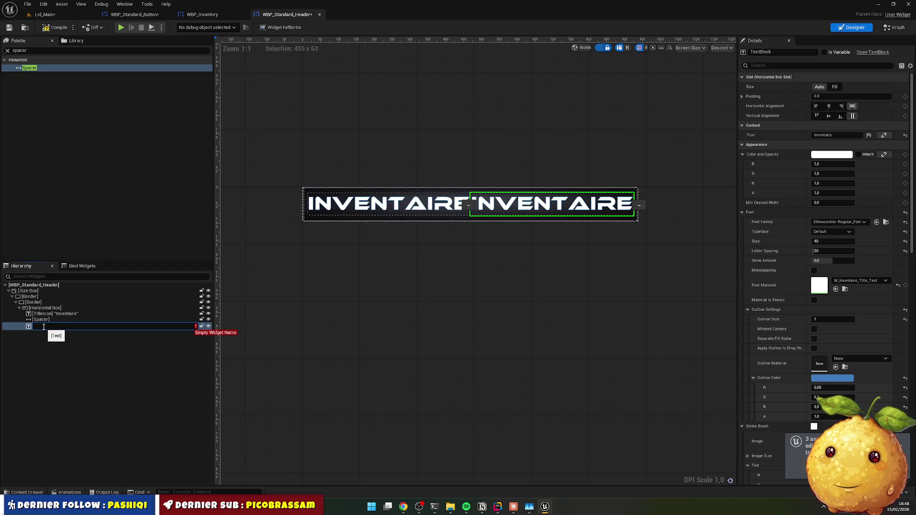
text(TextB)
text(lockT)
text(ext)
key(Return)
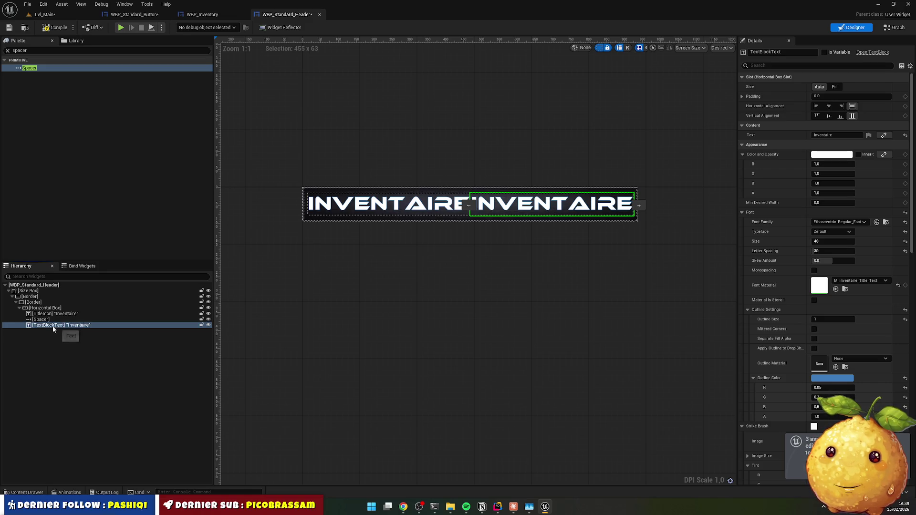
Step: Rename the TitleIcon text block to TextBlockIcon
click(51, 315)
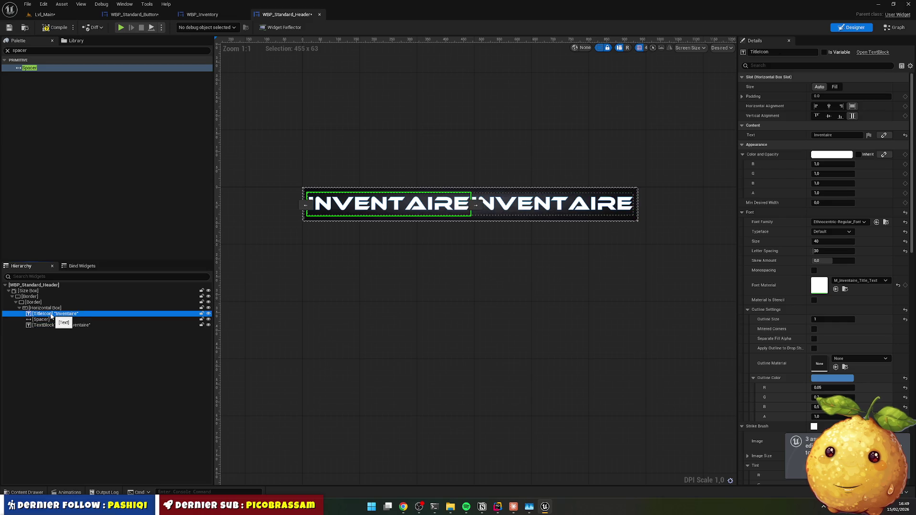
double_click(51, 315)
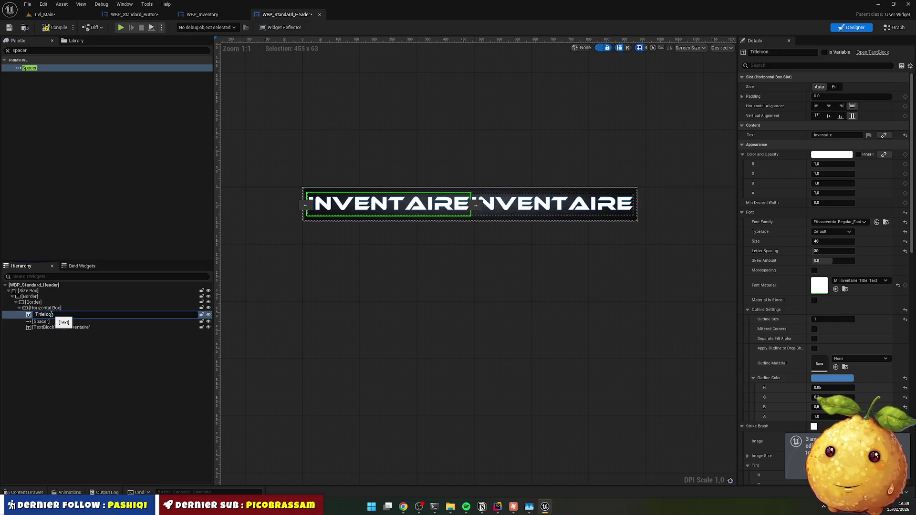
key(Home)
text(TextBlock)
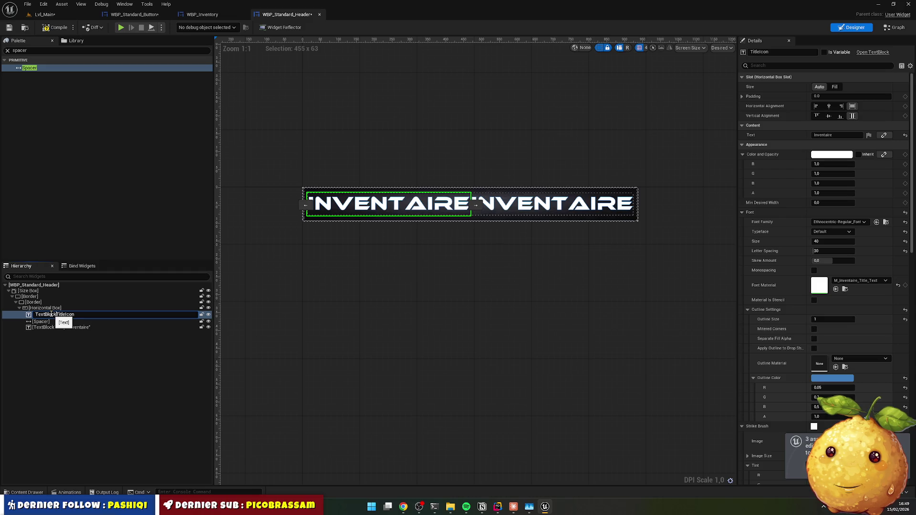
key(Delete)
key(Delete)
key(Delete)
key(Return)
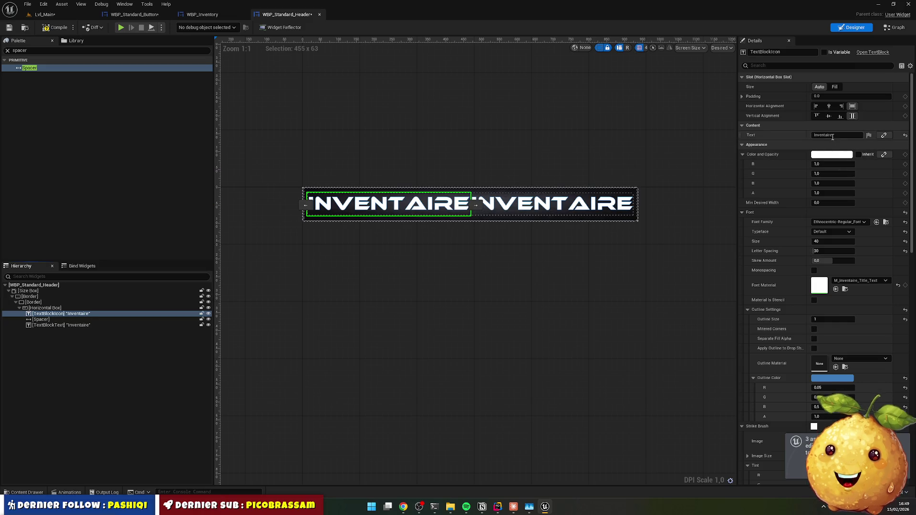
Step: Set TextBlockIcon's font family to Font_Awesome_7_Free-Solid
click(835, 223)
text(fo)
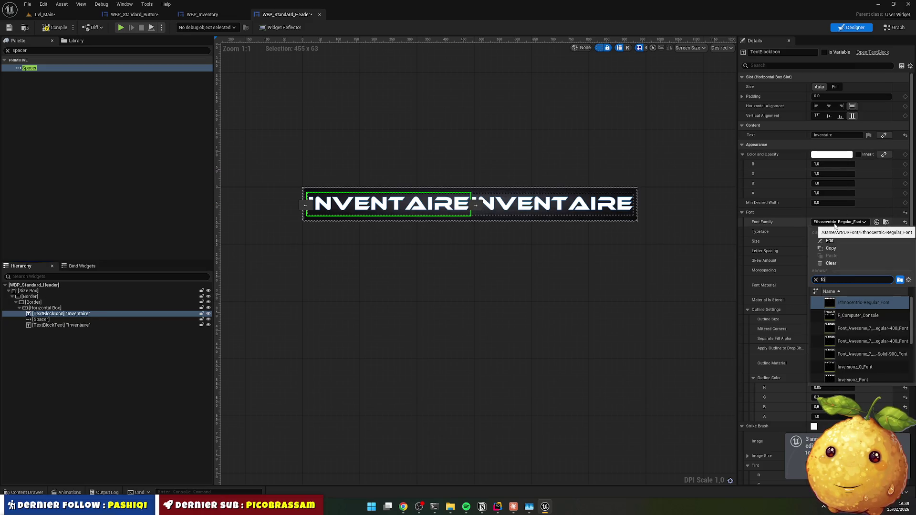
text(nt)
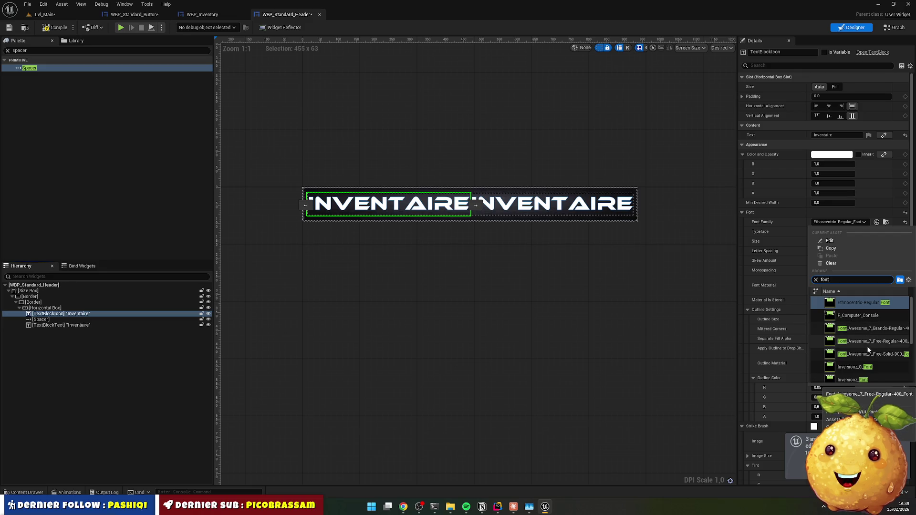
click(866, 354)
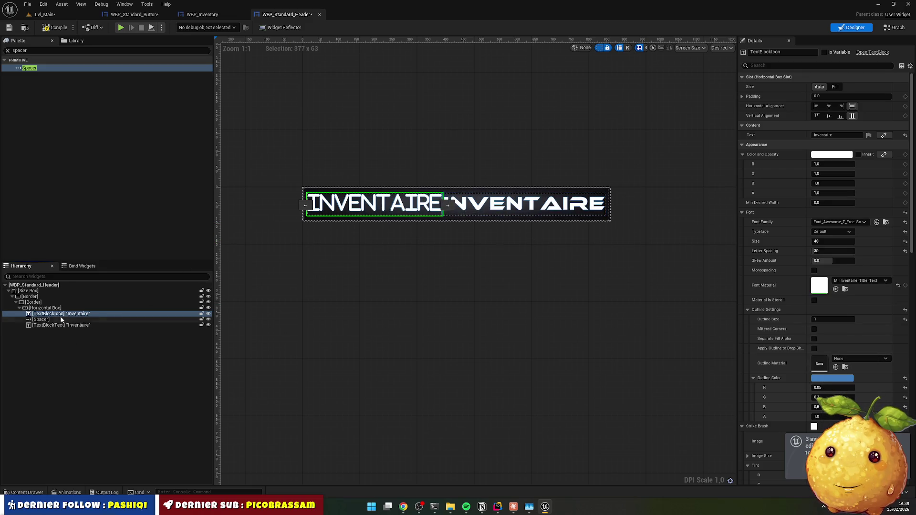
Step: Copy the apple-whole glyph from fontawesome.com and return to the Unreal widget editor
click(404, 506)
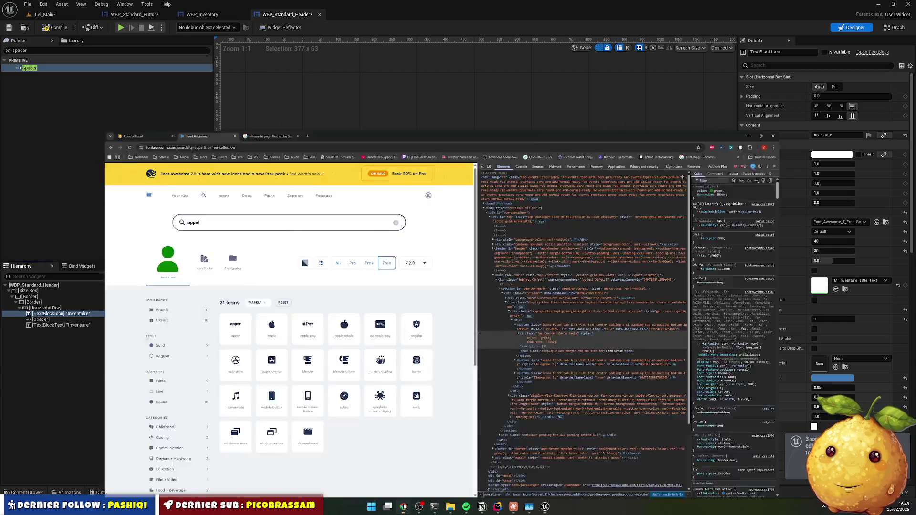
click(327, 267)
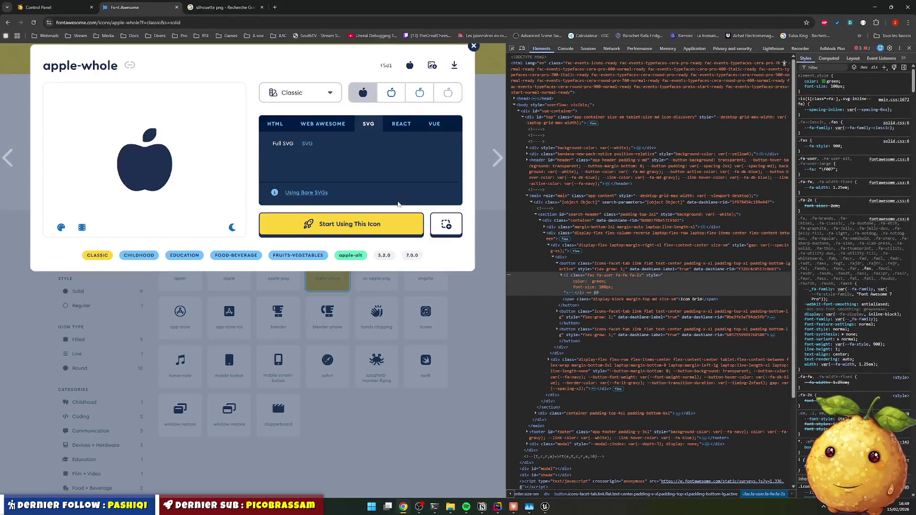
click(396, 74)
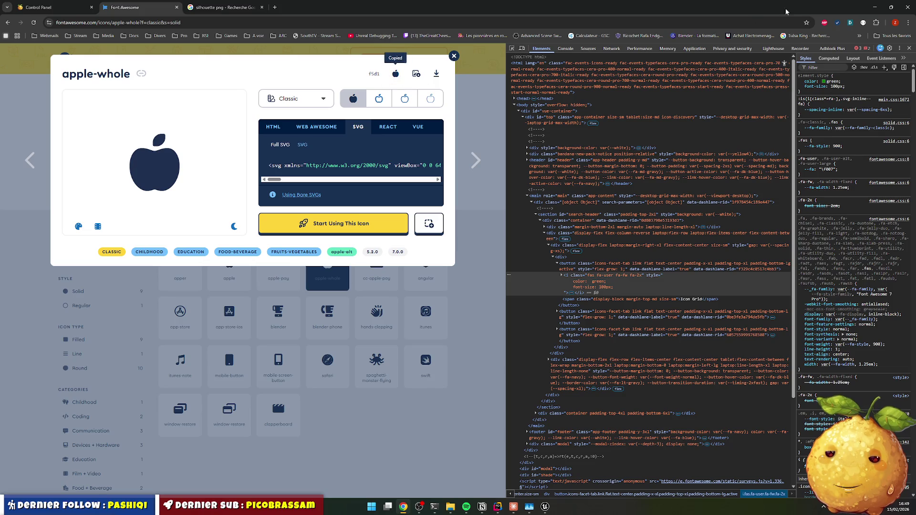
click(874, 7)
Step: Paste the apple-whole glyph as TextBlockIcon's text
click(836, 135)
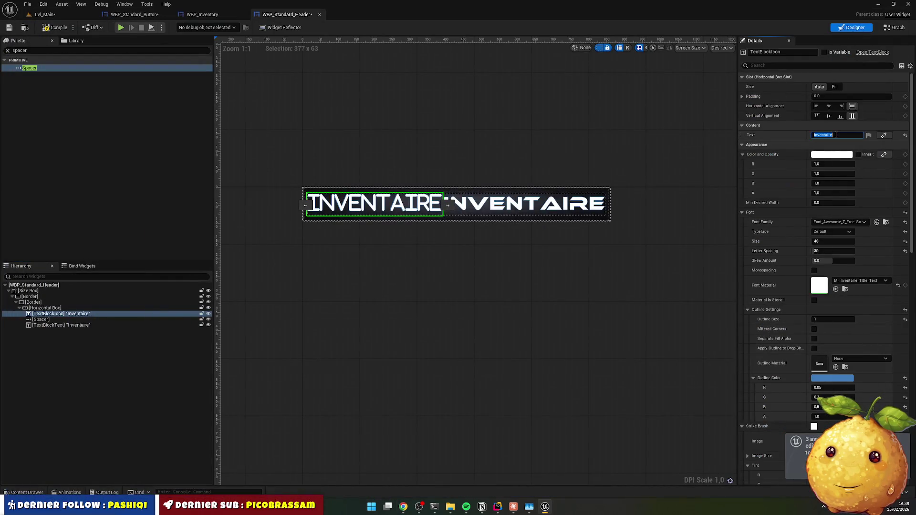
key(ctrl+v)
click(395, 274)
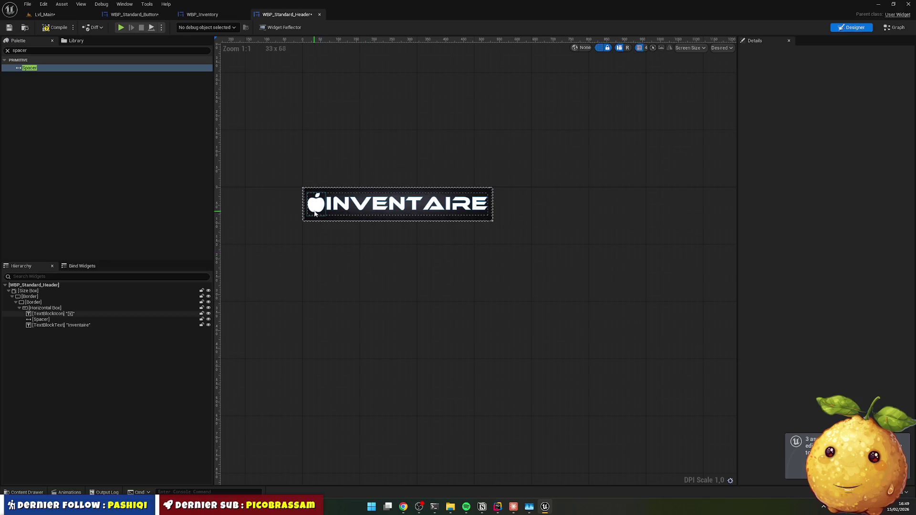
Step: Widen the Spacer between the icon and the title
click(41, 319)
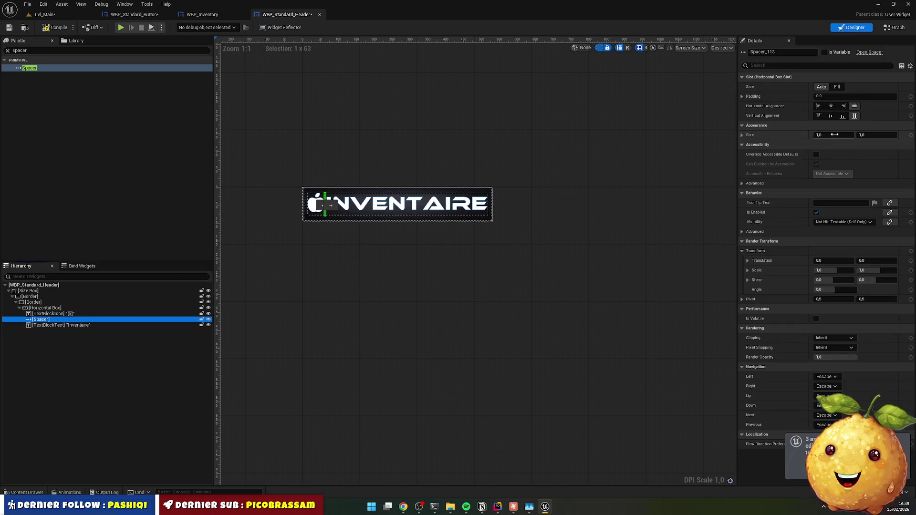
drag(834, 134, 840, 134)
click(558, 232)
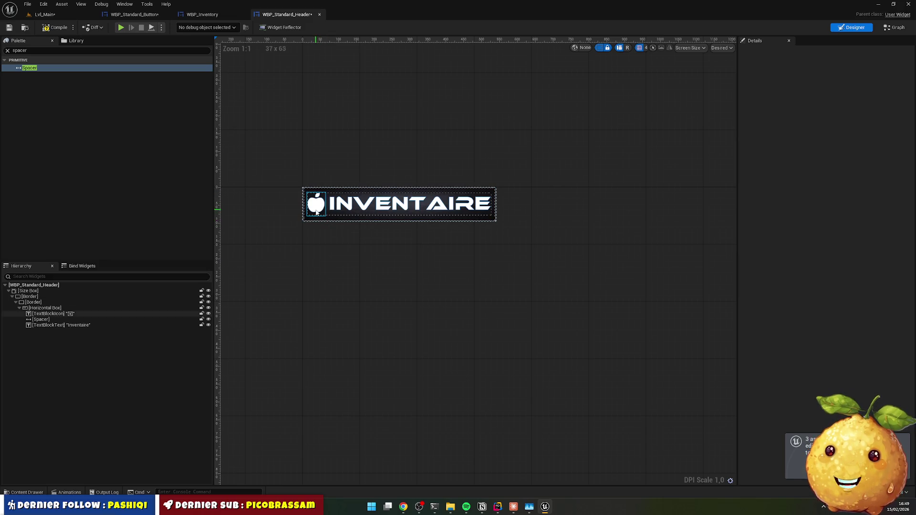
Step: Replace the title text block's 'Inventaire' text with 'PlaceHolder'
click(390, 208)
click(816, 135)
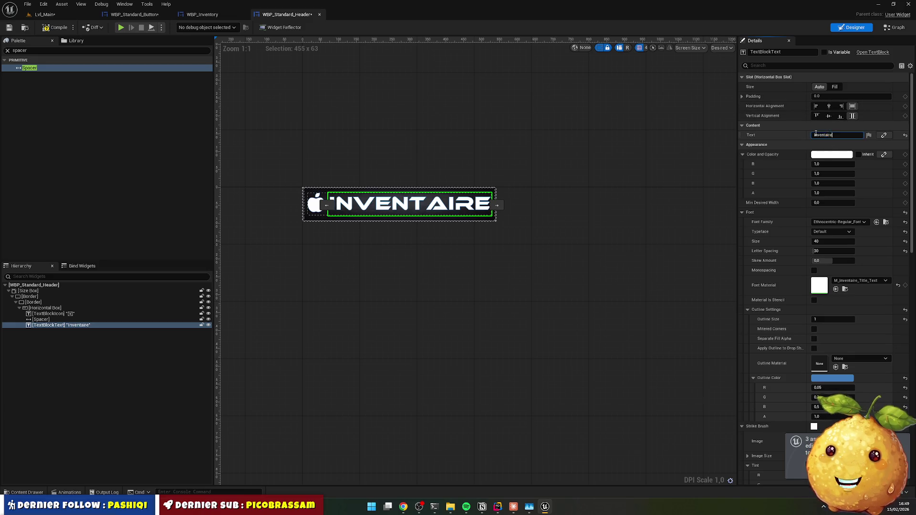
double_click(816, 135)
text(Plac)
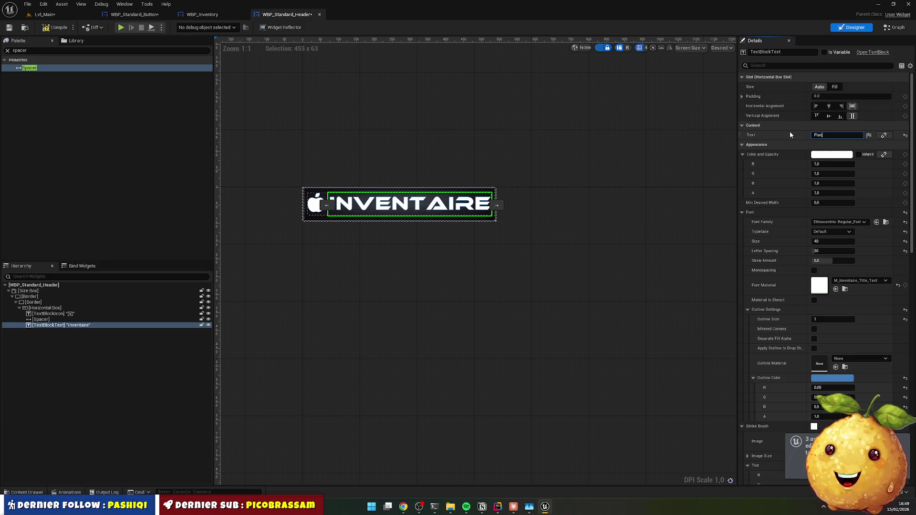
text(eHolder)
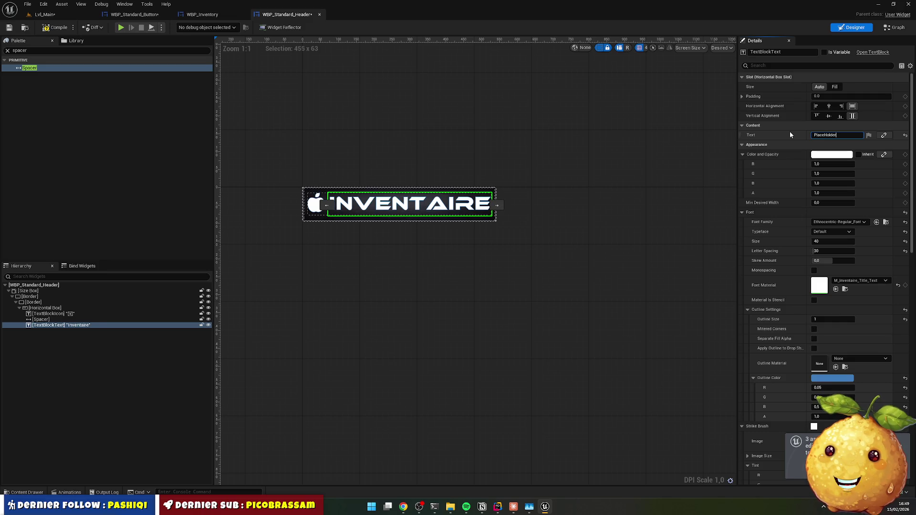
key(Return)
Step: Return to the Font Awesome page and close the apple-whole icon details
click(477, 225)
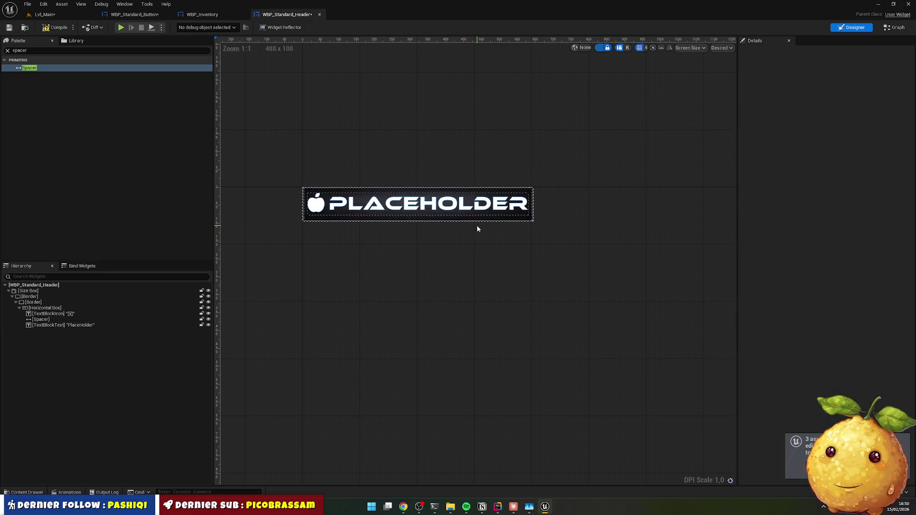
key(alt+Tab)
click(453, 56)
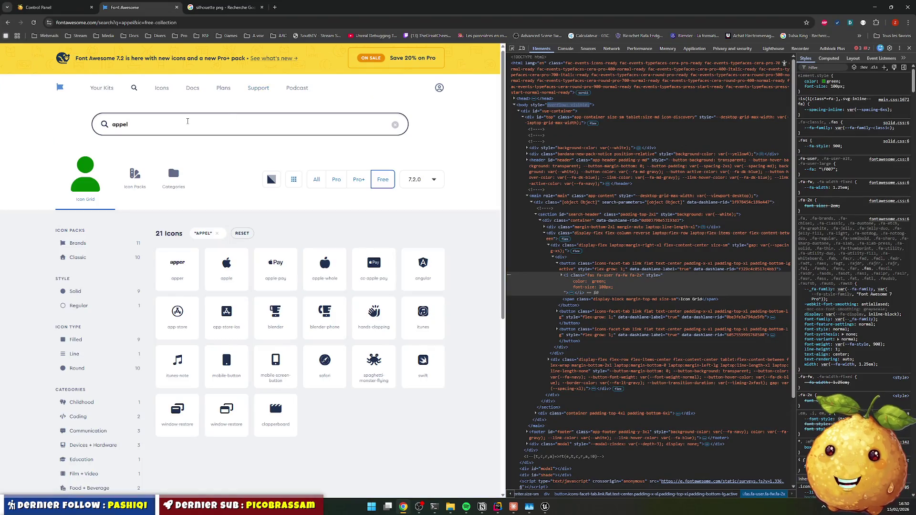
Step: Search Font Awesome for 'question' and open the circle-question icon details
text(question)
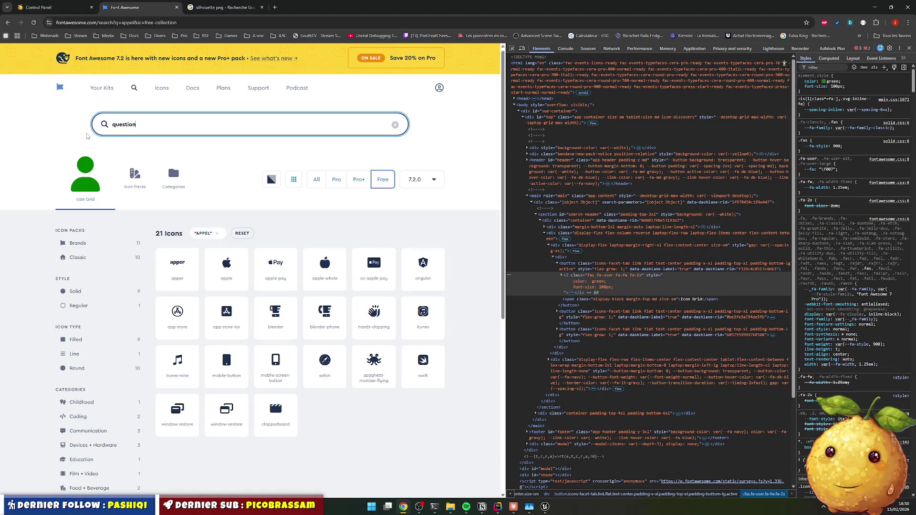
click(227, 266)
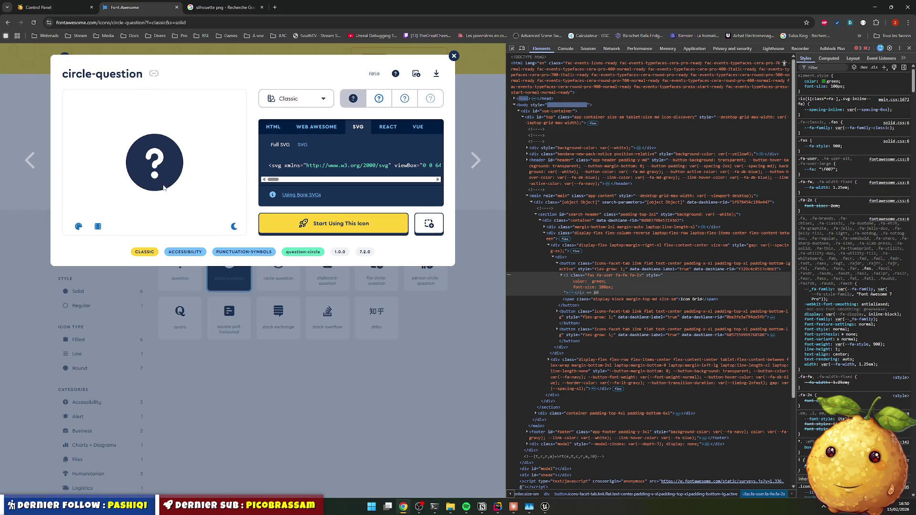
double_click(854, 9)
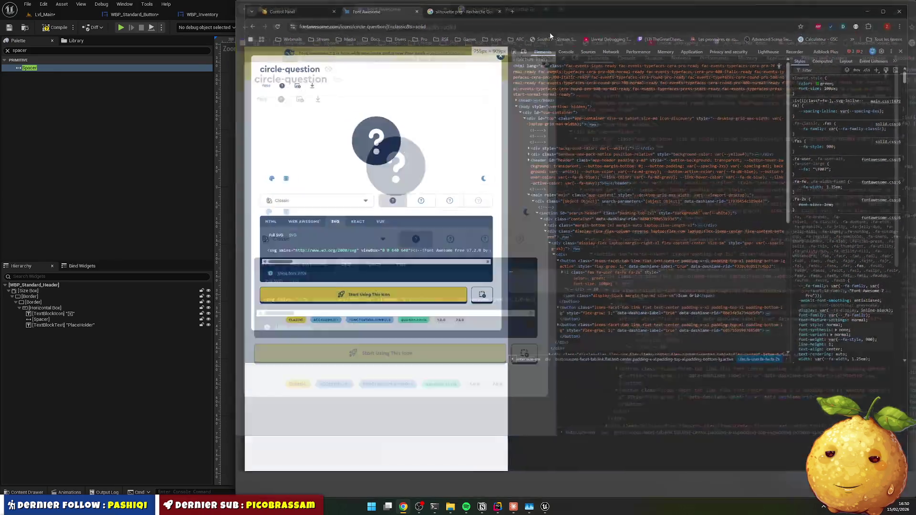
double_click(843, 1)
Step: Paste the circle-question glyph into TextBlockIcon's text and compile WBP_Standard_Header
click(876, 7)
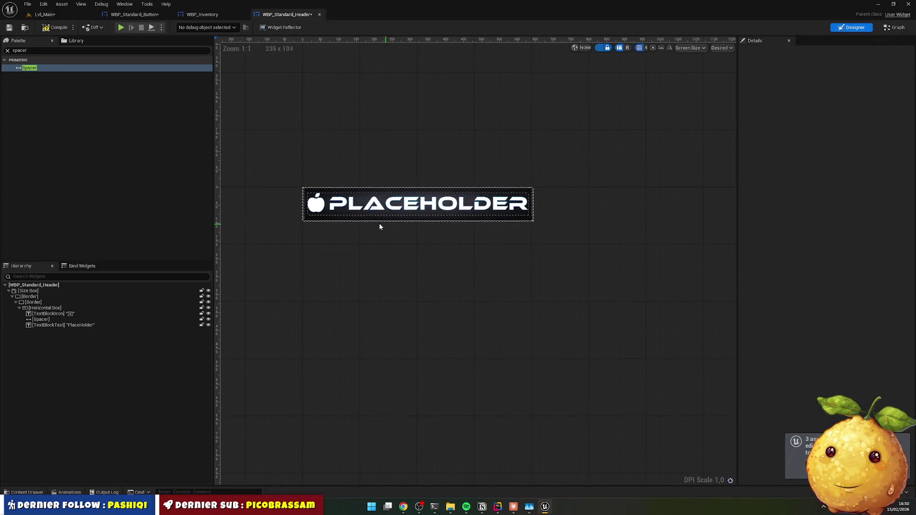
click(322, 206)
click(837, 135)
key(ctrl+v)
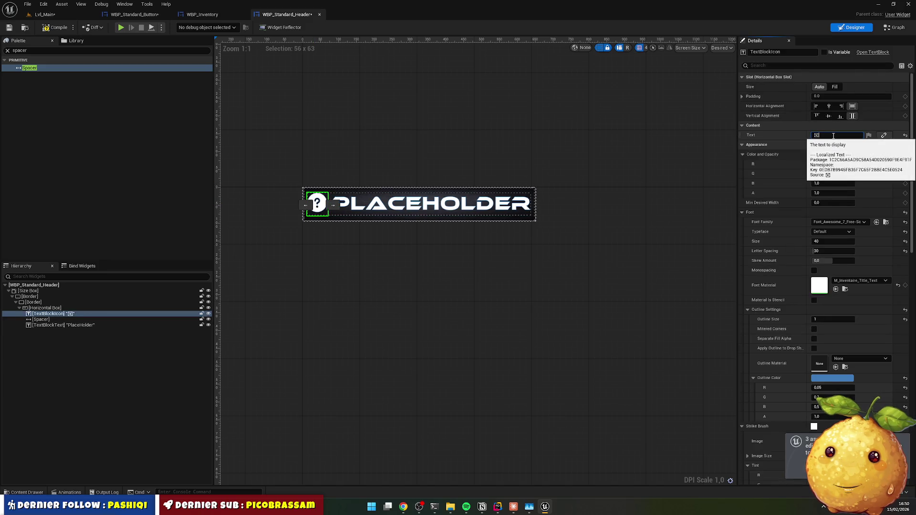
click(581, 161)
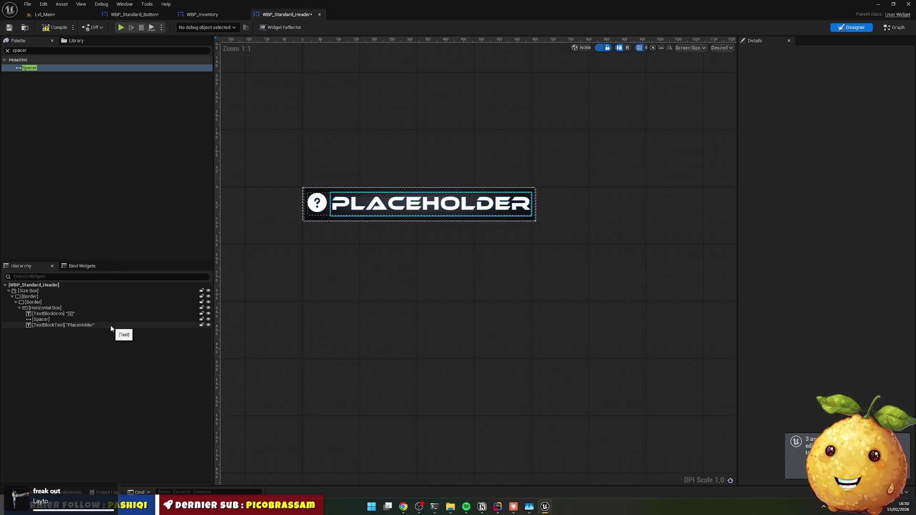
click(53, 28)
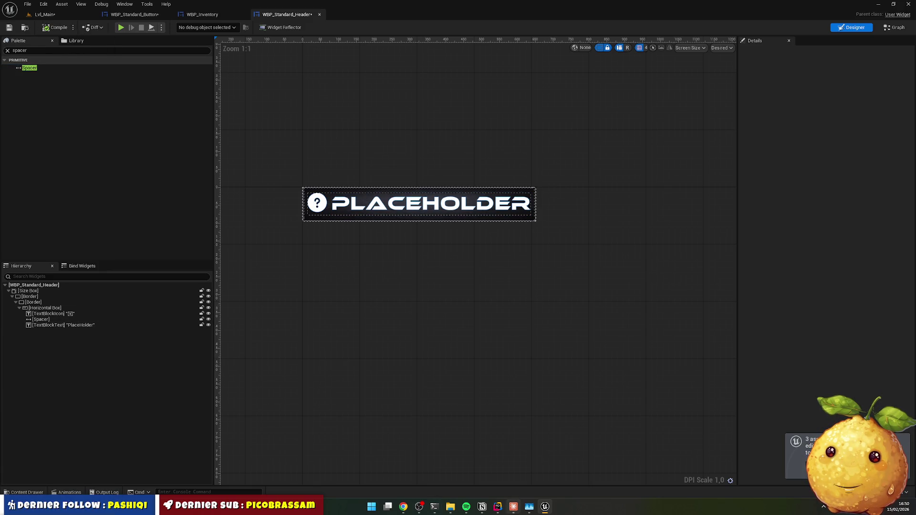
click(498, 506)
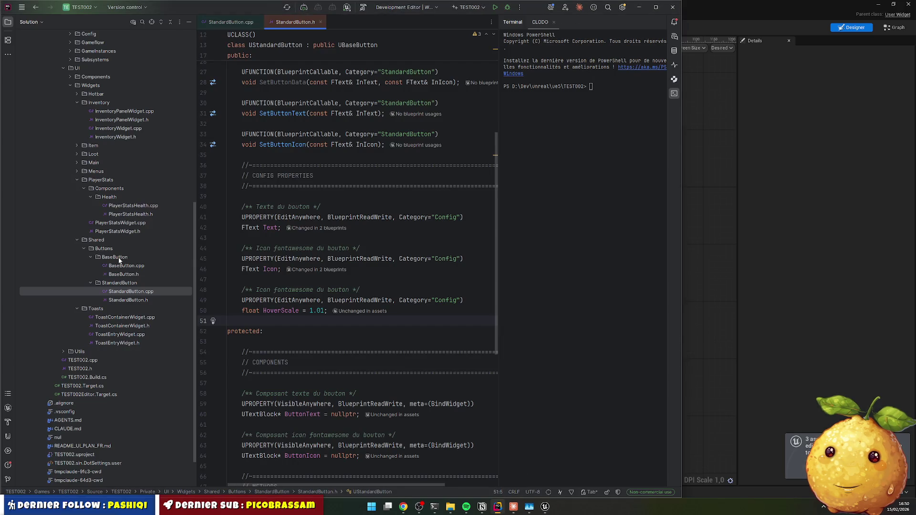
Step: Create a Headers directory under the Shared folder
right_click(102, 241)
mouse_move(102, 245)
click(222, 253)
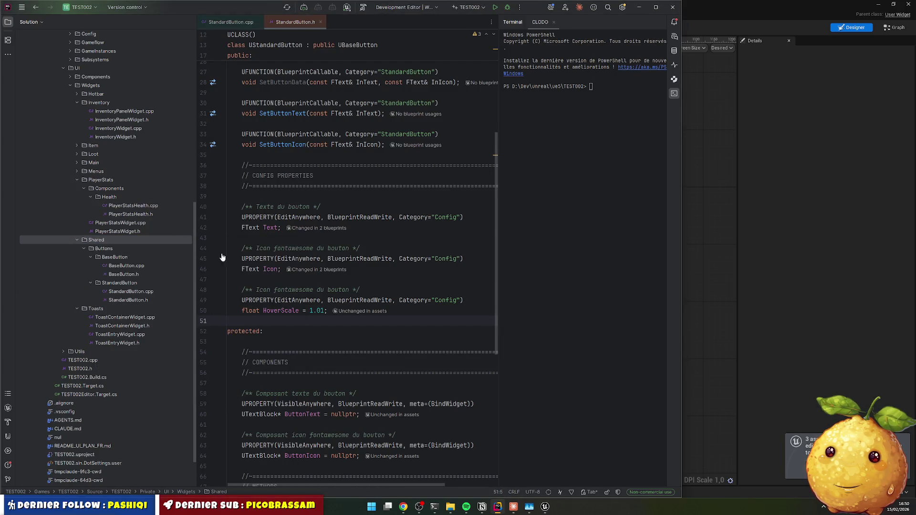
text(Headers)
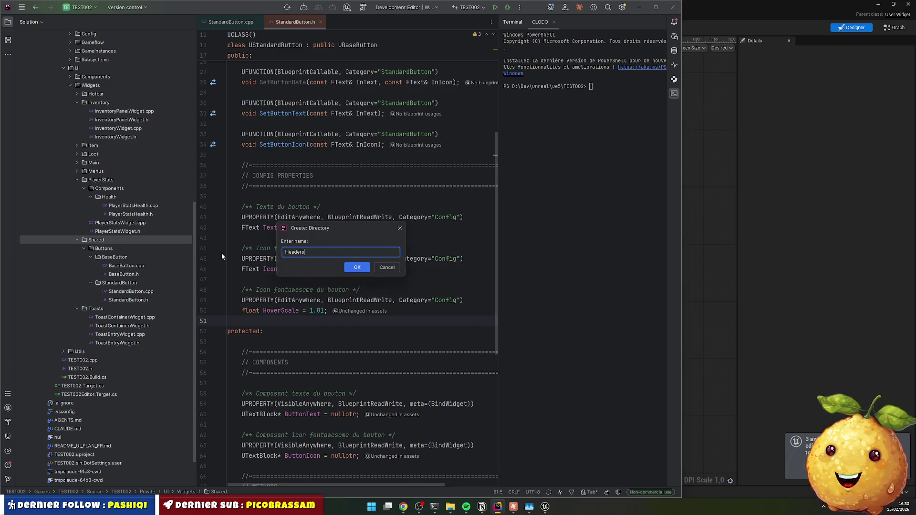
key(Return)
Step: Add StandardHeader and BaseHeader subdirectories inside Headers
right_click(108, 308)
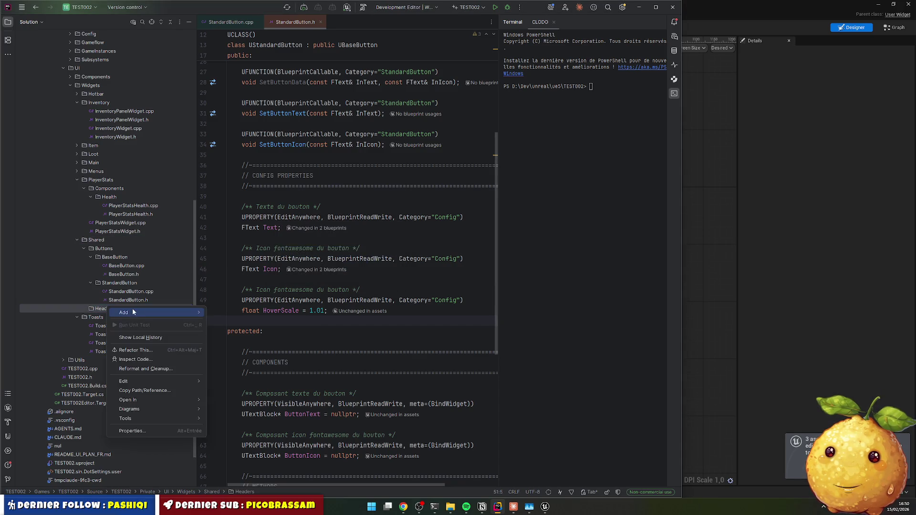
mouse_move(154, 312)
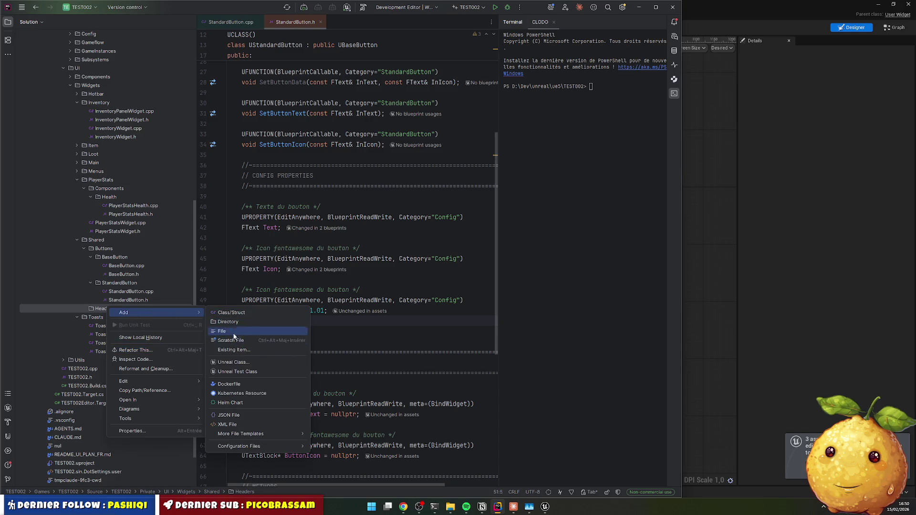
click(224, 321)
text(Stand)
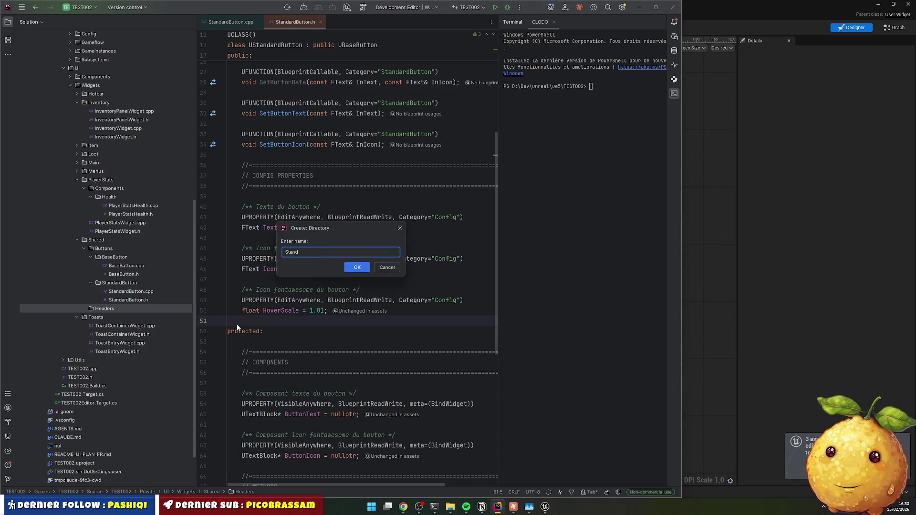
text(ardHead)
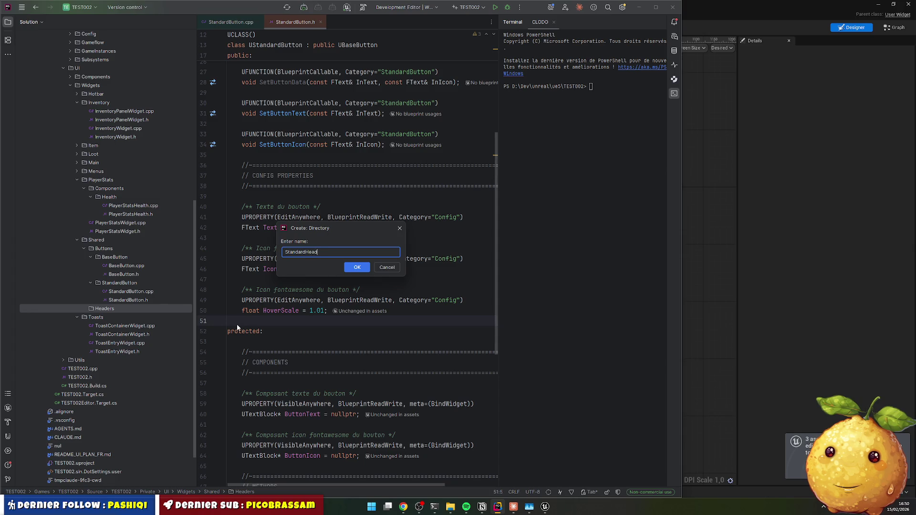
text(er)
key(Return)
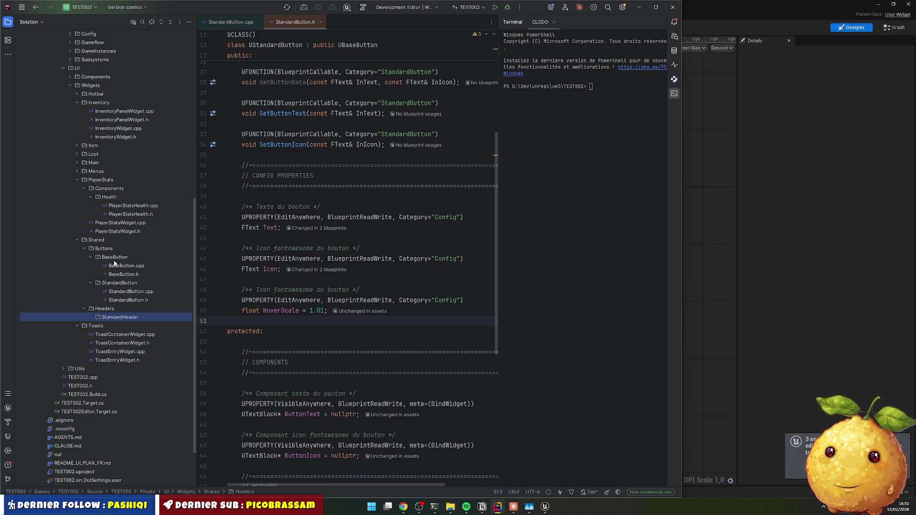
right_click(111, 311)
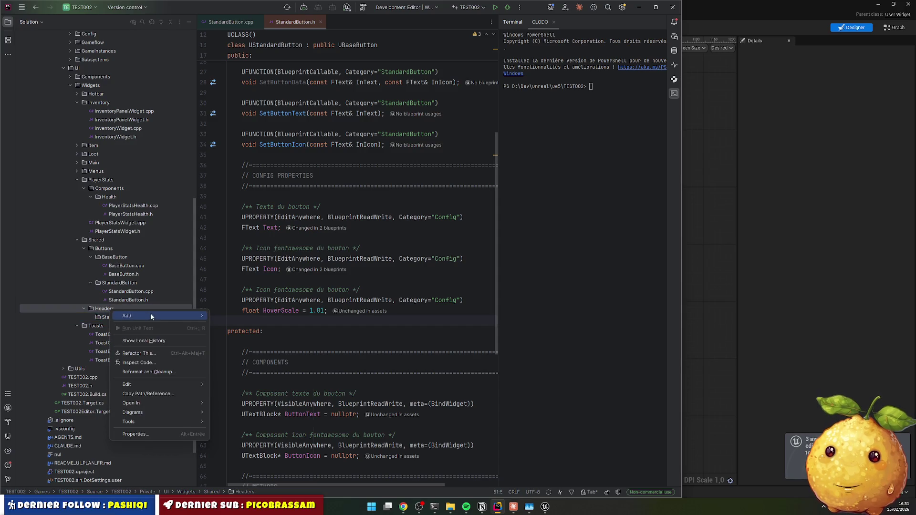
mouse_move(150, 315)
click(240, 329)
text(Base)
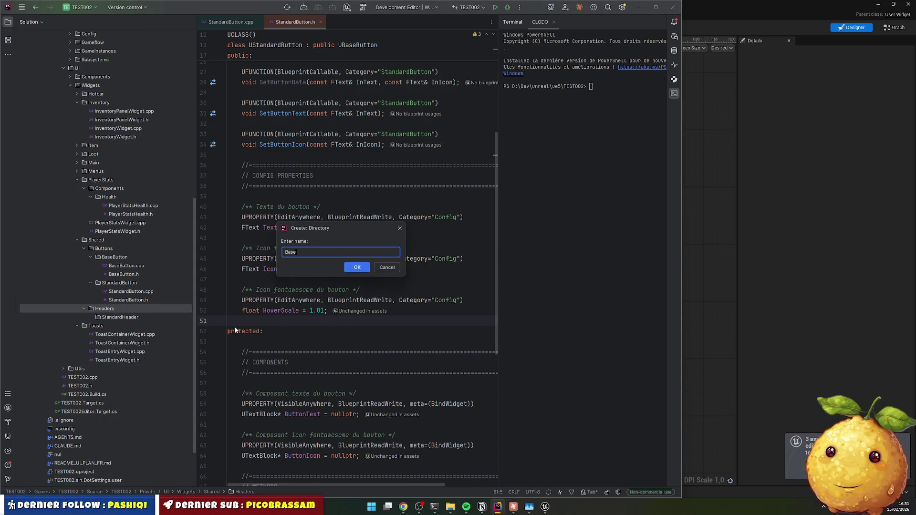
text(Header)
key(Return)
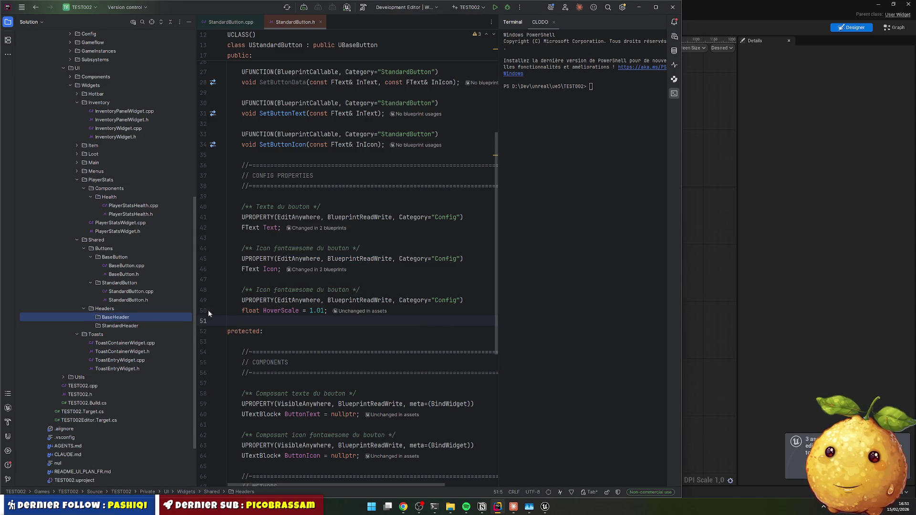
click(126, 265)
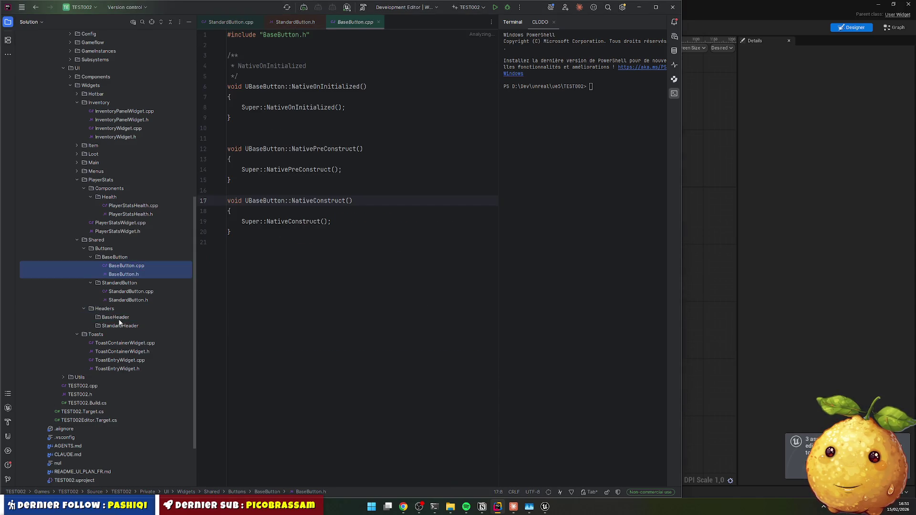
Step: Copy BaseButton.h and BaseButton.cpp into BaseHeader and rename the header to BaseHeader.h
click(158, 315)
key(ctrl+v)
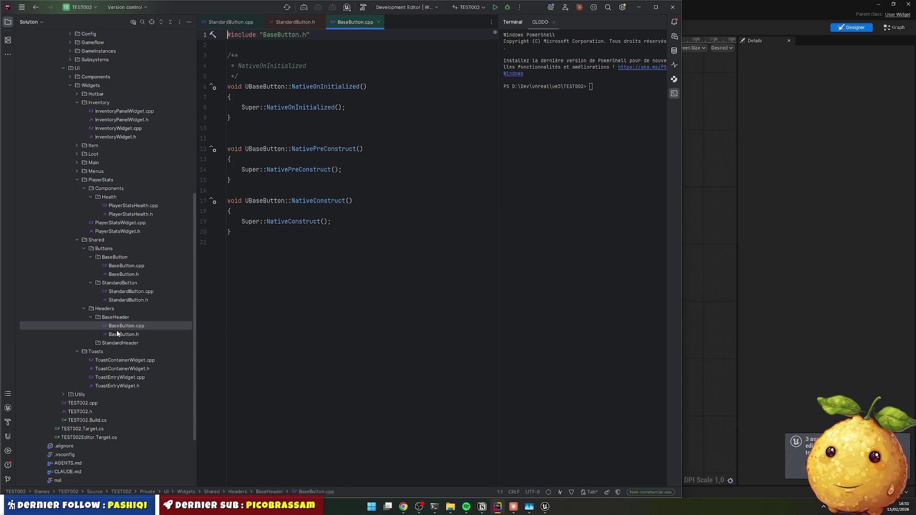
click(127, 335)
key(shift+F6)
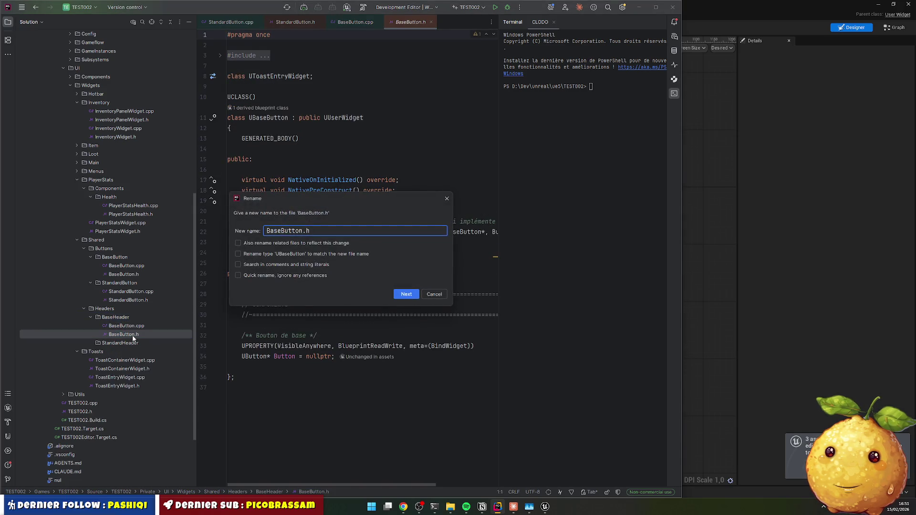
key(ctrl+w)
text(Header)
key(ctrl+w)
key(Return)
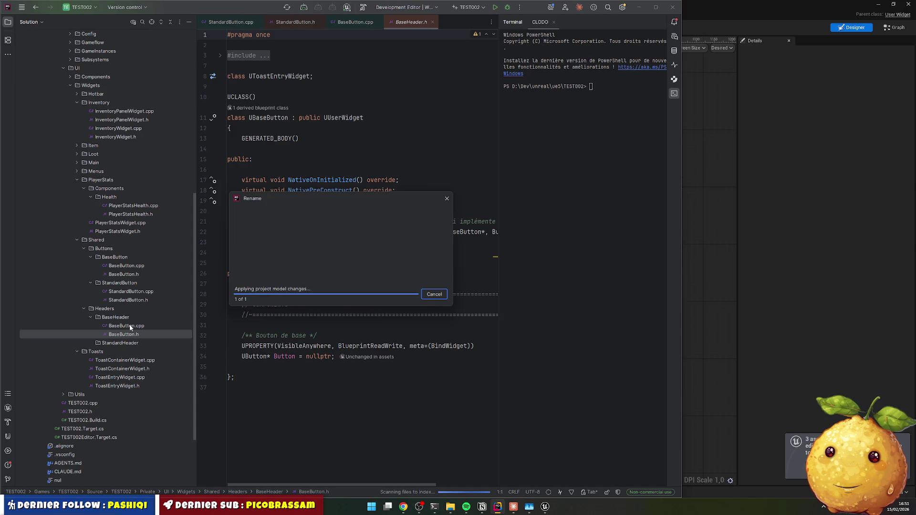
Step: Rename the copied BaseButton.cpp to BaseHeader.cpp
double_click(127, 326)
key(shift+F6)
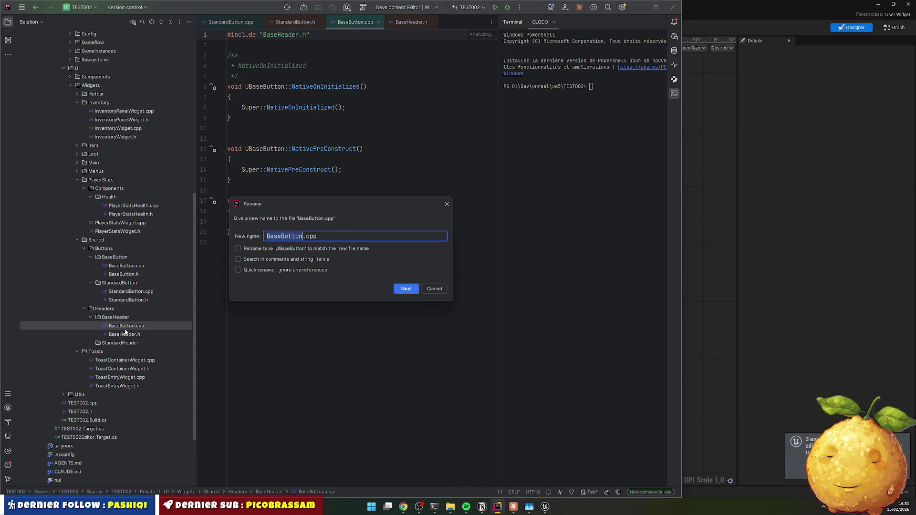
text(Header)
key(Return)
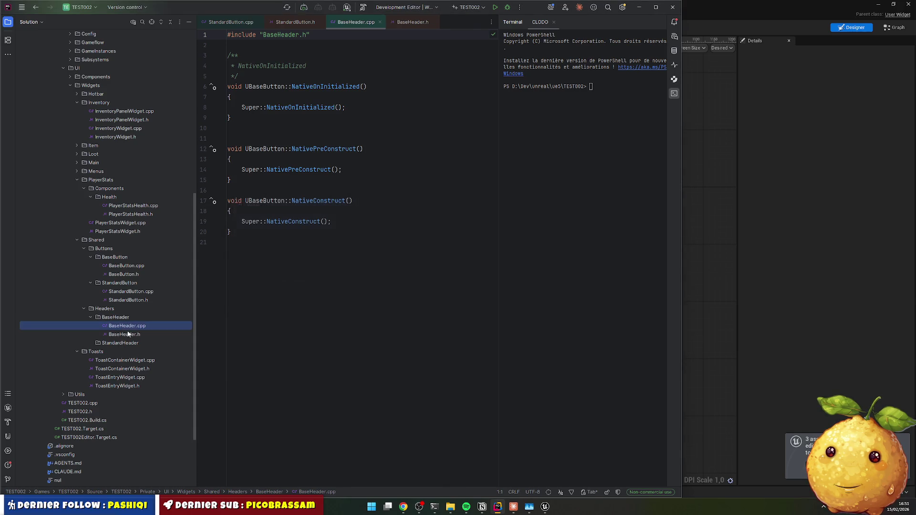
Step: Rename the class in BaseHeader.h to UBaseHeader and tidy the blank lines at the top
double_click(132, 333)
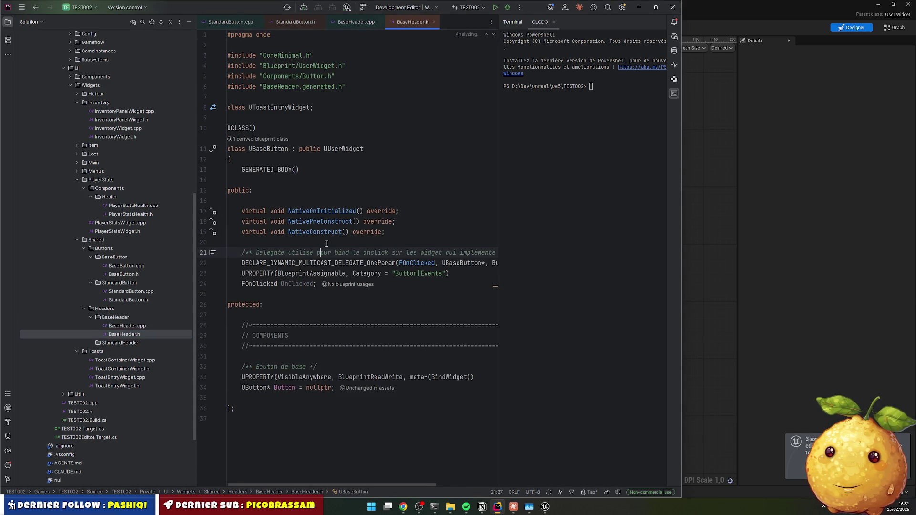
click(277, 149)
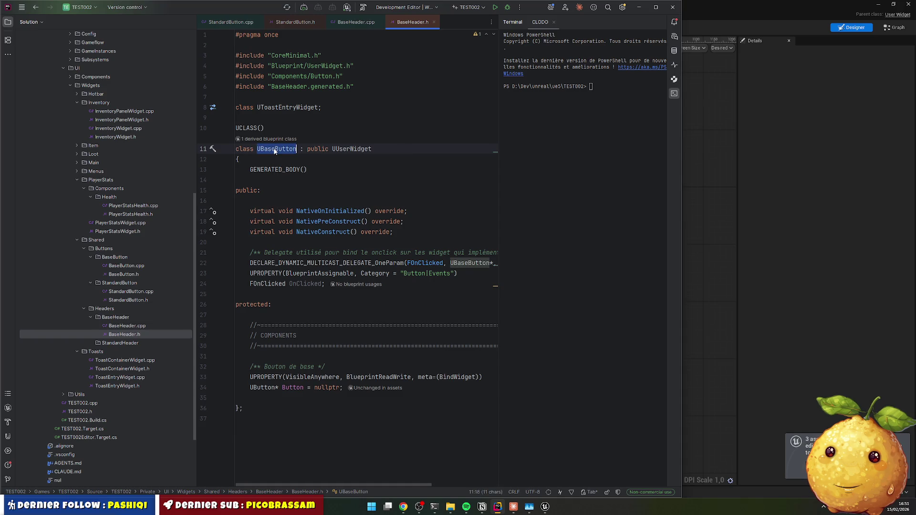
text(UBaseHeader)
click(297, 107)
key(Up)
key(Up)
key(Up)
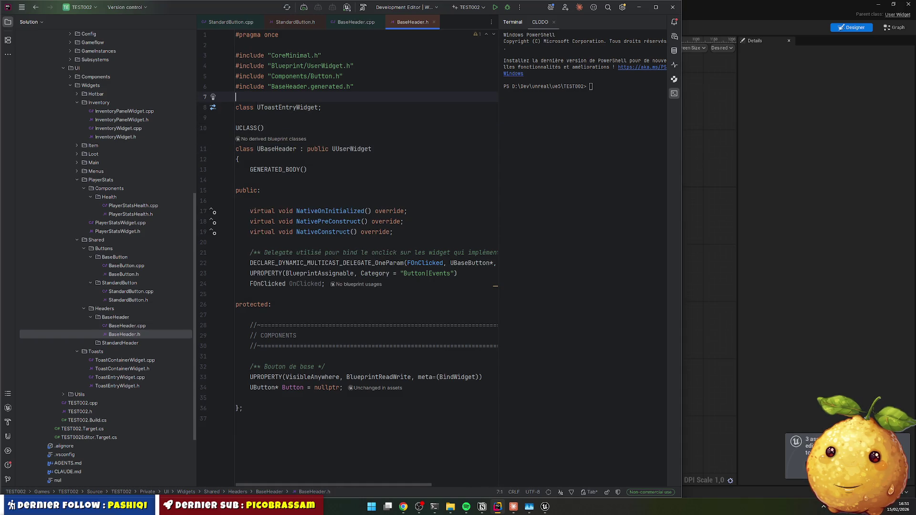
key(Home)
key(BackSpace)
key(Down)
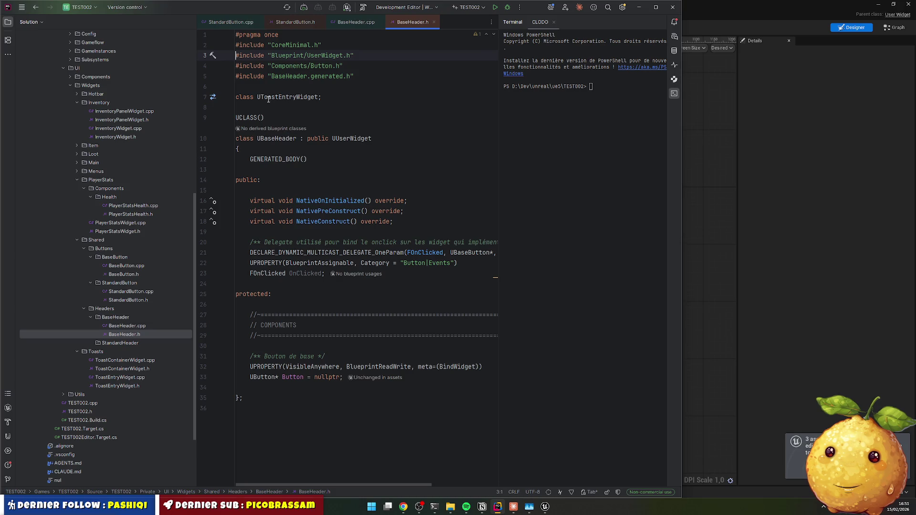
Step: Delete the UToastEntryWidget forward declaration and its leftover blank line
click(293, 98)
key(Home)
key(BackSpace)
key(ctrl+y)
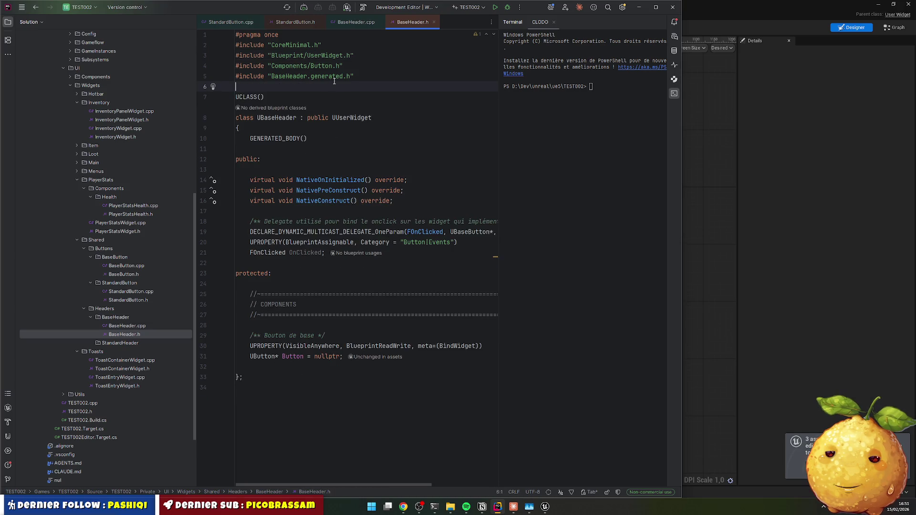
click(351, 138)
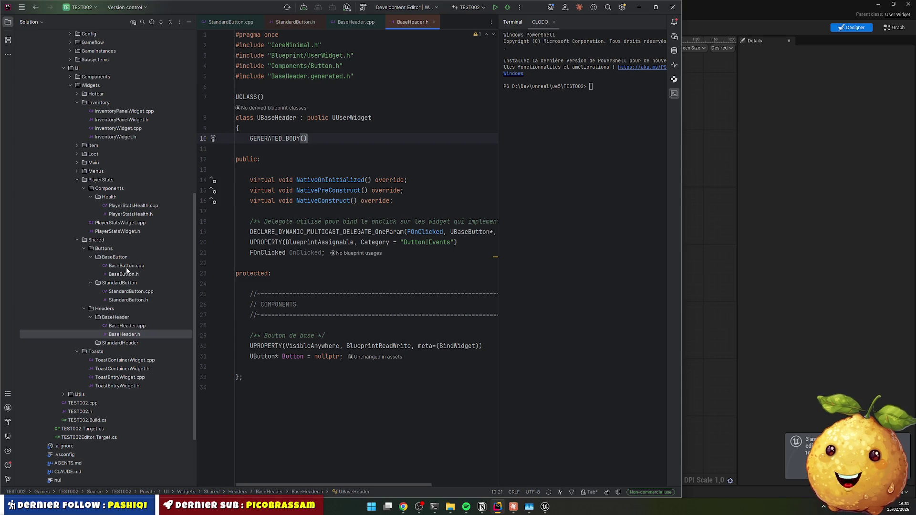
double_click(123, 274)
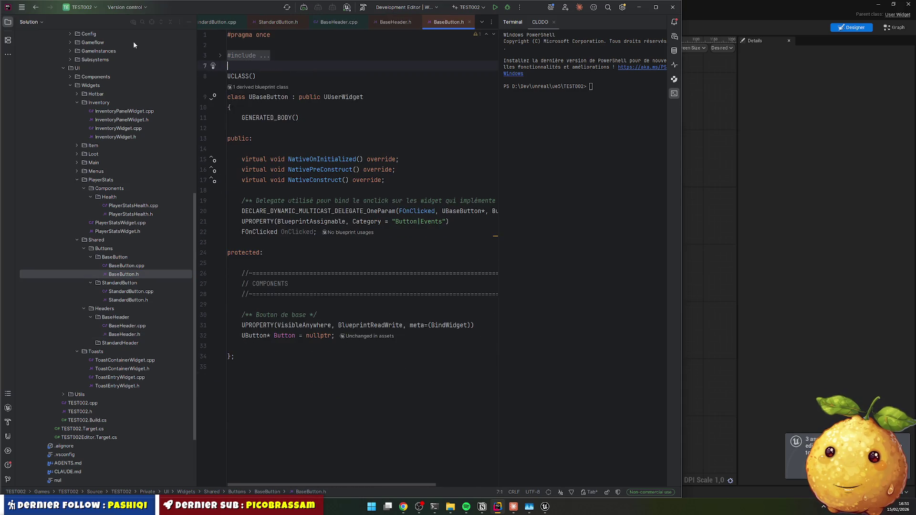
Step: Remove the empty line after #pragma once and inspect the OnClicked property
click(242, 45)
key(Delete)
key(Down)
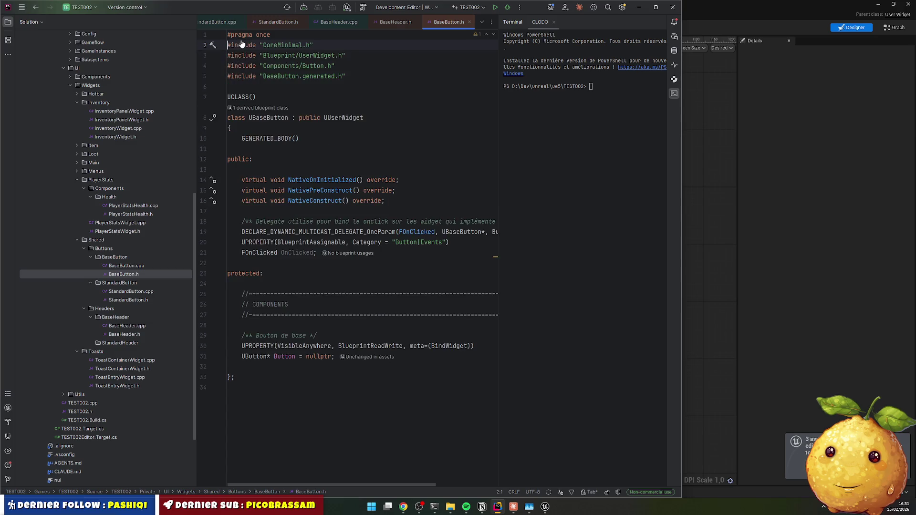
click(272, 265)
double_click(290, 254)
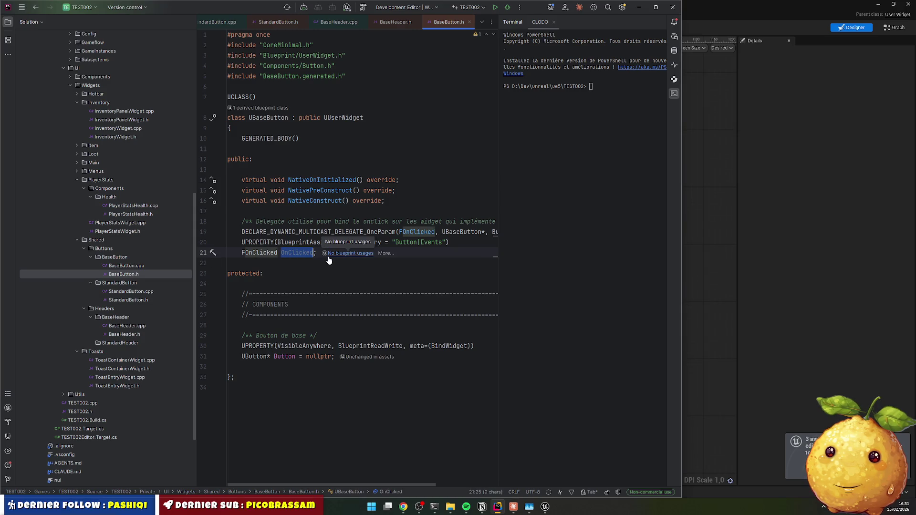
mouse_move(307, 252)
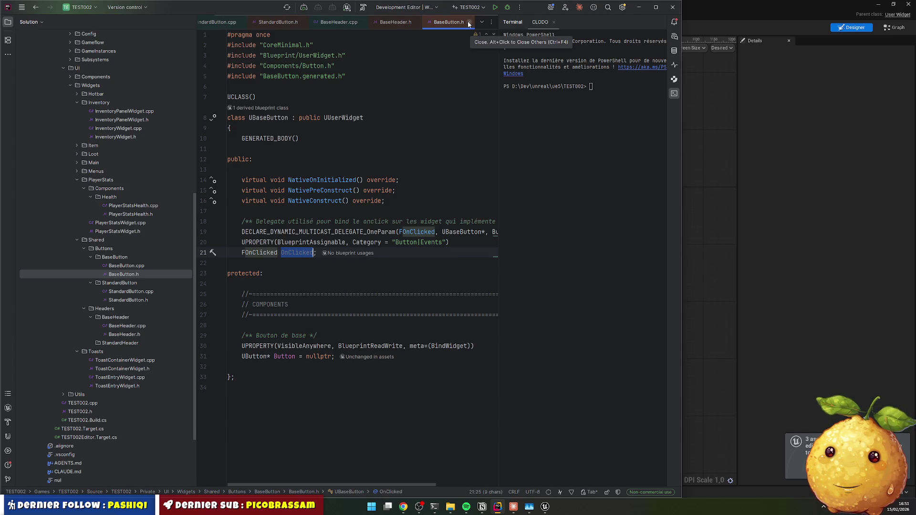
Step: Close all editor tabs and open BaseHeader.h from the Headers folder
right_click(413, 22)
click(420, 32)
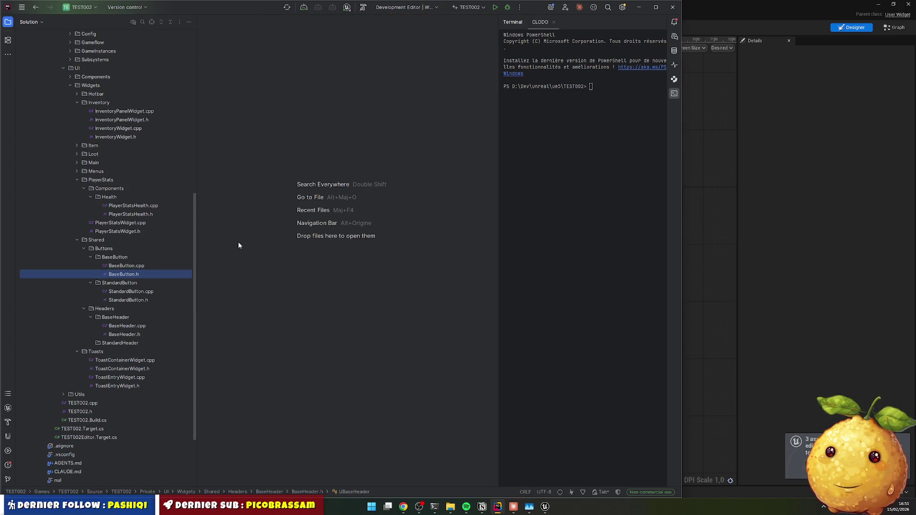
click(121, 326)
click(121, 335)
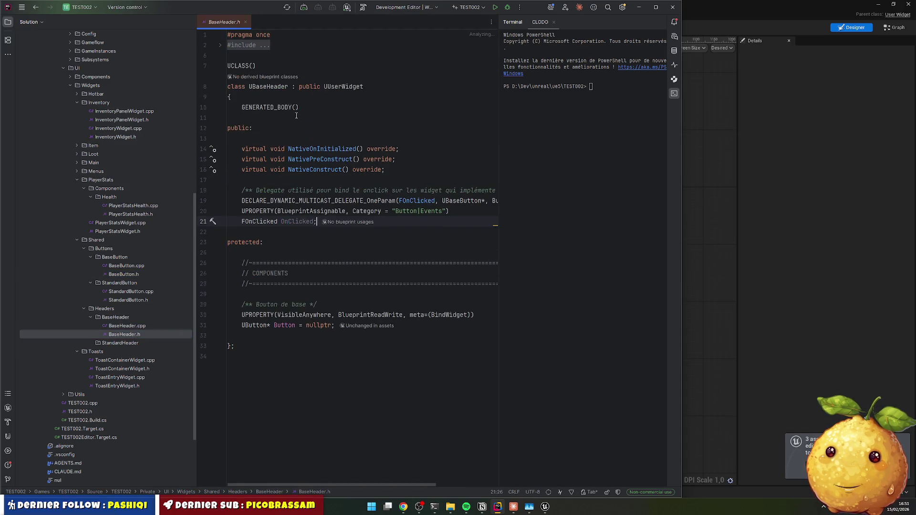
Step: Delete the FOnClicked delegate and OnClicked property declarations from BaseHeader.h
click(260, 223)
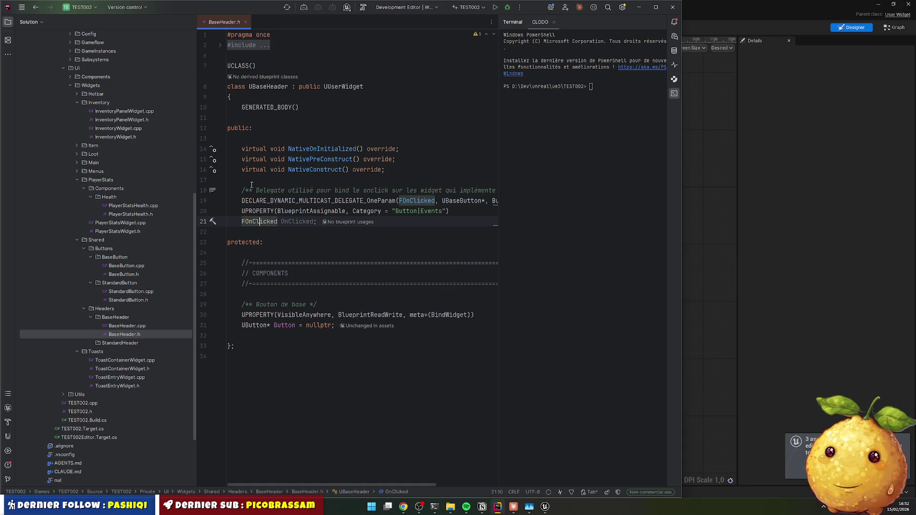
mouse_move(252, 184)
mouse_down()
mouse_move(362, 205)
mouse_move(436, 232)
mouse_move(436, 224)
mouse_up()
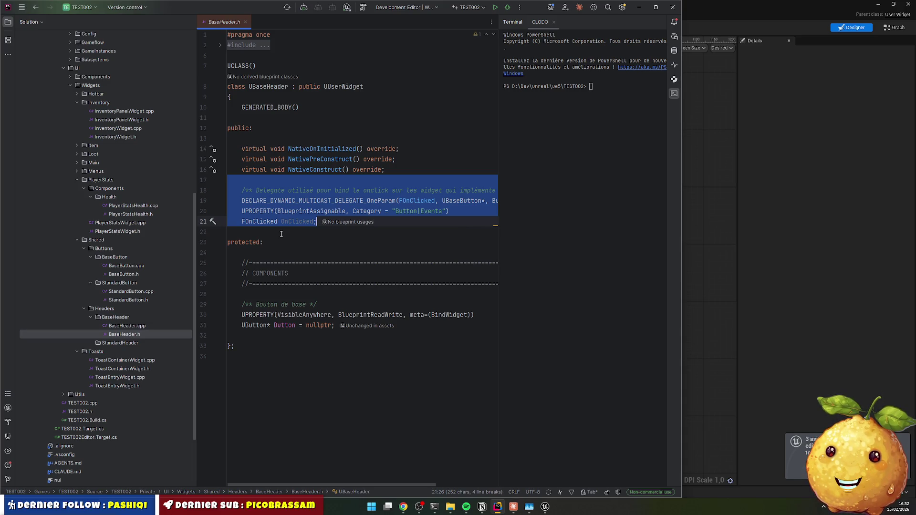
key(BackSpace)
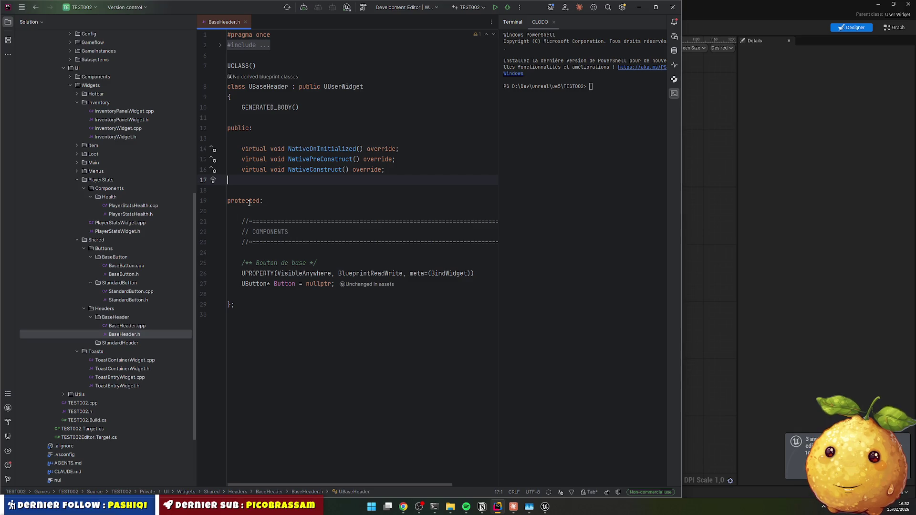
Step: Delete the 'Bouton de base' comment and UButton* Button property, then open BaseHeader.cpp
double_click(284, 284)
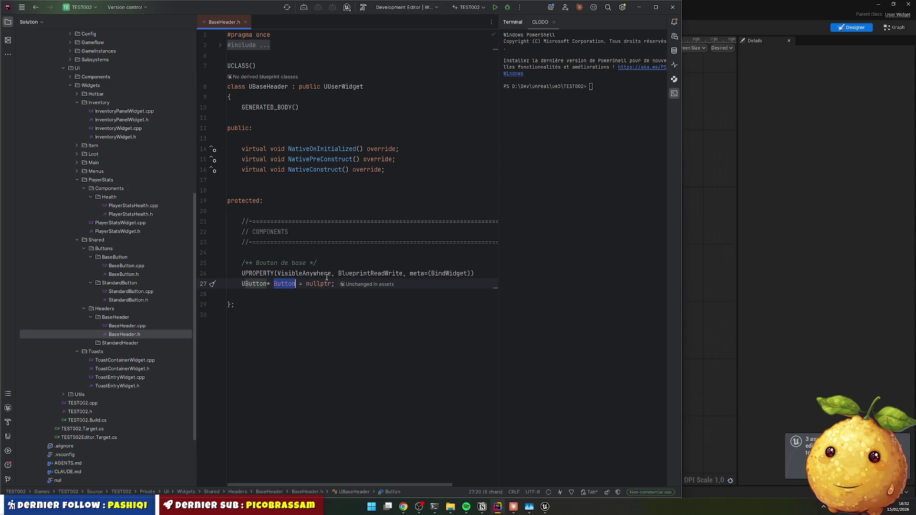
mouse_move(327, 278)
key(Left)
mouse_move(289, 280)
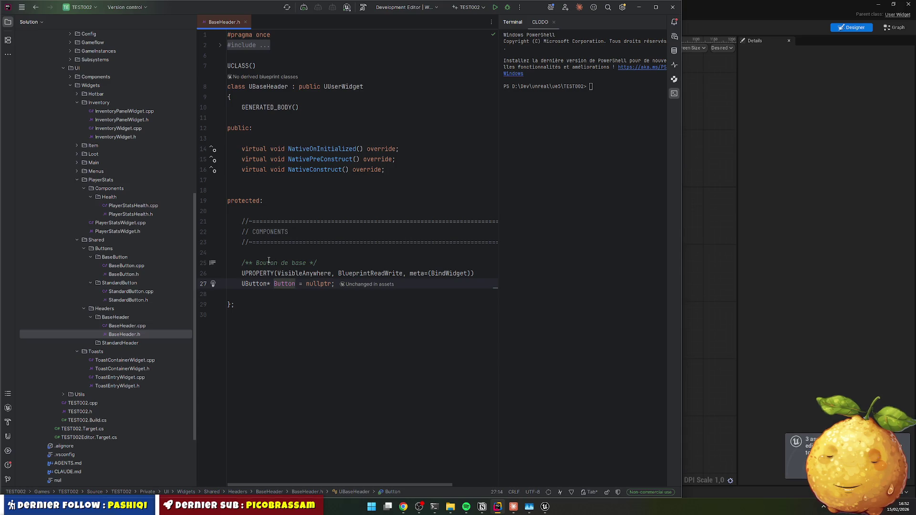
drag(259, 251, 477, 285)
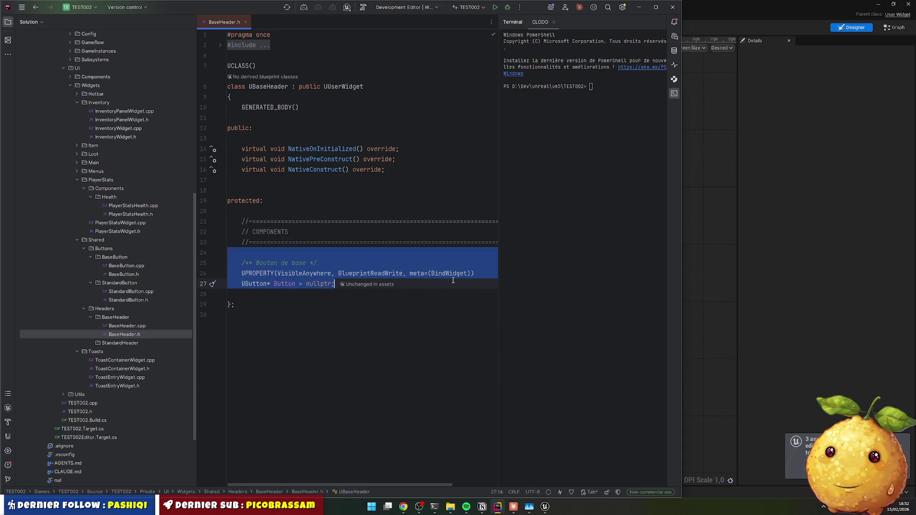
key(BackSpace)
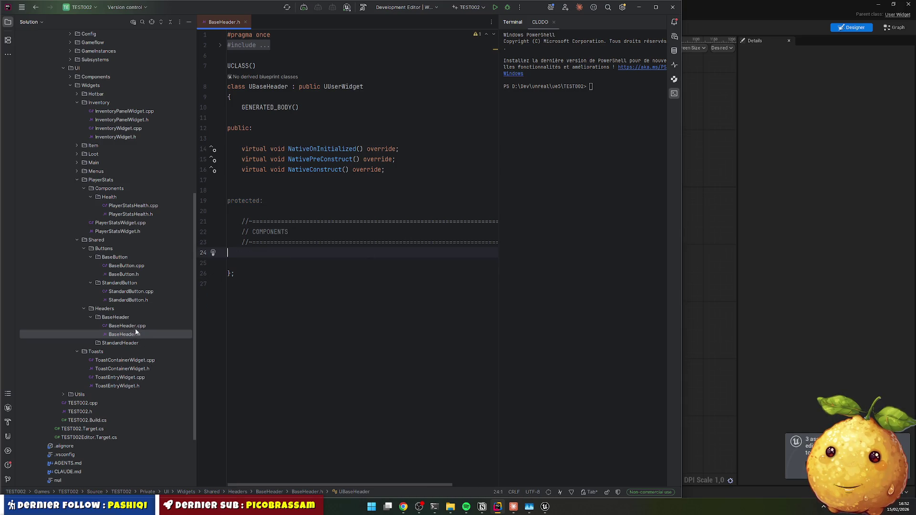
click(129, 326)
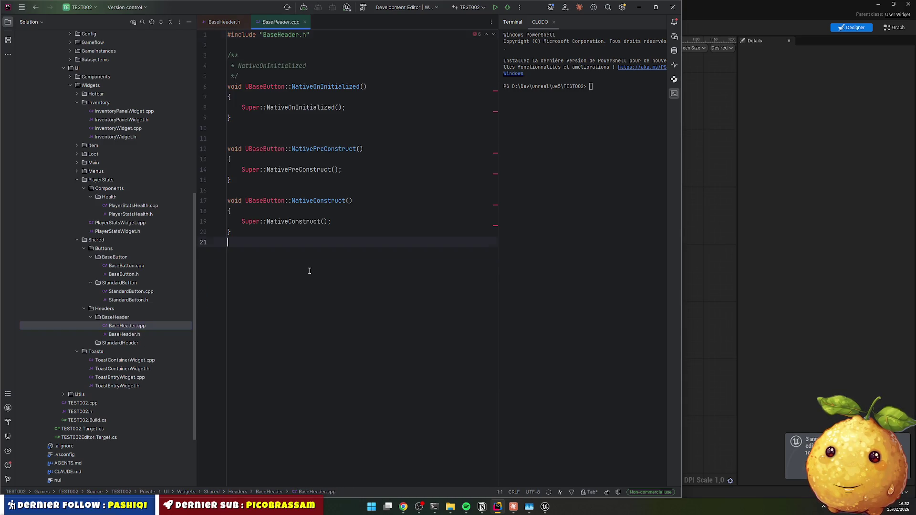
Step: Change UBaseButton to UBaseHeader on lines 6, 12 and 17 of BaseHeader.cpp
click(248, 86)
drag(277, 87, 284, 87)
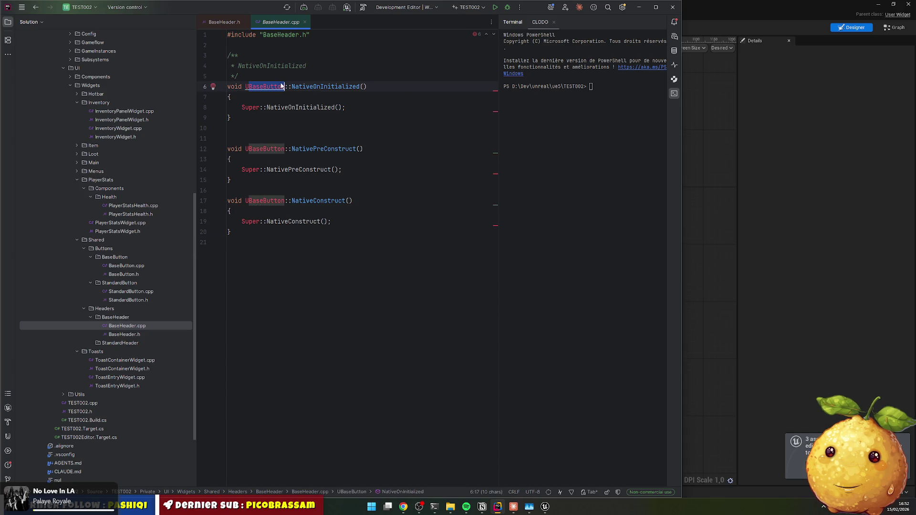
text(BaseHeader)
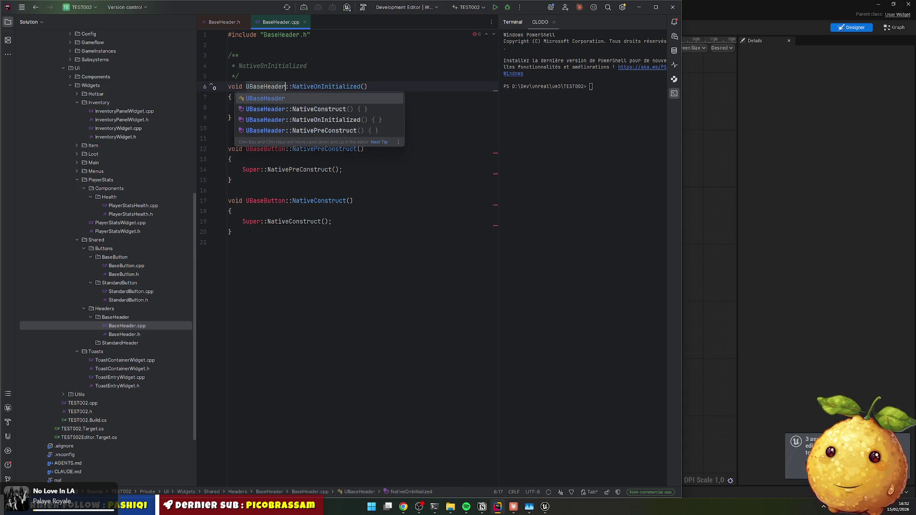
key(Escape)
double_click(265, 149)
text(UBaseHeader)
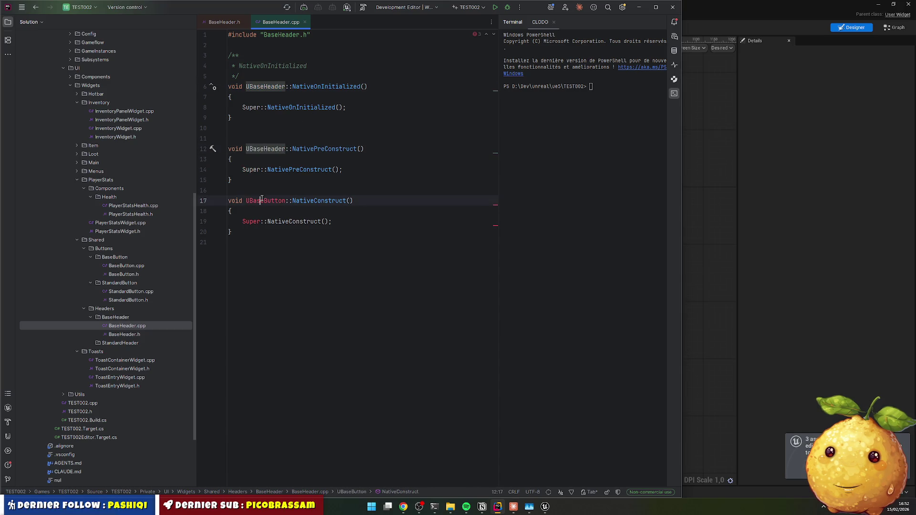
double_click(261, 200)
text(UBaseHeader)
click(426, 138)
Step: Close the tabs and copy both BaseHeader files into the StandardHeader folder
click(305, 22)
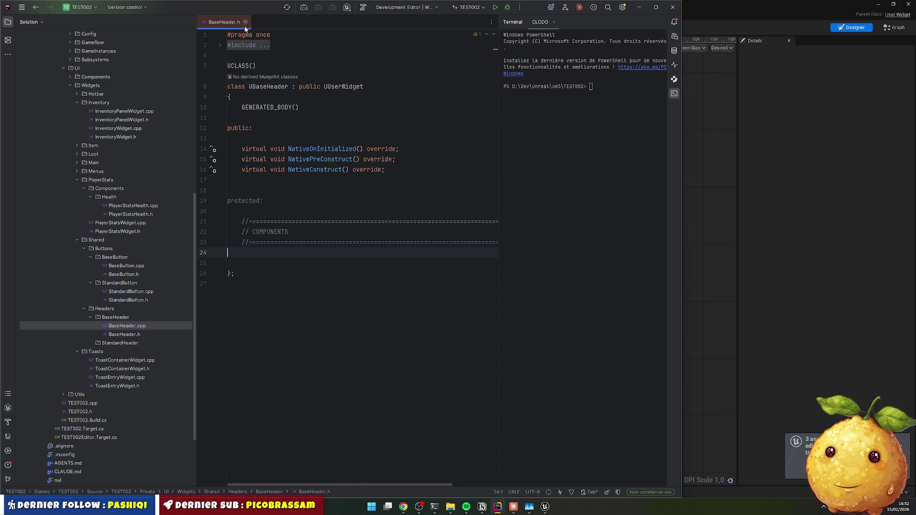
click(246, 22)
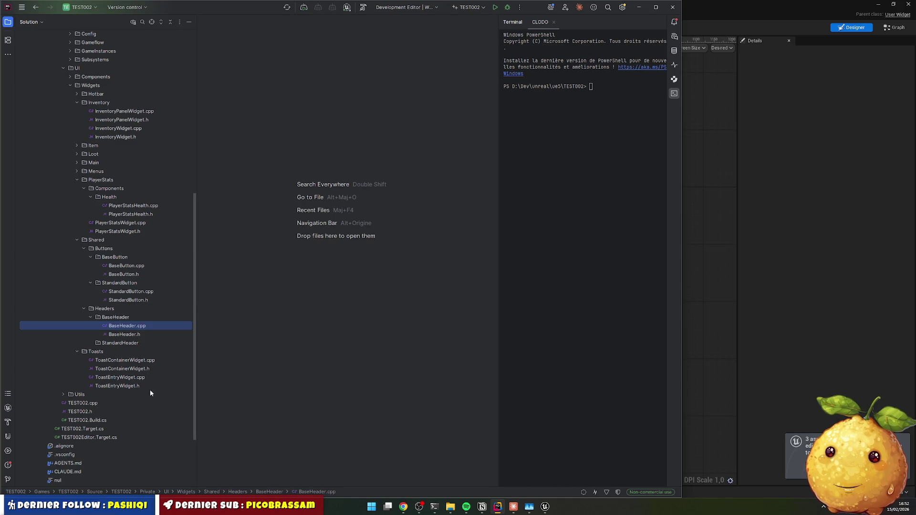
double_click(133, 326)
shift+click(130, 335)
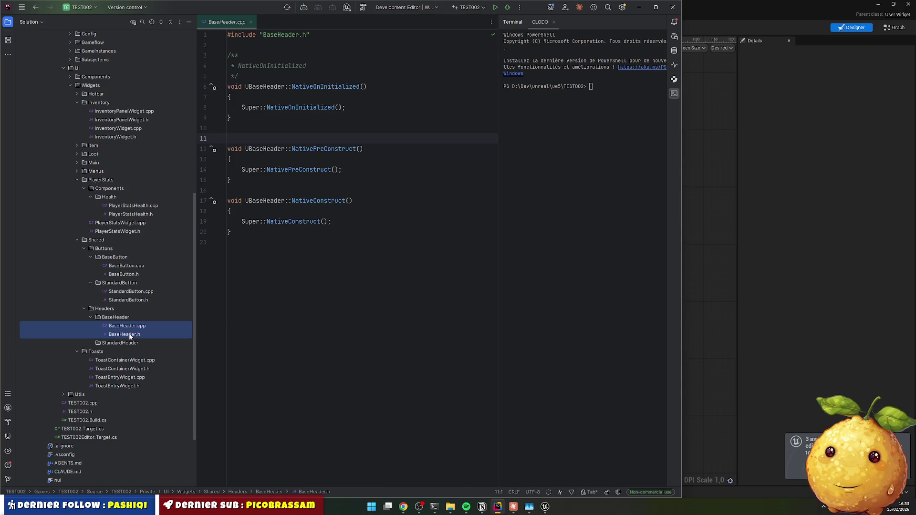
click(130, 346)
key(ctrl+v)
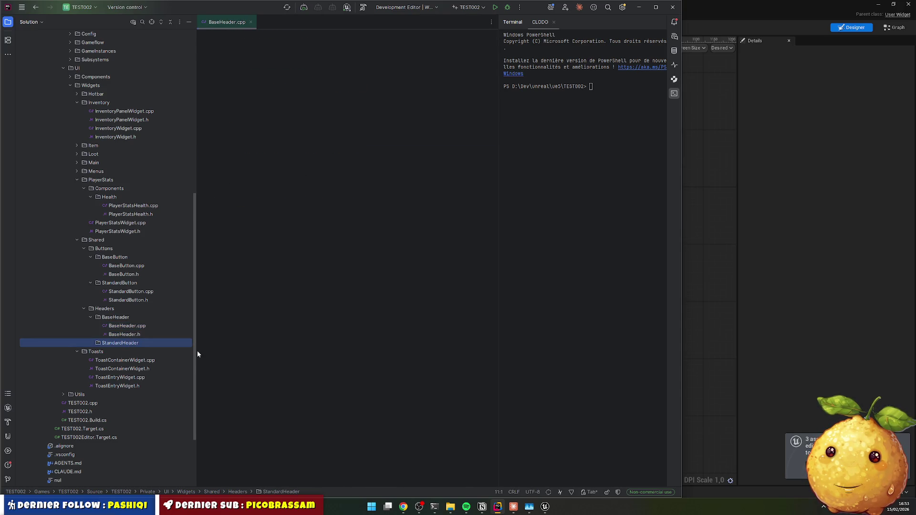
Step: Rename the copied BaseHeader.h and BaseHeader.cpp files to StandardHeader.h and StandardHeader.cpp
click(134, 361)
key(shift+F6)
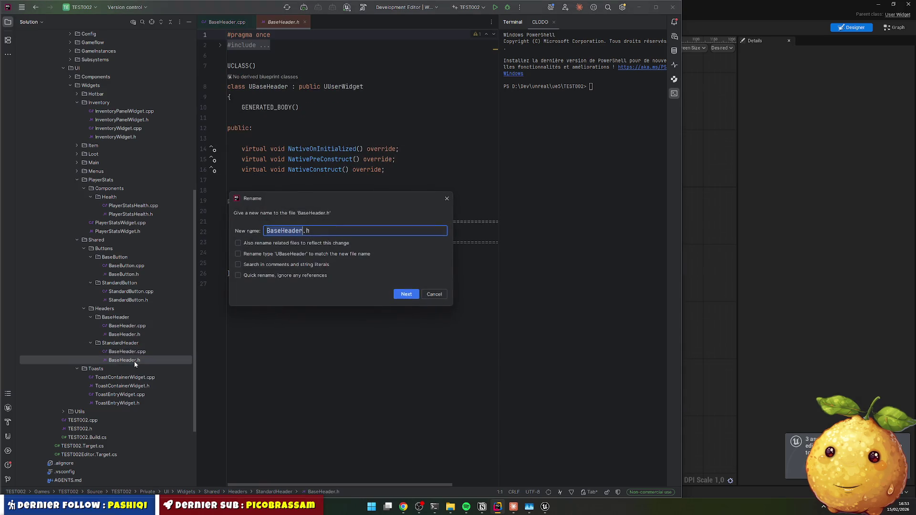
key(shift+Home)
text(Standard)
key(Return)
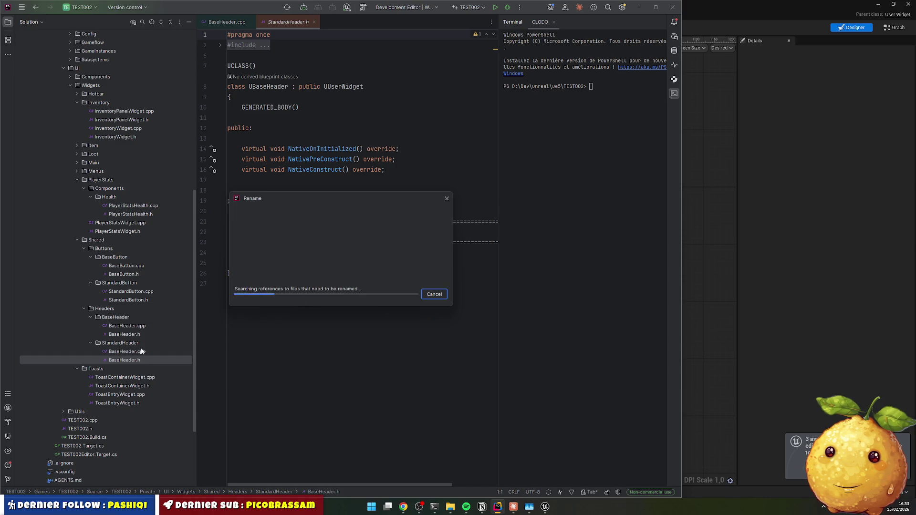
click(140, 352)
key(F2)
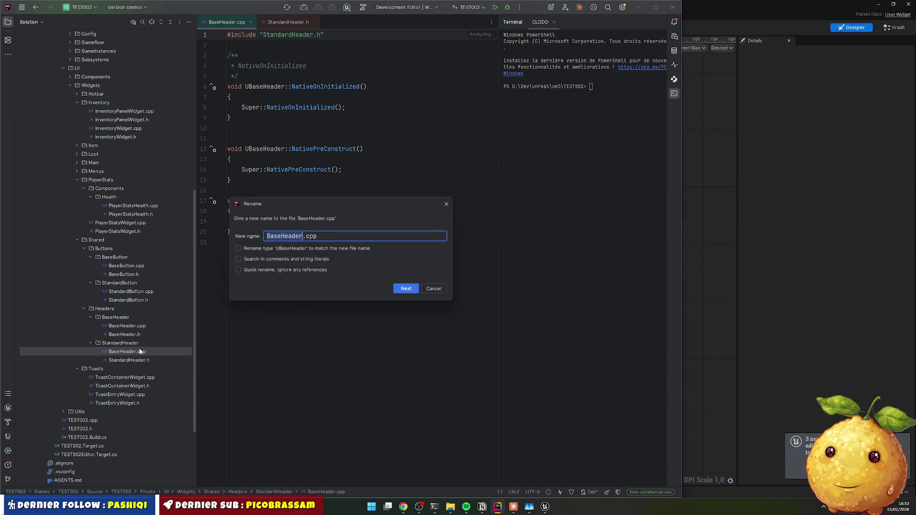
text(StandardHeader)
key(Return)
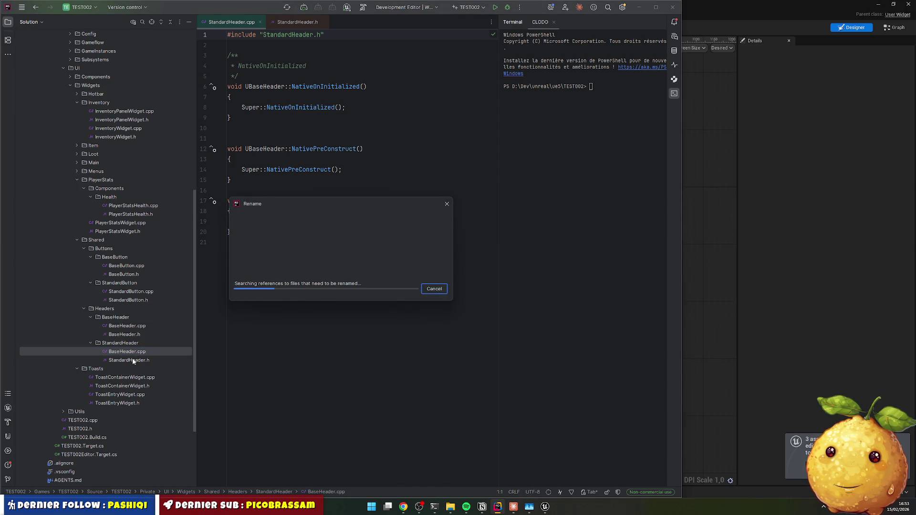
Step: Replace UBaseHeader with UStandardHeader in the header and on lines 6, 12 and 17 of the .cpp
click(133, 359)
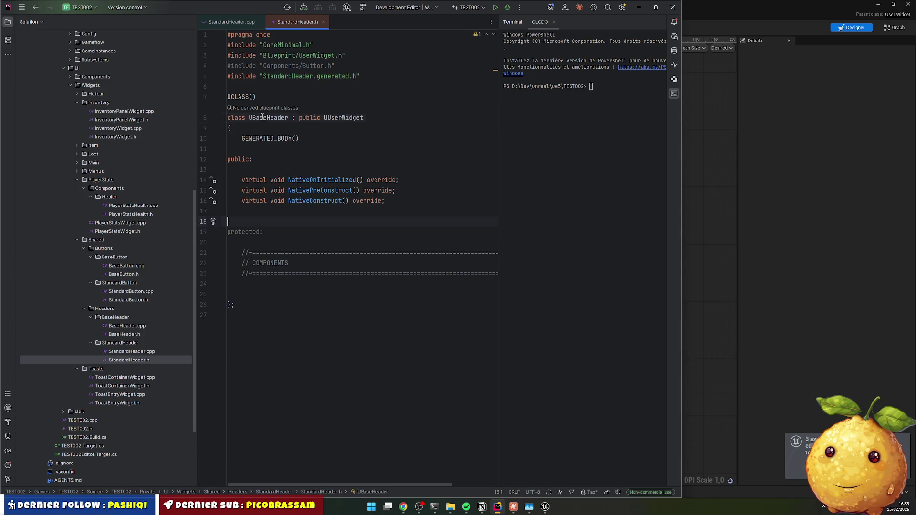
double_click(261, 118)
text(UStandardHeader)
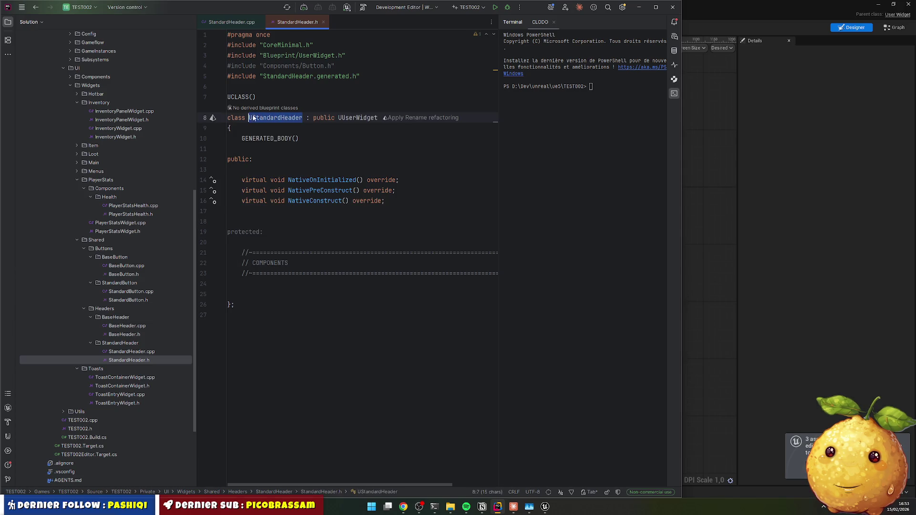
click(132, 351)
double_click(257, 86)
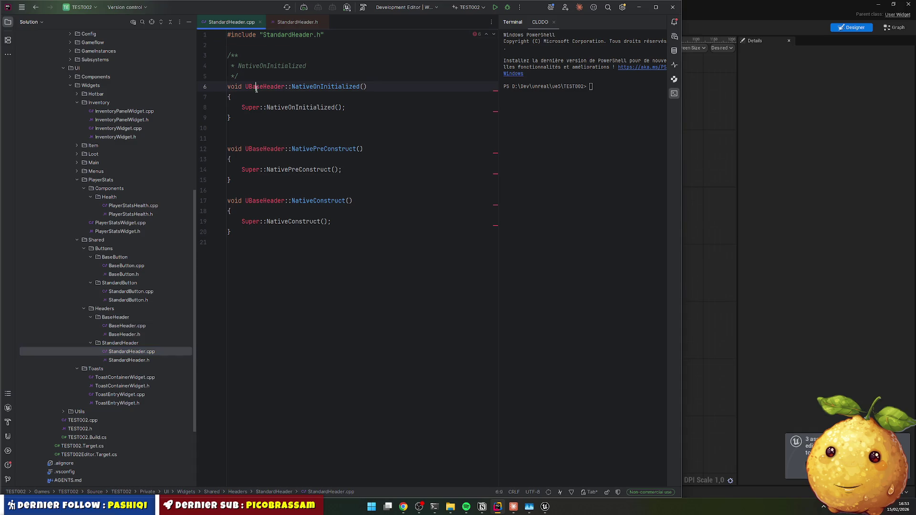
text(UStandardHeader)
double_click(254, 149)
text(UStandardHeader)
click(262, 201)
double_click(262, 201)
text(UStandardHeader)
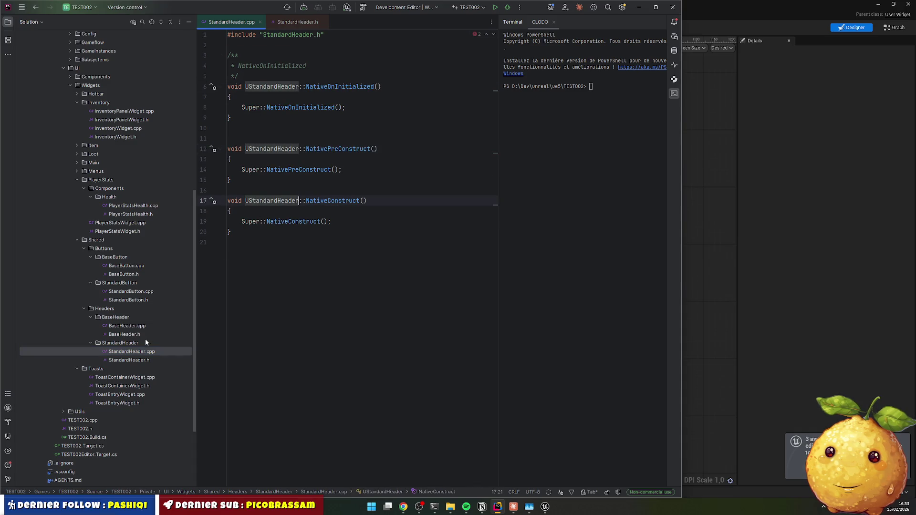
Step: Return to StandardHeader.h at its empty components section
click(128, 360)
click(295, 306)
click(291, 284)
Step: Add a TextBlock TextBlockText member line in the components section
key(Return)
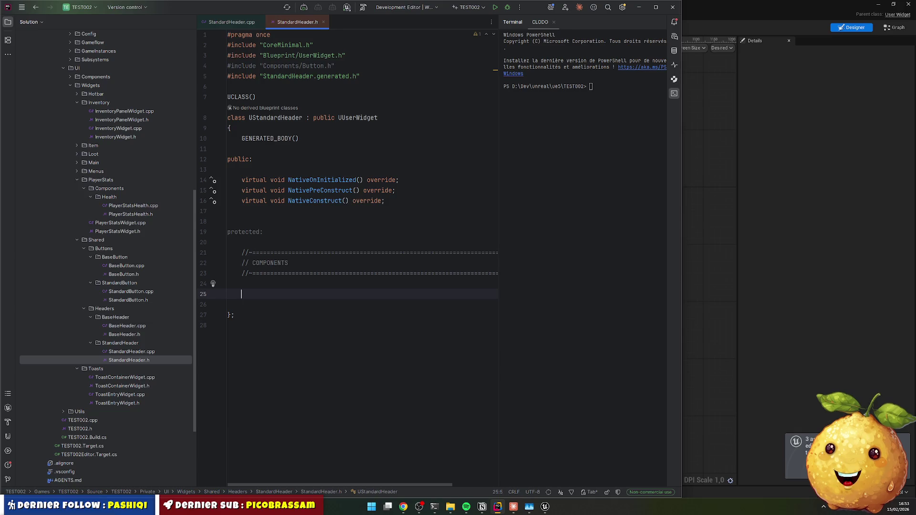
text(UText)
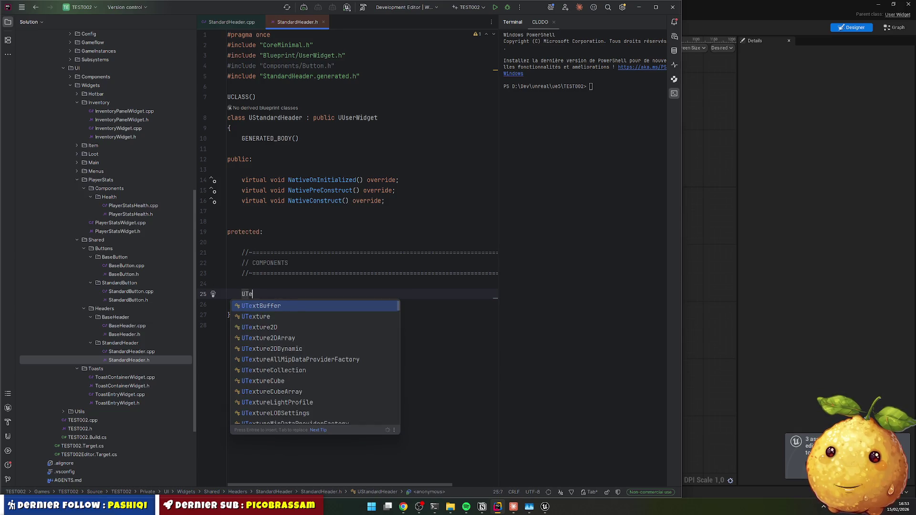
text(Blo)
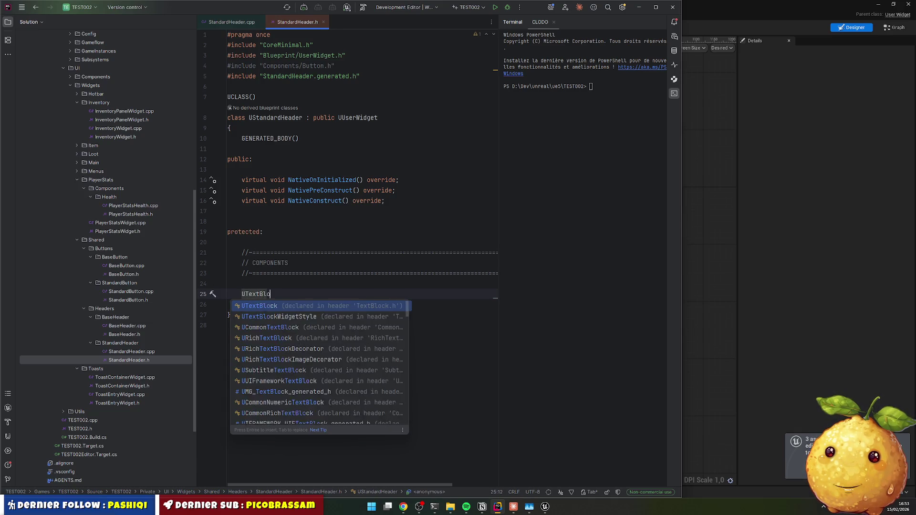
text(ck )
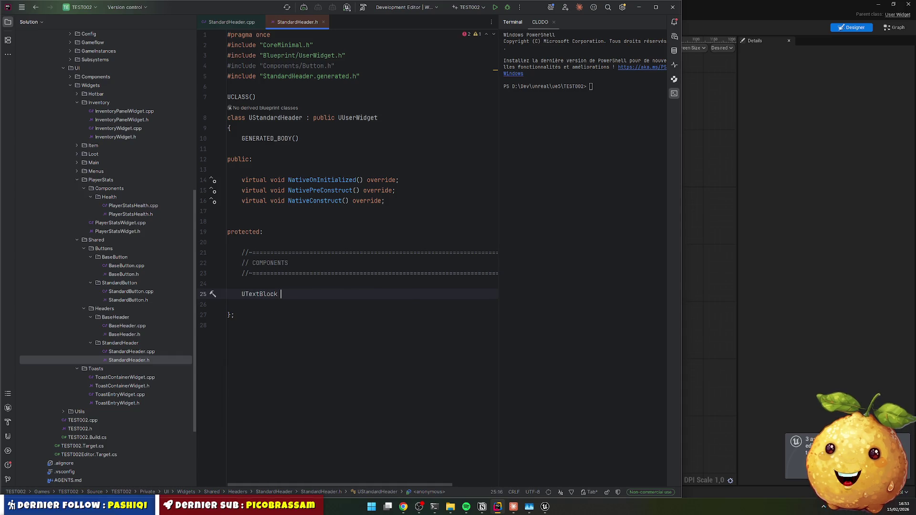
text(TextBlock)
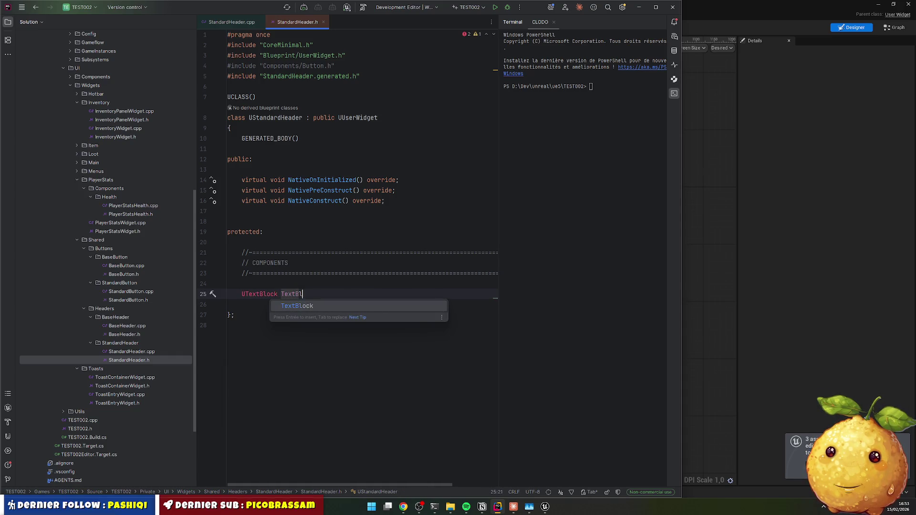
text(Text)
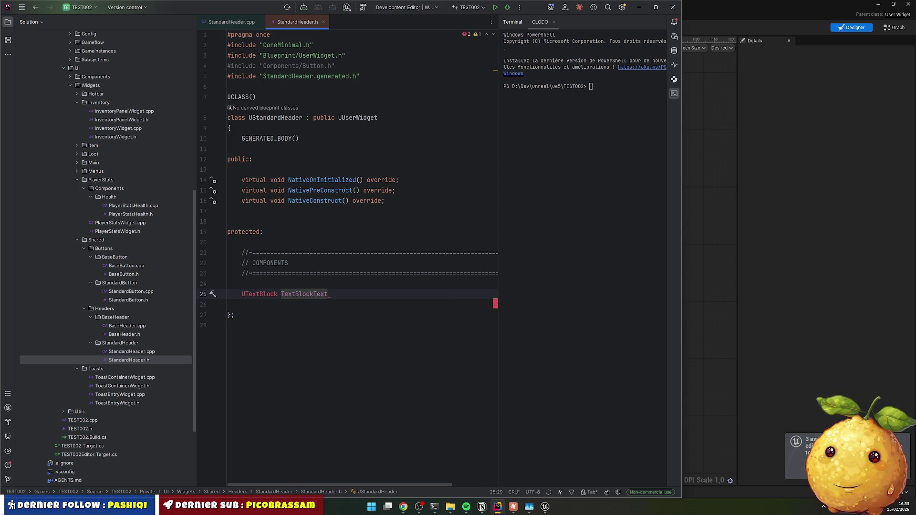
key(Home)
key(Return)
key(Up)
Step: Annotate it with UPROPERTY(VisibleAnywhere, BlueprintReadOnly, Category="StandardHeader")
text(U)
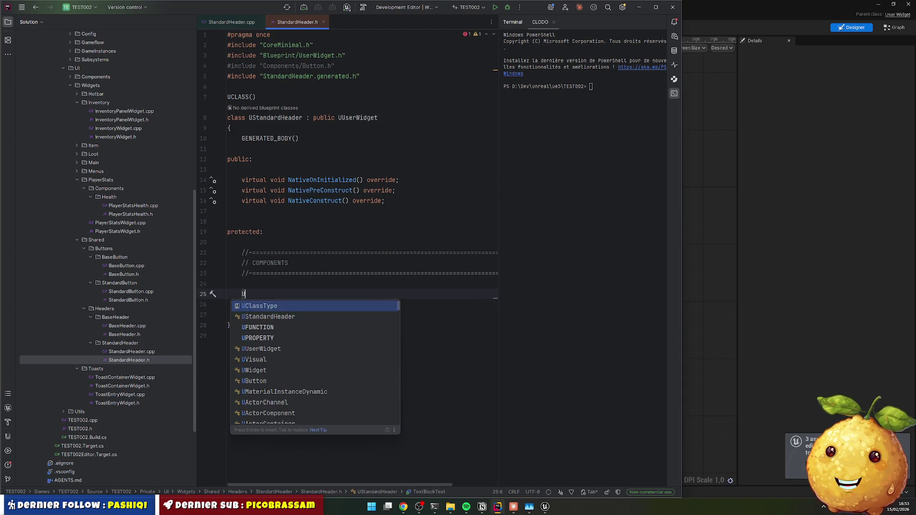
text(ProPERTY)
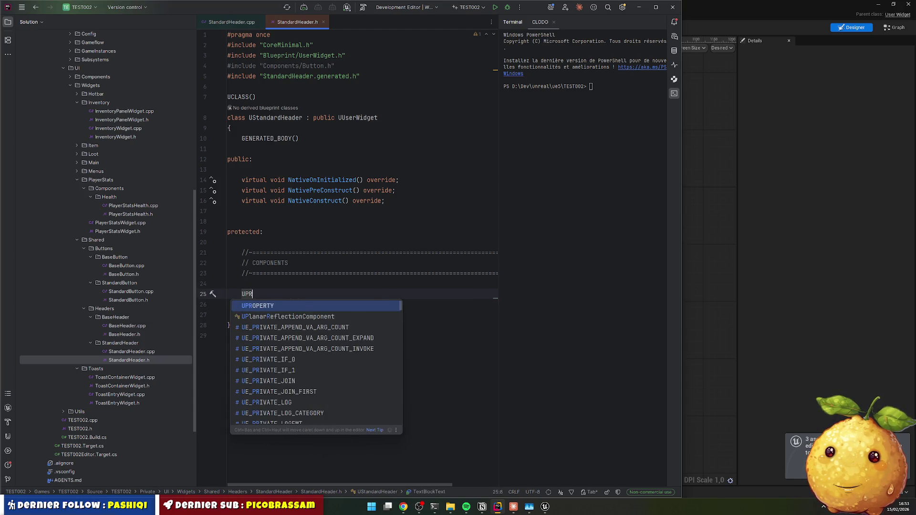
key(Return)
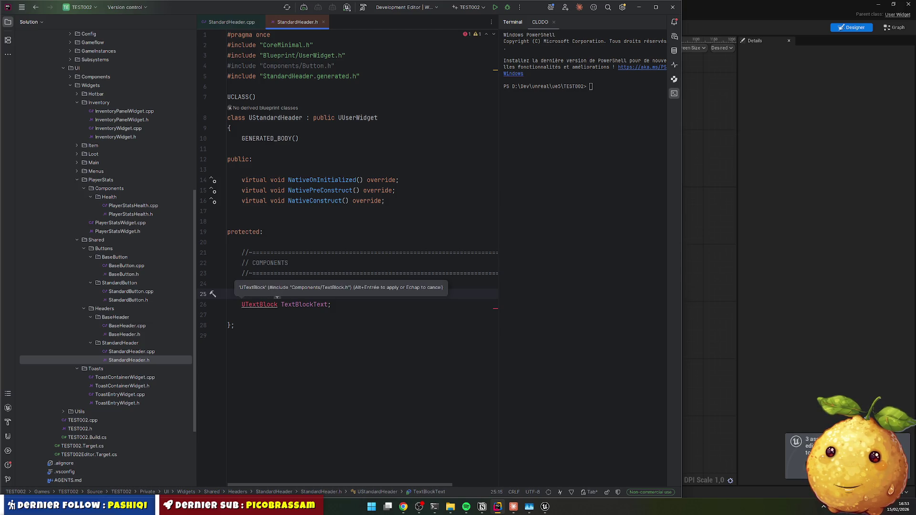
text(VisibleAnywhere,))
key(Return)
text(, )
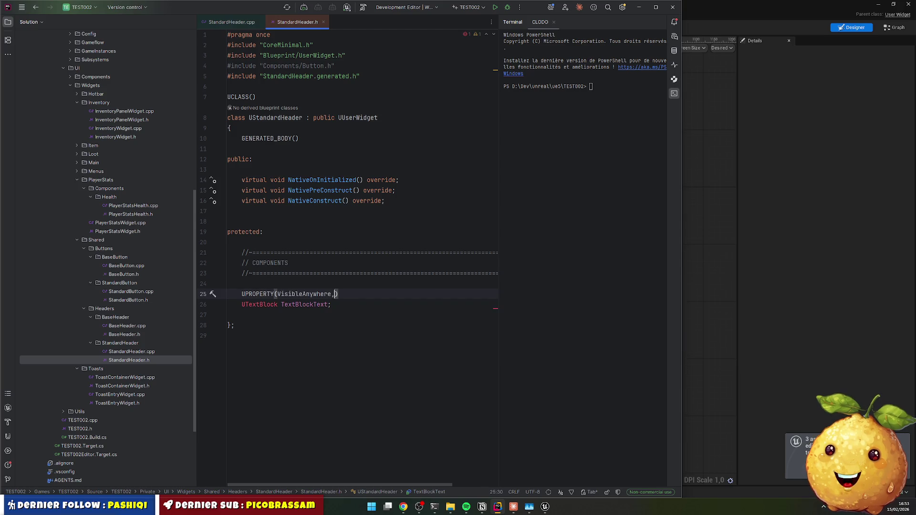
text(BVlue)
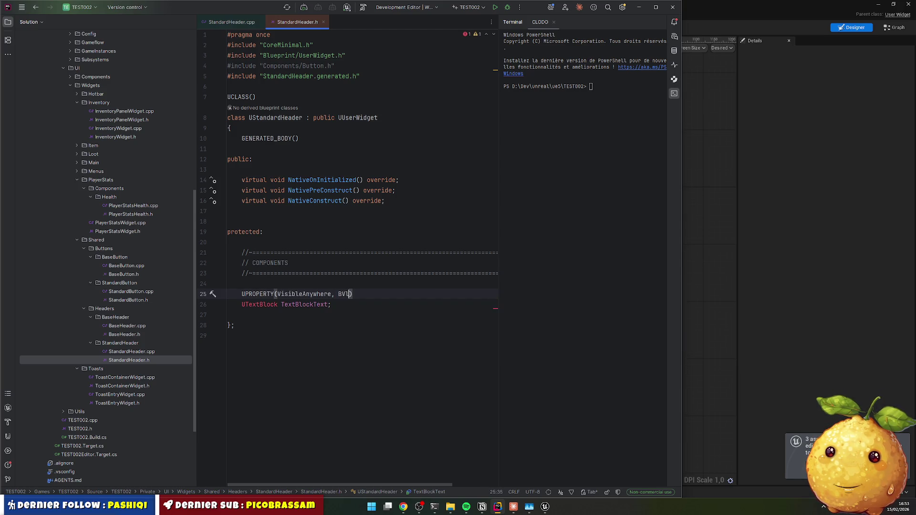
key(BackSpace)
key(BackSpace)
key(BackSpace)
text(lue)
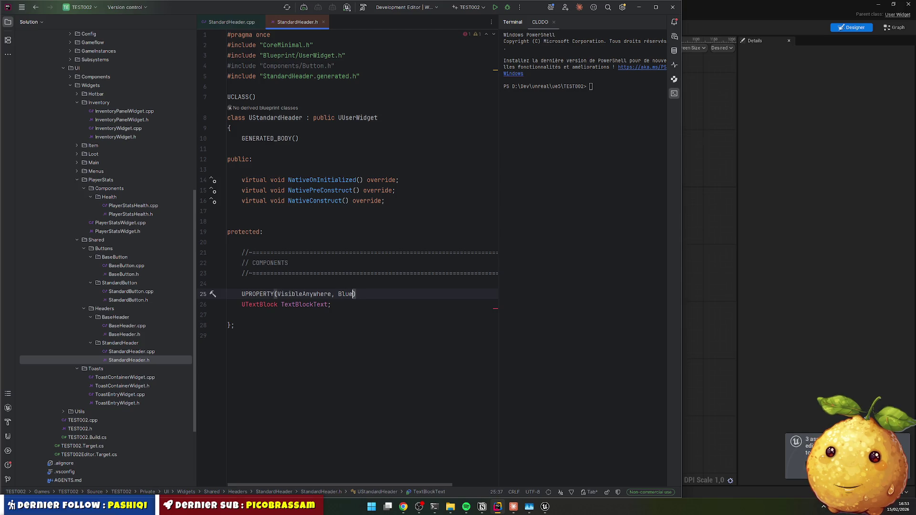
key(Down)
key(Down)
key(Down)
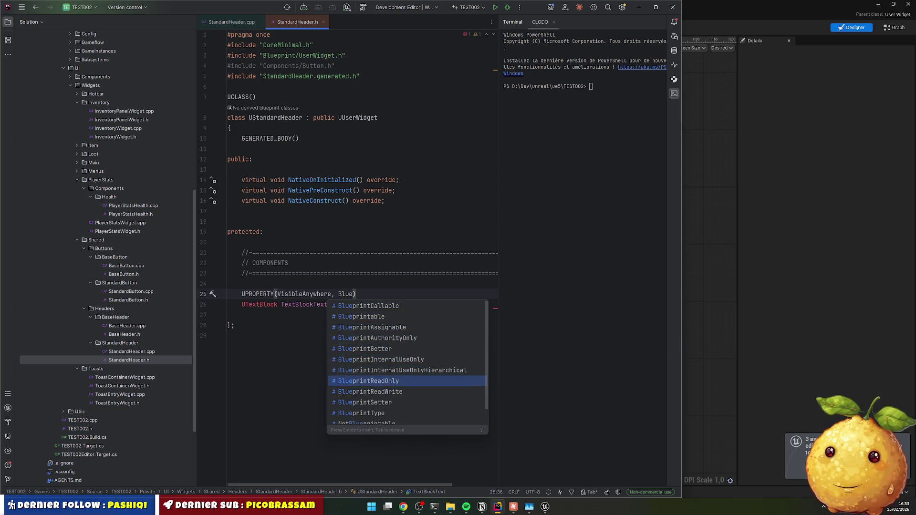
key(Return)
text(, Category=)
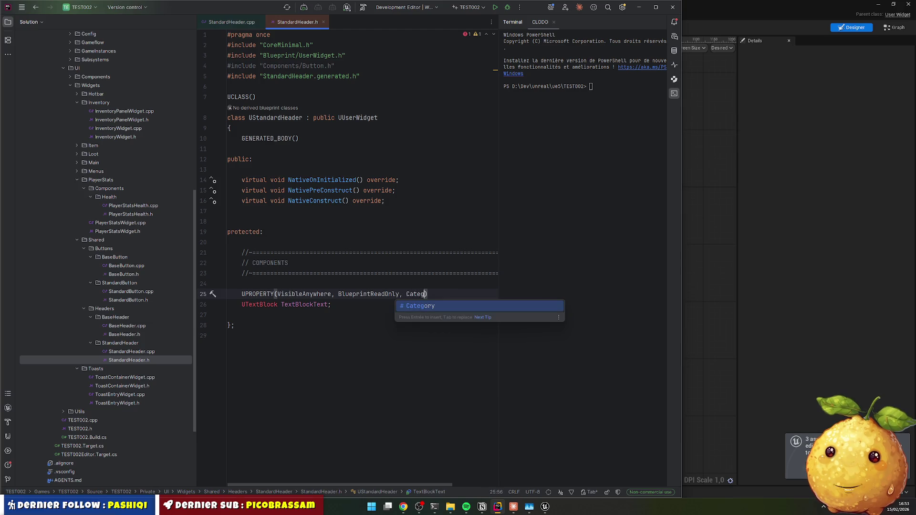
text("SDtand)
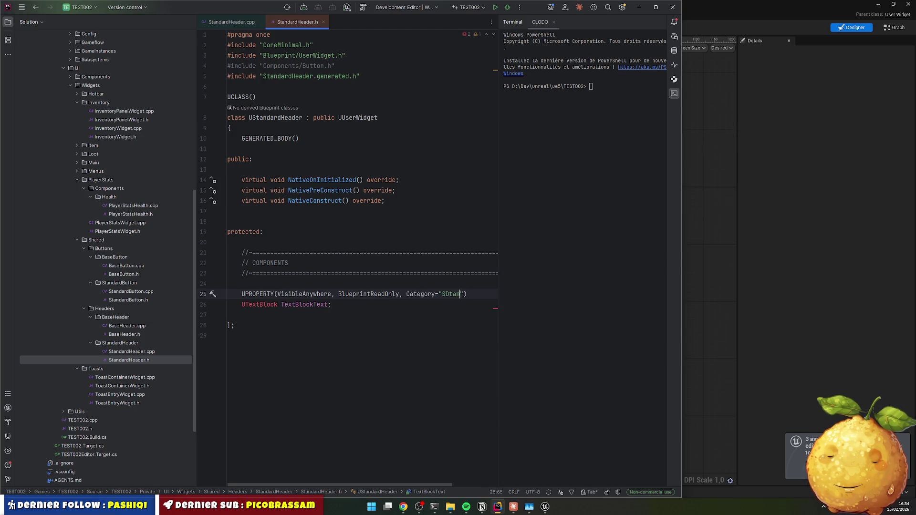
key(BackSpace)
key(End)
key(Left)
key(Left)
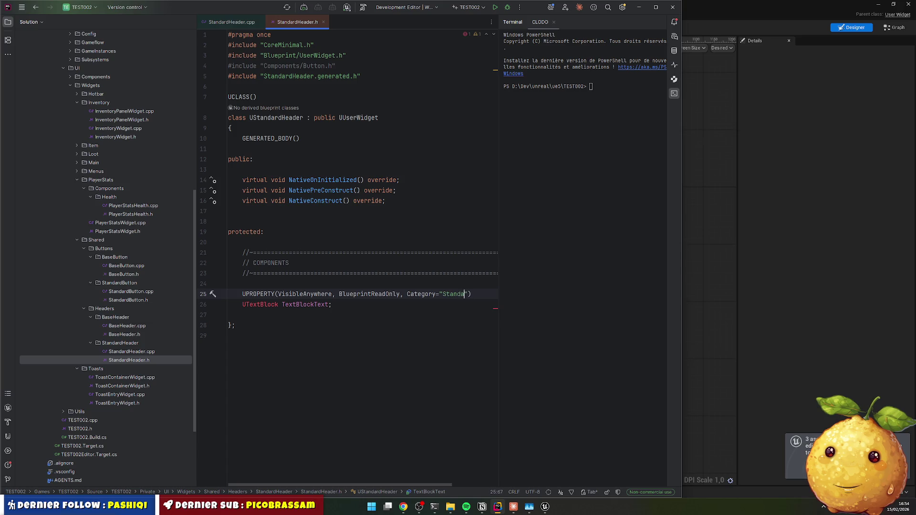
text(rdHeader)
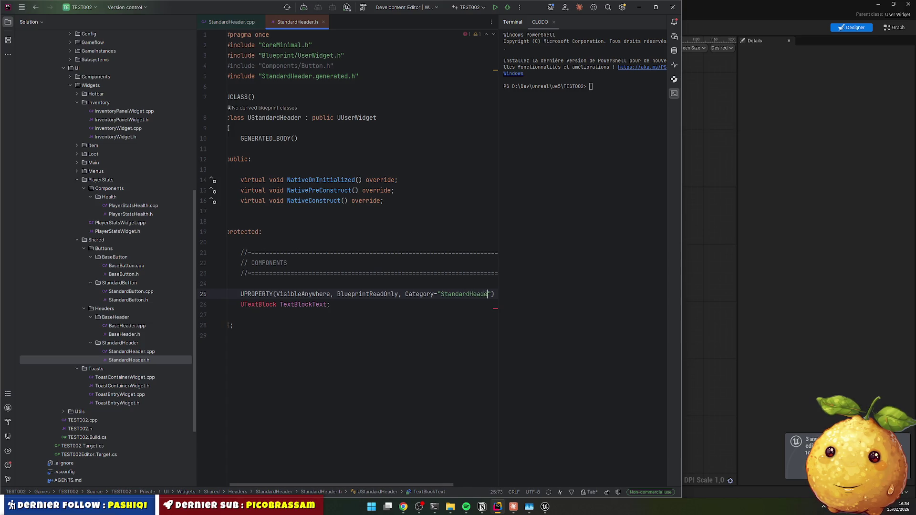
Step: Make it a UTextBlock* pointer and add the Components/TextBlock.h include via quick fix
key(End)
key(Home)
key(Home)
key(Down)
key(ctrl+Right)
key(ctrl+Right)
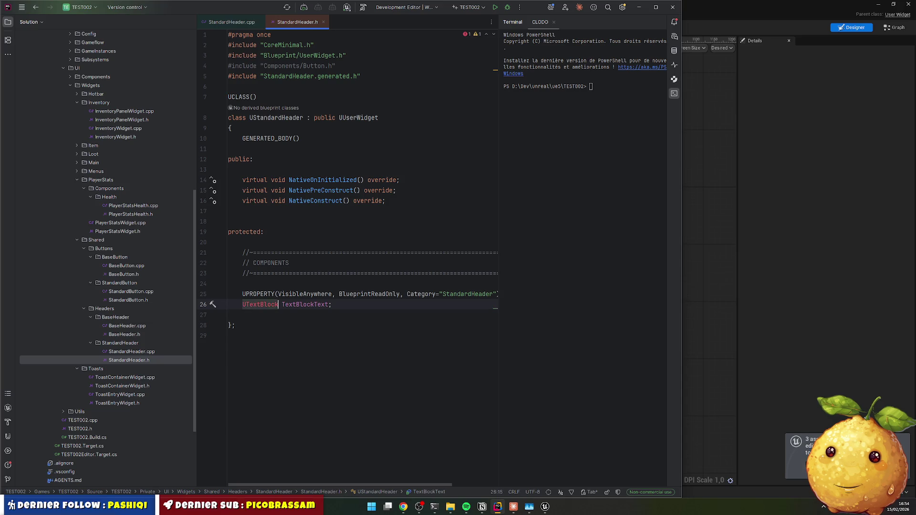
text(*)
click(279, 304)
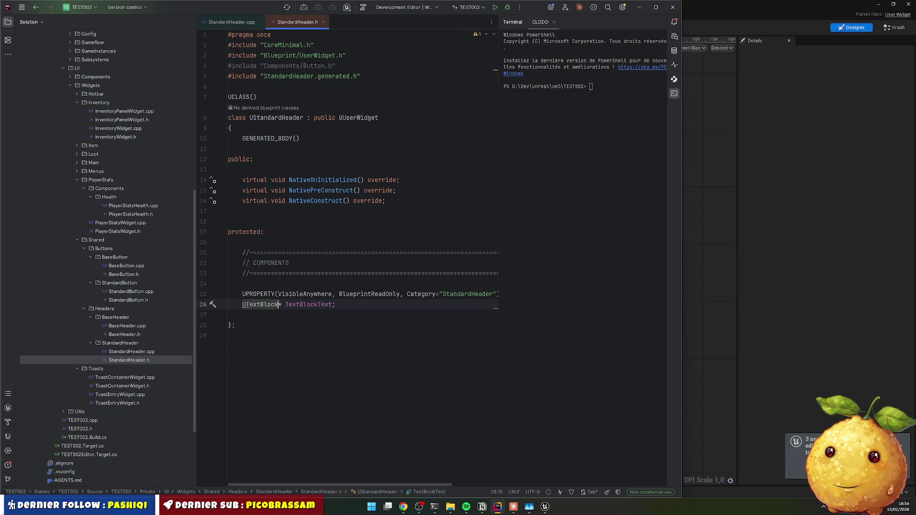
key(alt+Return)
key(Return)
key(Return)
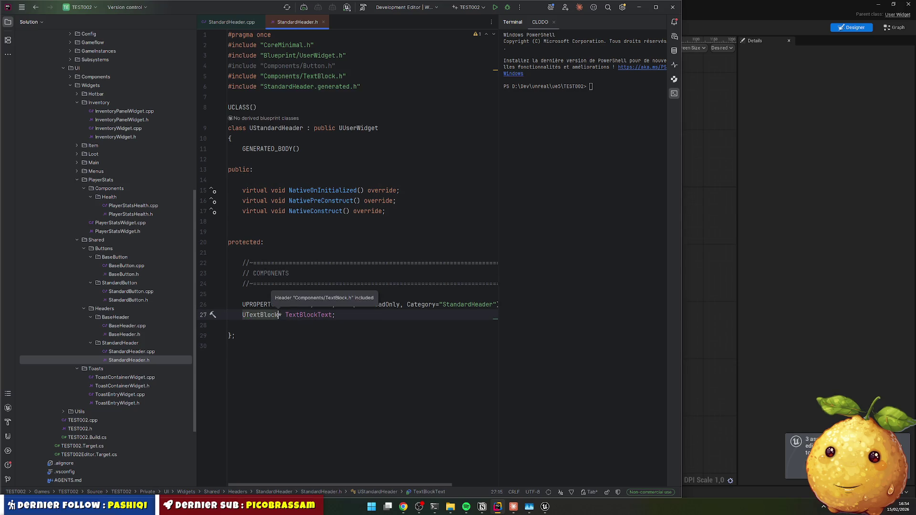
key(Up)
key(Down)
Step: Add the doc comment 'Composant texte pour le titre' above TextBlockText
key(Up)
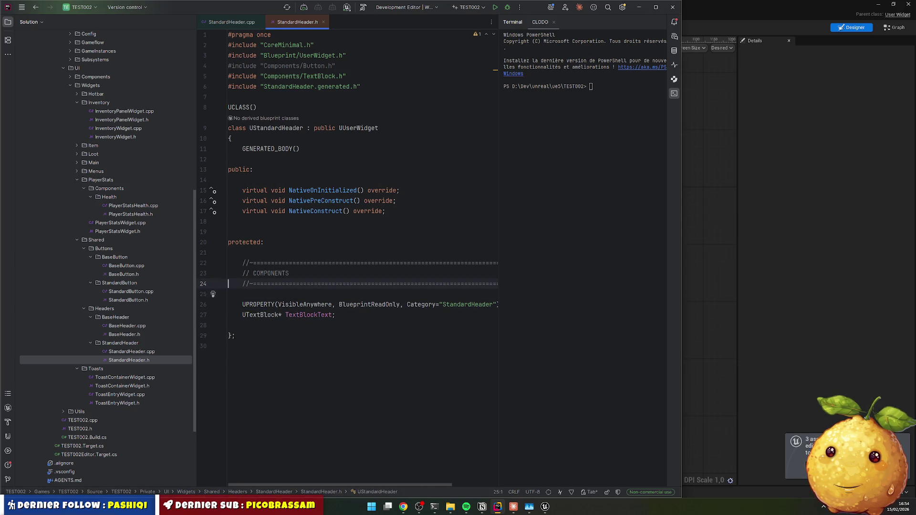
key(Return)
text(/** *)
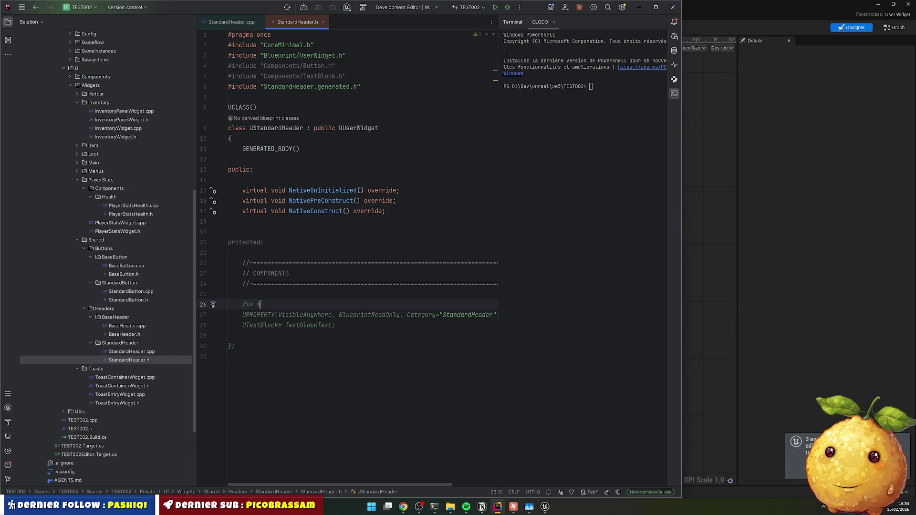
text(*/)
key(Left)
key(Left)
key(Left)
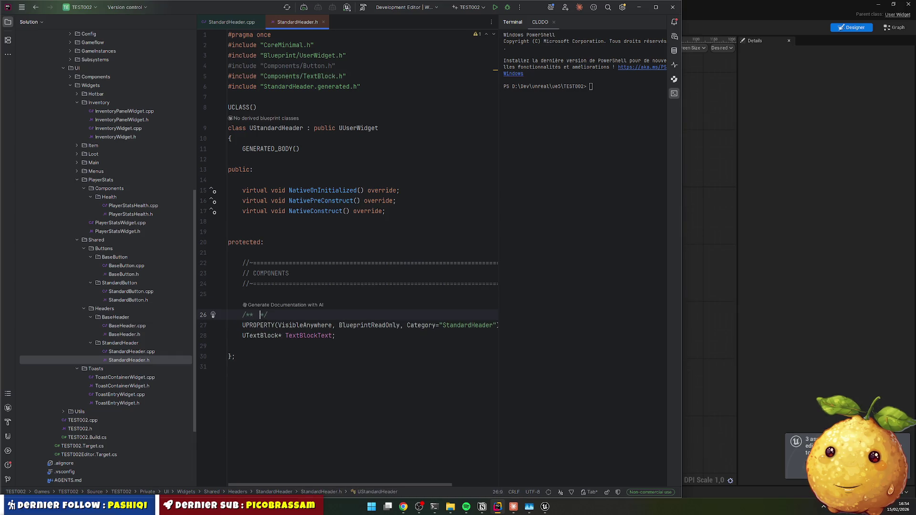
key(BackSpace)
text(Composannt)
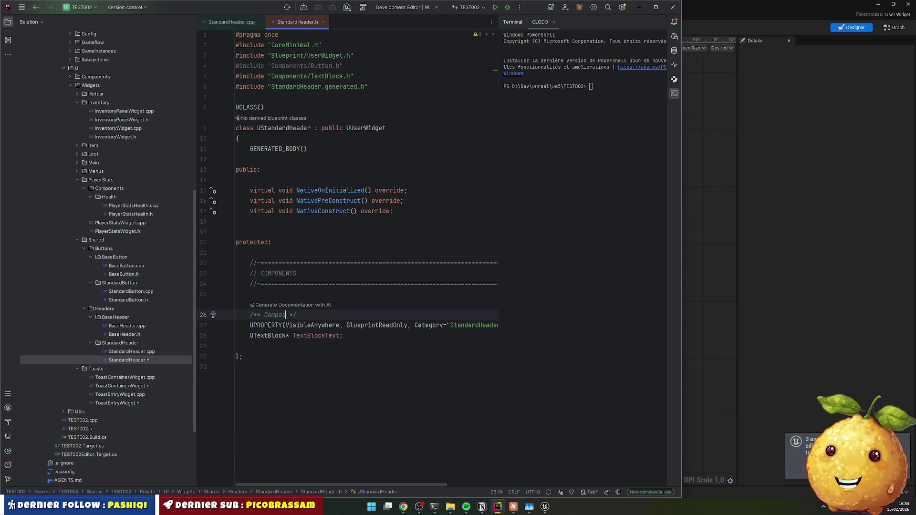
key(BackSpace)
key(BackSpace)
text(t texte)
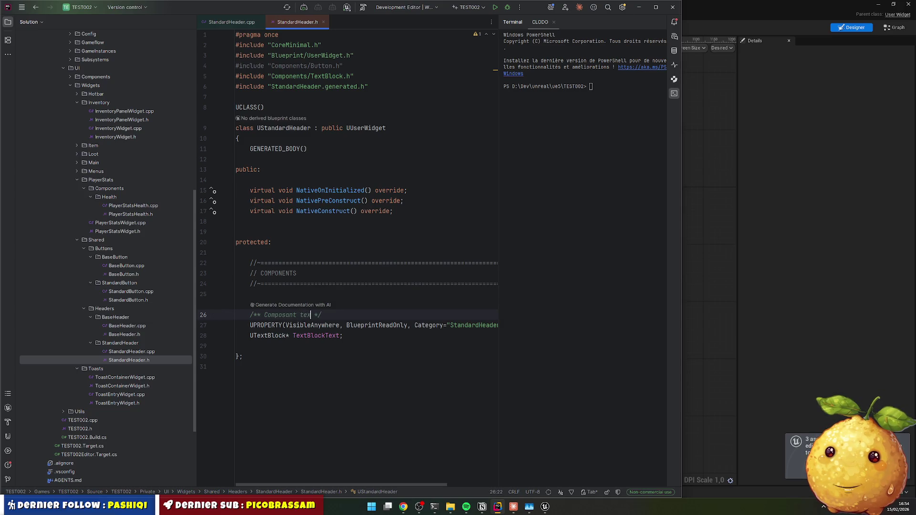
text( pour le )
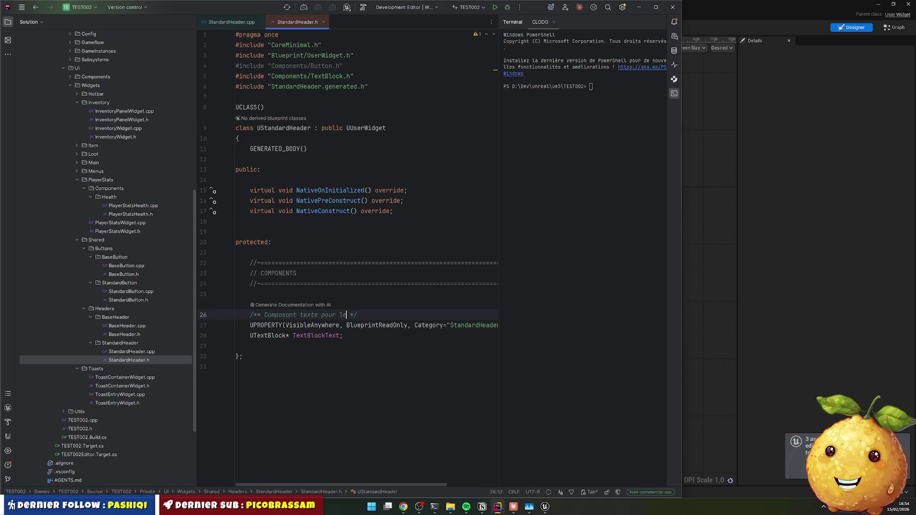
text(titre)
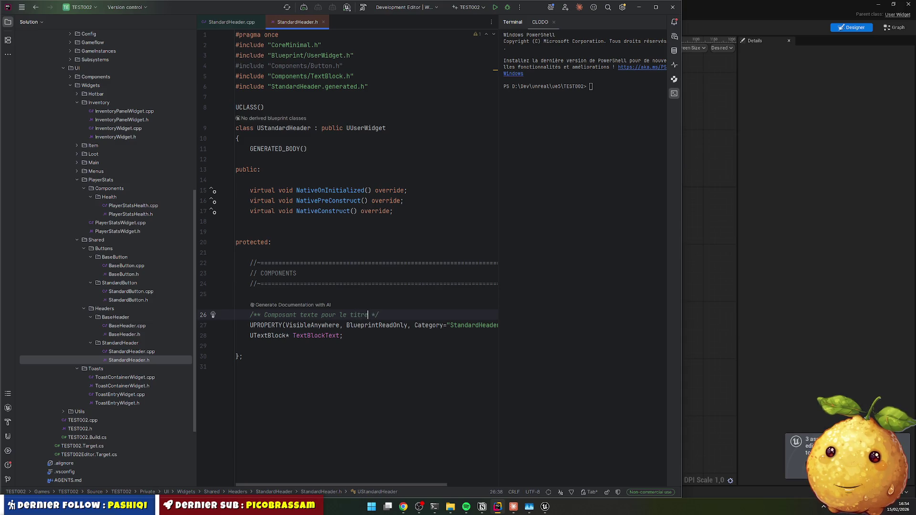
Step: Duplicate the commented declaration and change the copy's comment to 'Composant texte pour l'icone'
key(shift+Down)
key(shift+Down)
key(shift+Down)
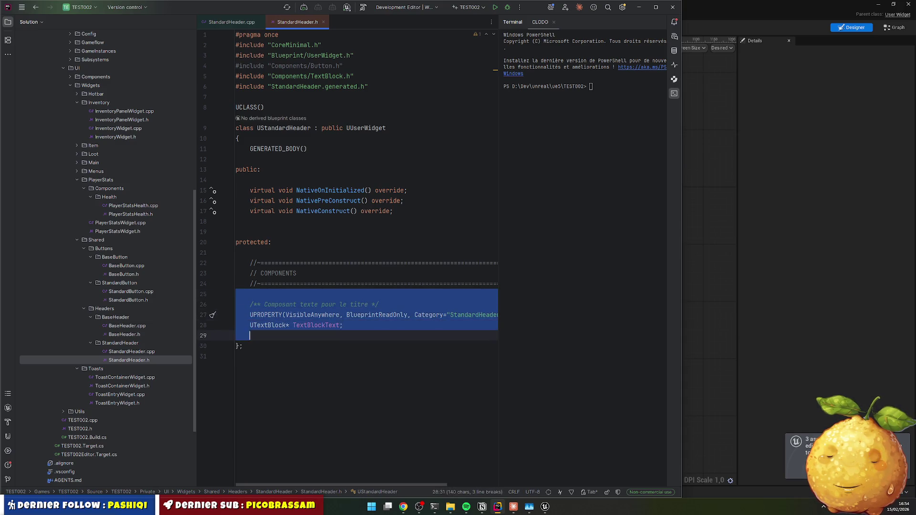
key(ctrl+d)
click(375, 346)
key(Left)
key(ctrl+shift+Left)
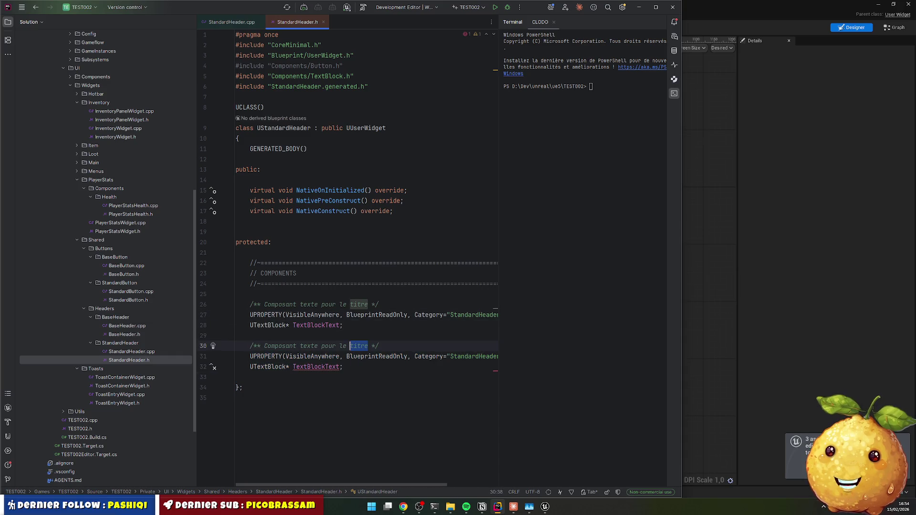
key(ctrl+shift+Left)
text(l'icone)
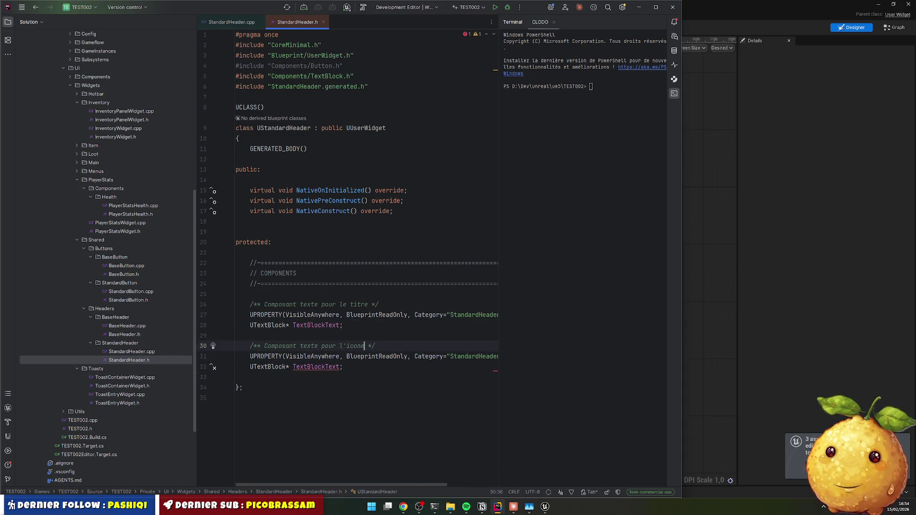
Step: Rename the duplicated property to TextBlockIcon
key(Down)
key(Down)
key(ctrl+Left)
key(ctrl+Left)
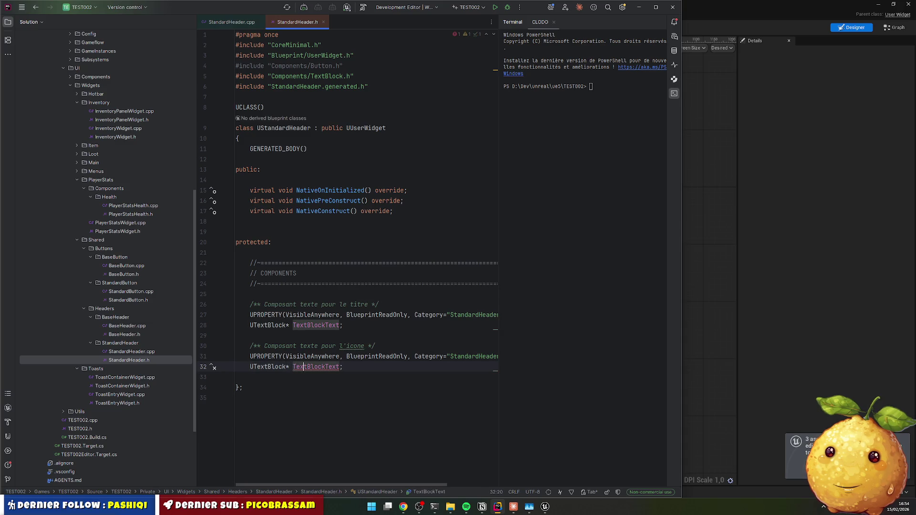
key(BackSpace)
key(Delete)
key(Delete)
key(Delete)
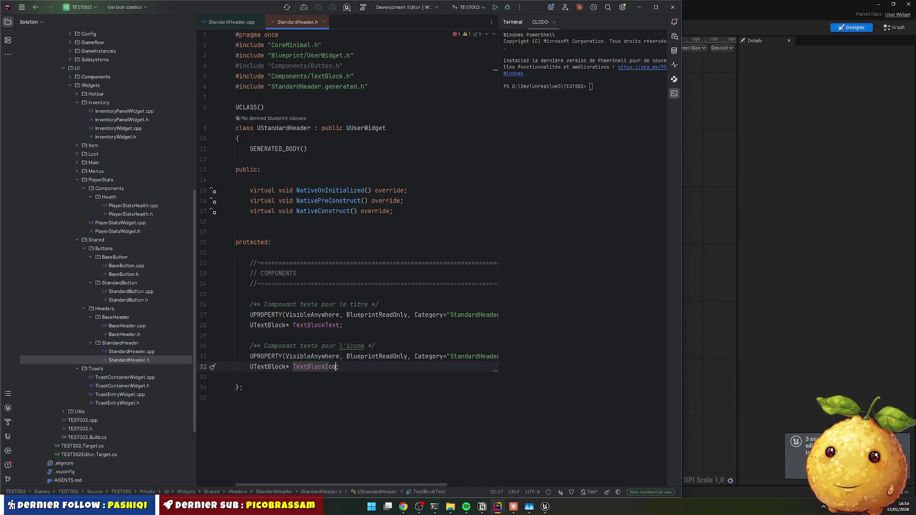
text(Icon)
key(End)
key(Return)
click(361, 304)
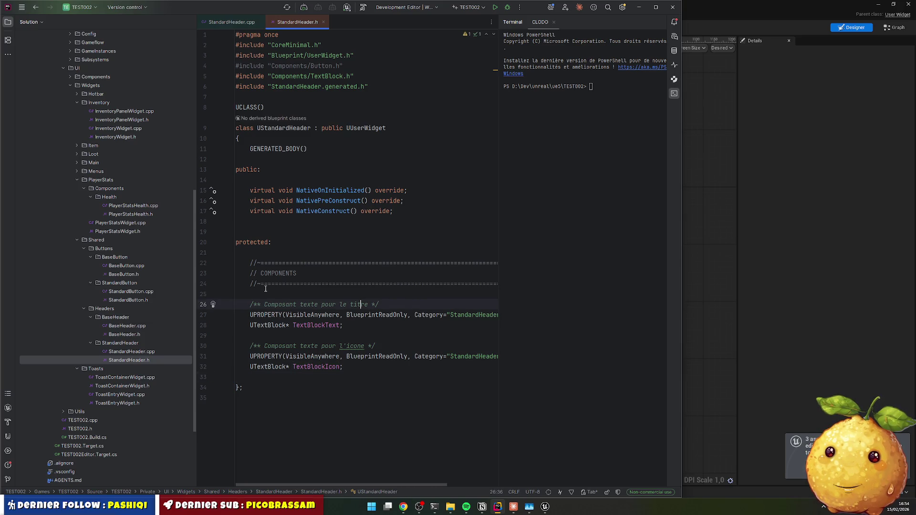
Step: Select the lifecycle through METHODS functions in StandardButton.cpp for copying
click(130, 291)
scroll(319, 221, up, 3)
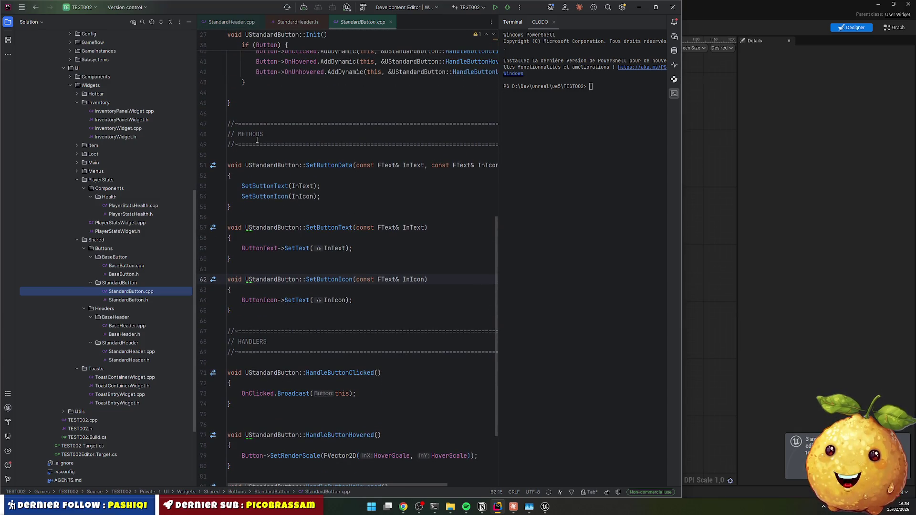
mouse_move(228, 114)
mouse_down()
mouse_move(248, 139)
mouse_move(260, 304)
mouse_move(286, 367)
mouse_move(321, 383)
mouse_move(329, 375)
mouse_move(326, 352)
mouse_move(253, 312)
mouse_up()
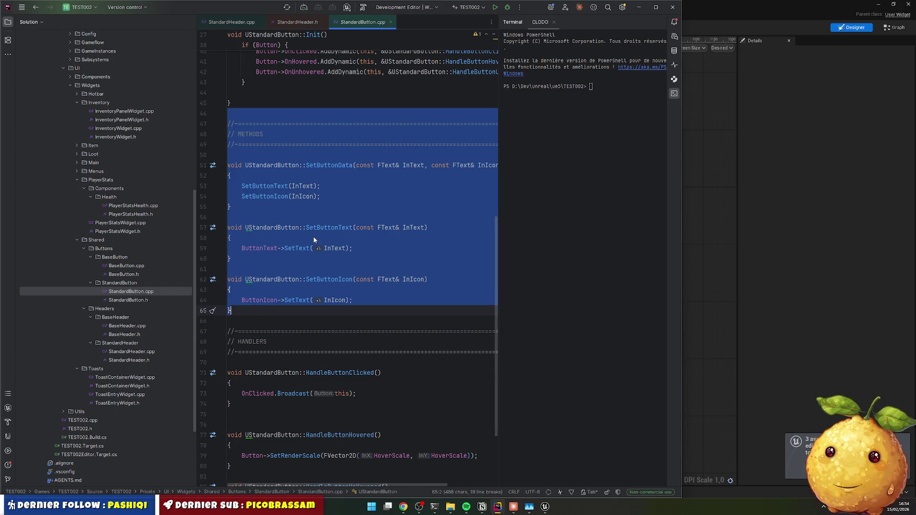
scroll(310, 246, up, 6)
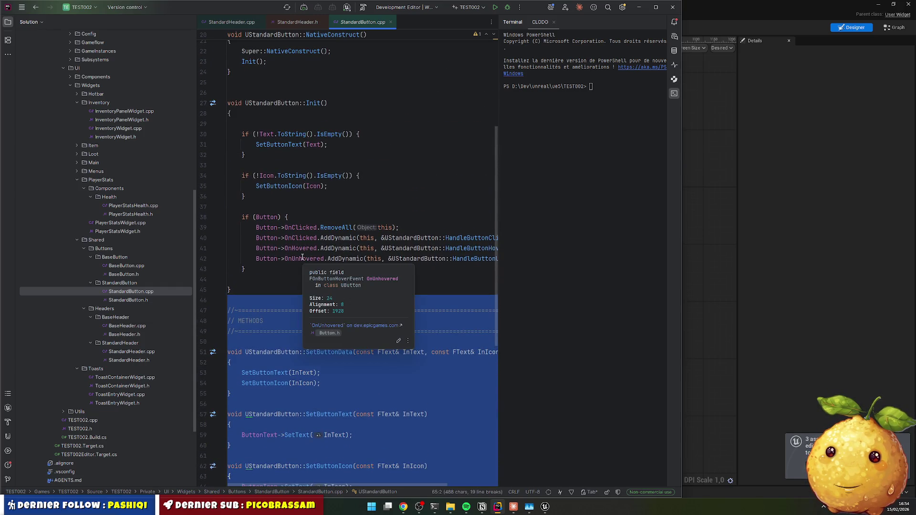
scroll(294, 264, up, 6)
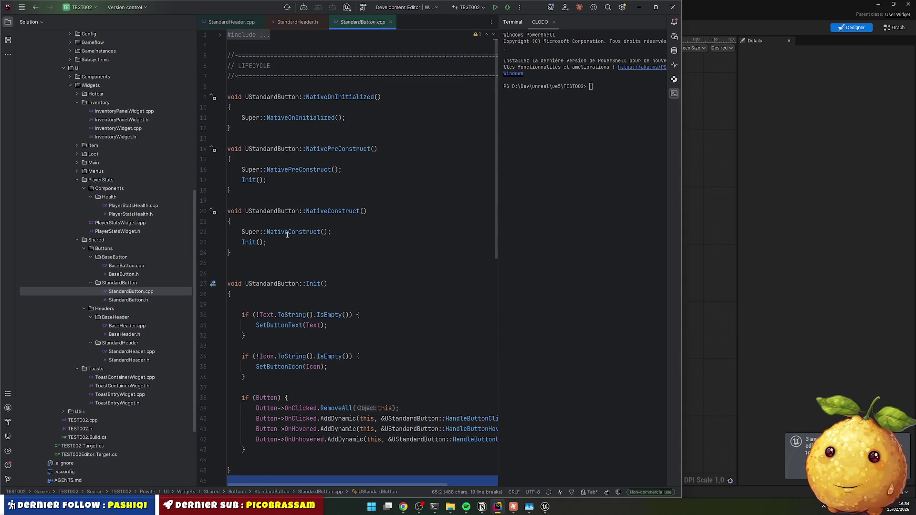
mouse_move(241, 159)
mouse_down()
mouse_move(283, 350)
mouse_move(284, 339)
mouse_up()
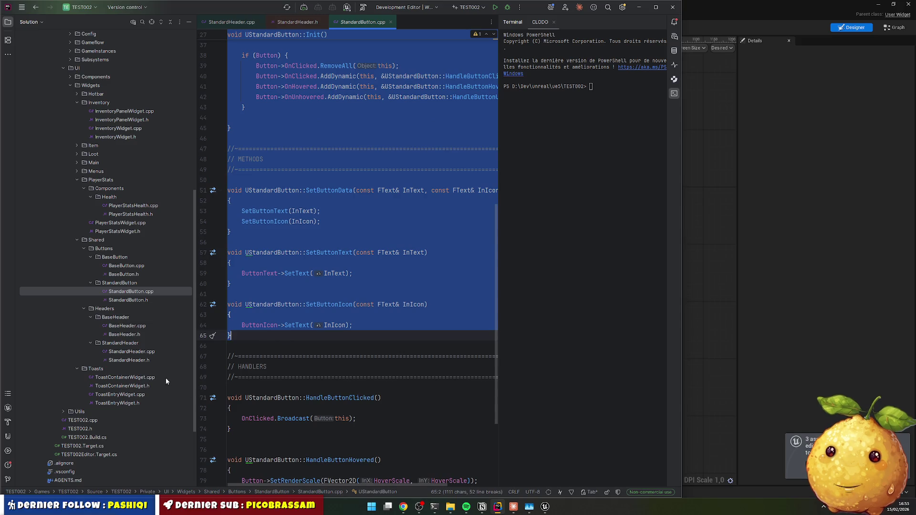
Step: Paste the StandardButton functions into StandardHeader.cpp and replace all UStandardButton with UStandardHeader
double_click(136, 354)
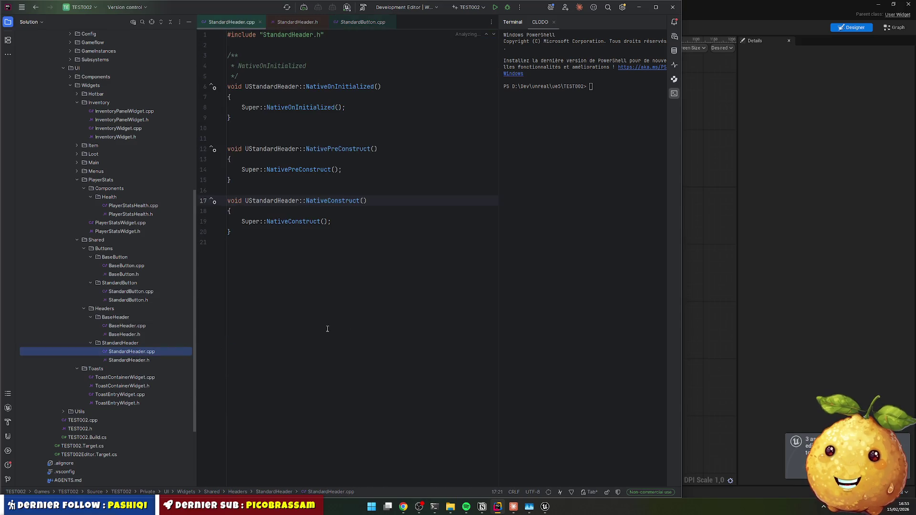
key(ctrl+v)
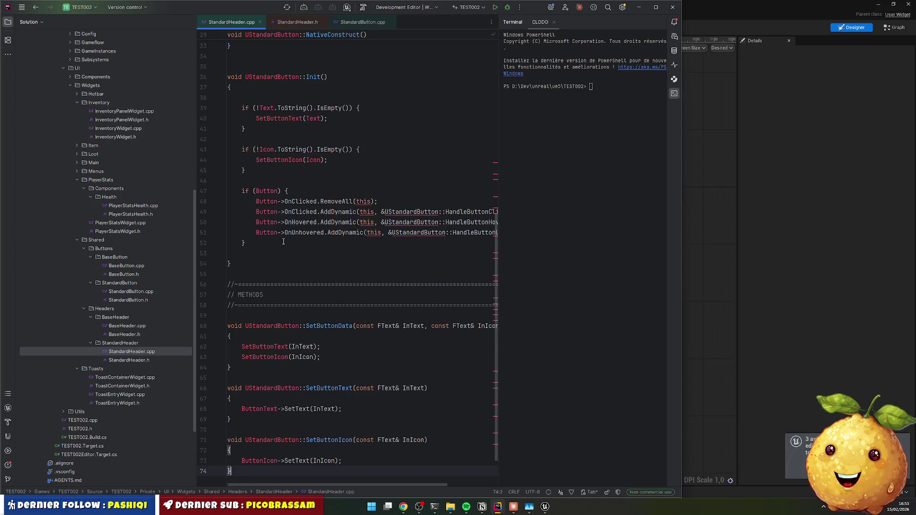
scroll(271, 215, up, 10)
double_click(271, 200)
double_click(276, 264)
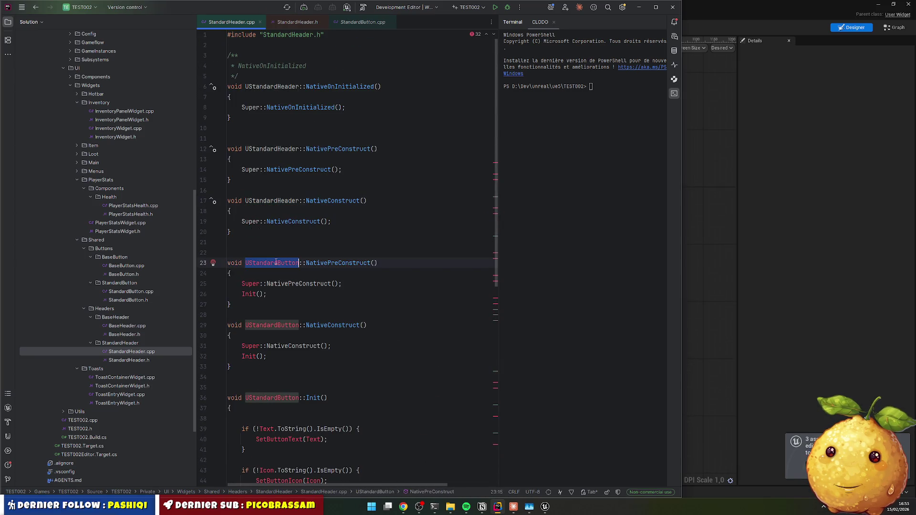
key(ctrl+r)
text(UStandardHeader)
scroll(345, 110, down, 2)
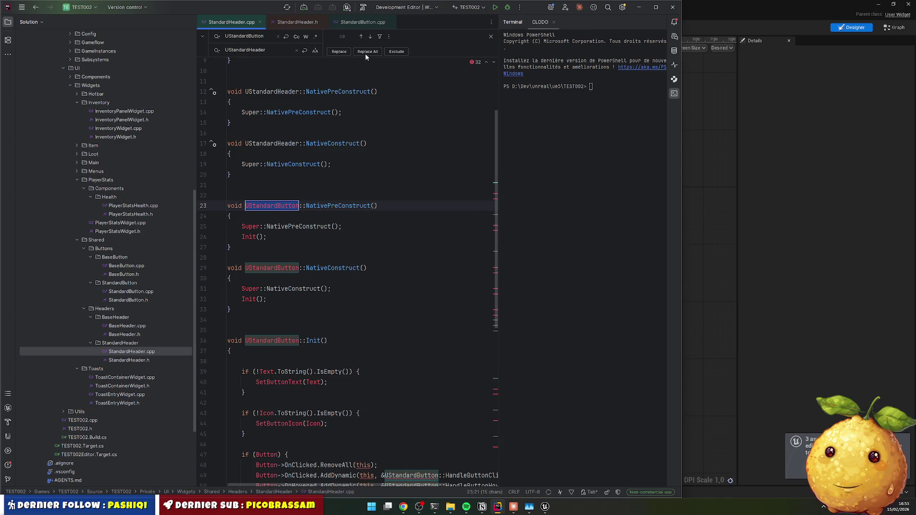
click(366, 51)
key(Escape)
Step: Delete the original empty construct functions, keeping the pasted ones that call Init()
scroll(334, 215, up, 3)
drag(229, 139, 350, 242)
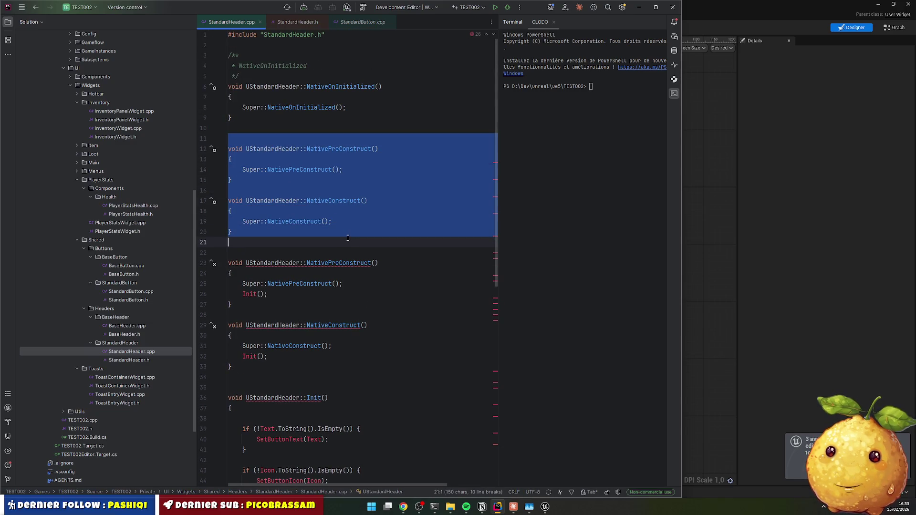
key(BackSpace)
key(BackSpace)
key(Delete)
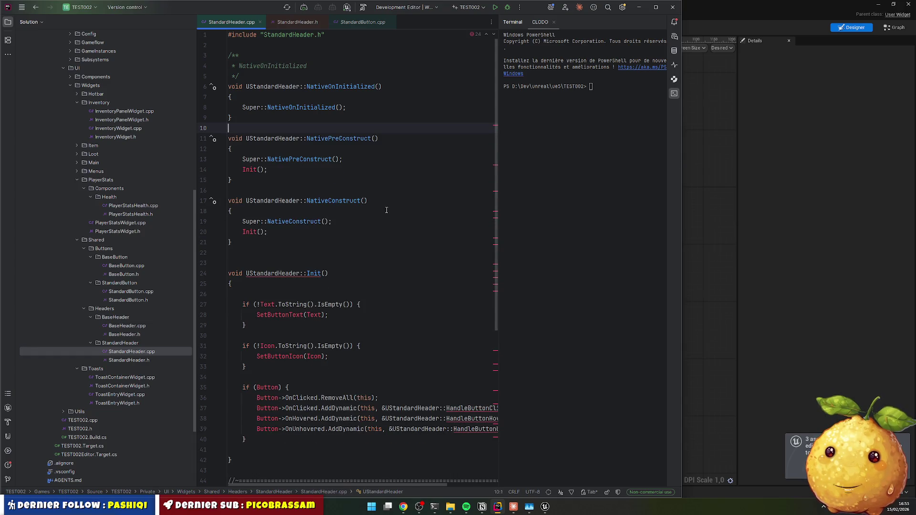
click(377, 222)
click(322, 273)
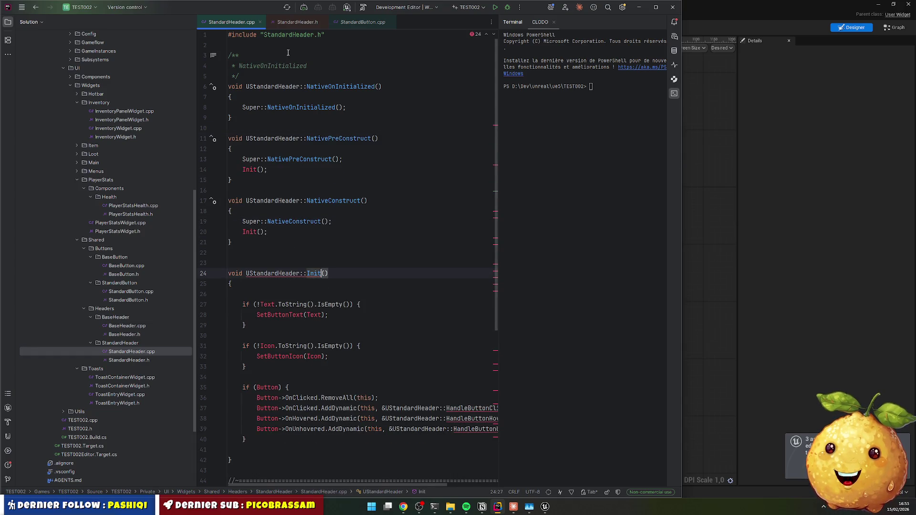
Step: Copy the METHODS comment and void Init(); declaration from StandardButton.h
click(127, 302)
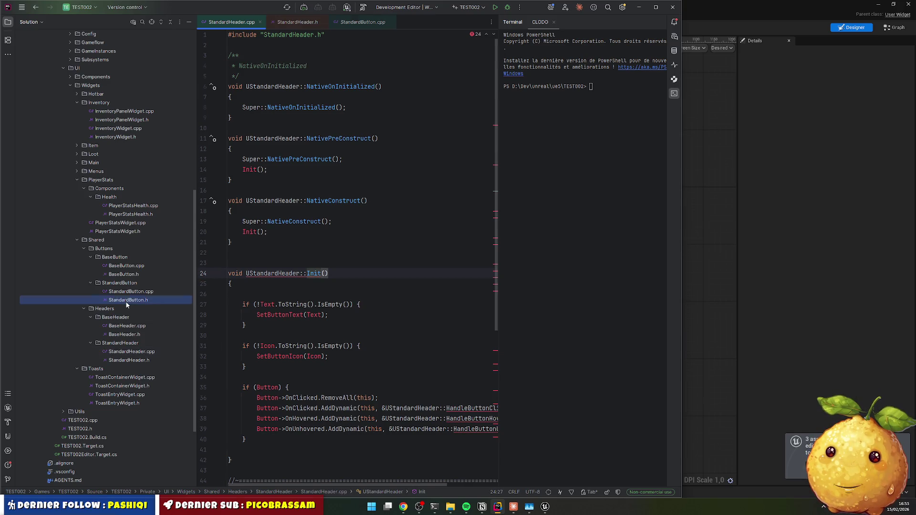
scroll(313, 290, down, 5)
scroll(313, 290, down, 1)
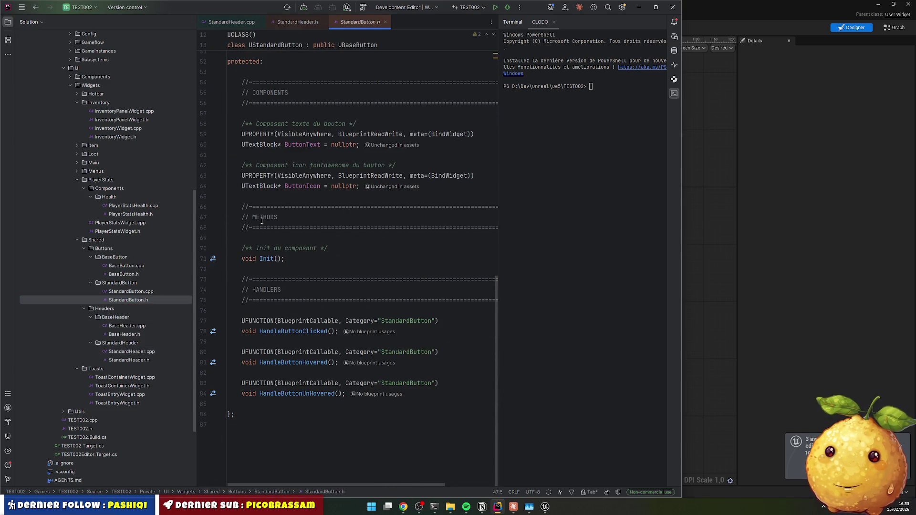
drag(242, 200, 286, 260)
click(203, 227)
click(241, 207)
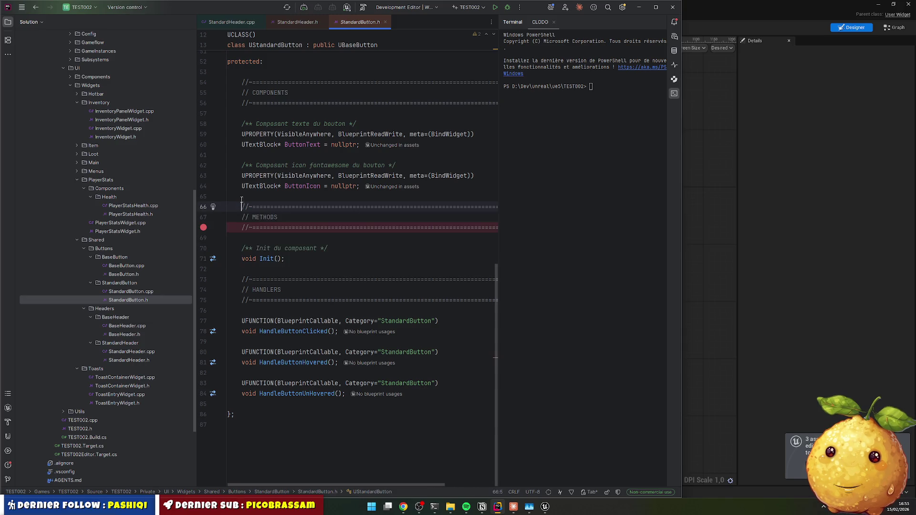
click(203, 228)
drag(256, 197, 284, 259)
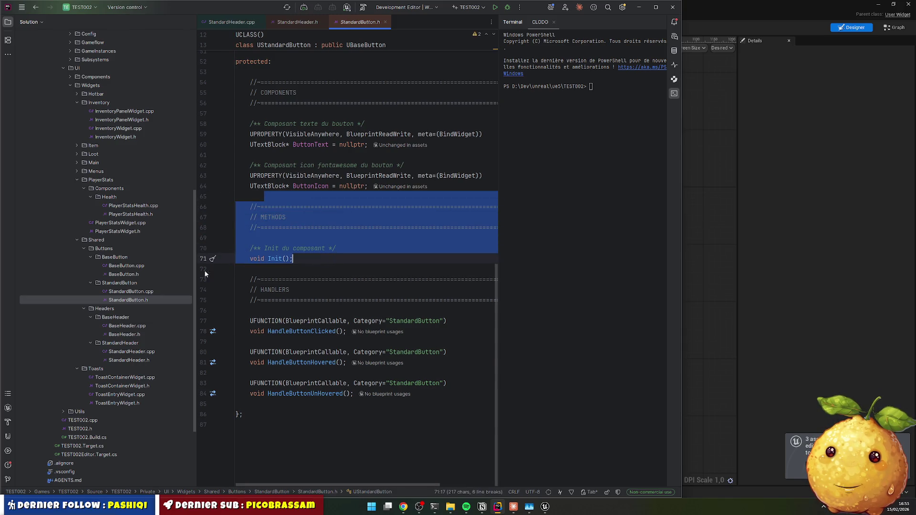
Step: Paste the METHODS block with Init() after TextBlockIcon in StandardHeader.h
click(137, 362)
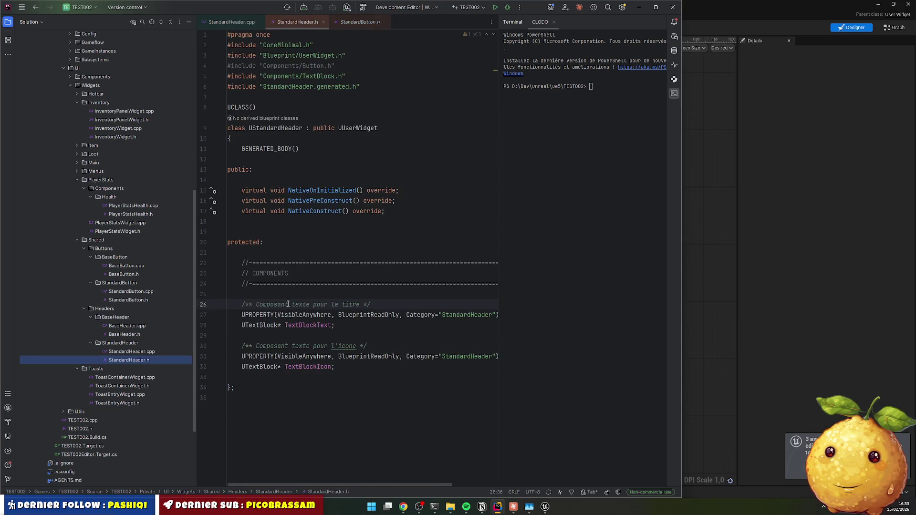
click(259, 383)
key(ctrl+v)
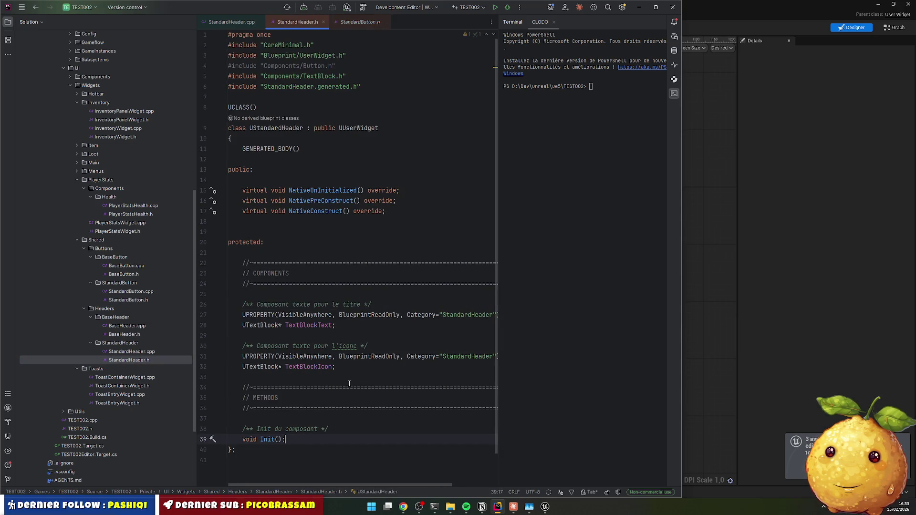
key(Return)
key(ctrl+Tab)
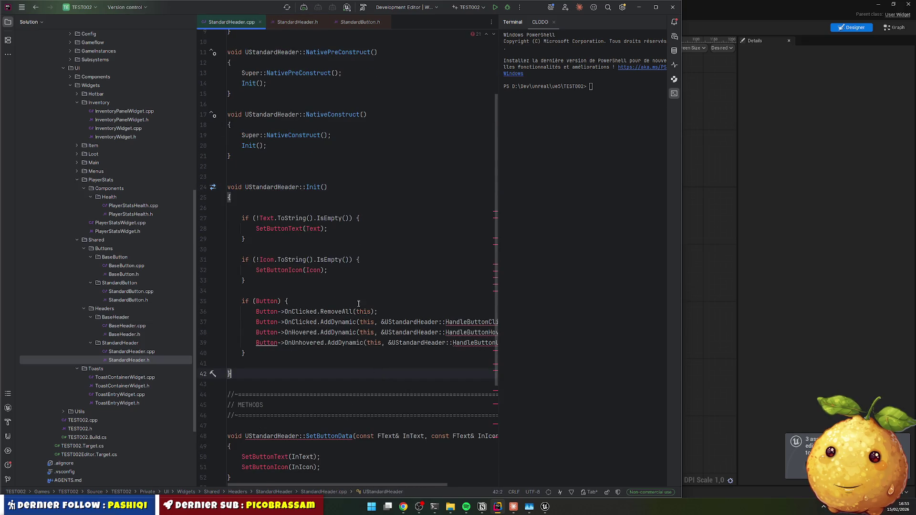
Step: Copy the CONFIG PROPERTIES Text and Icon declarations from StandardButton.h
scroll(270, 242, up, 2)
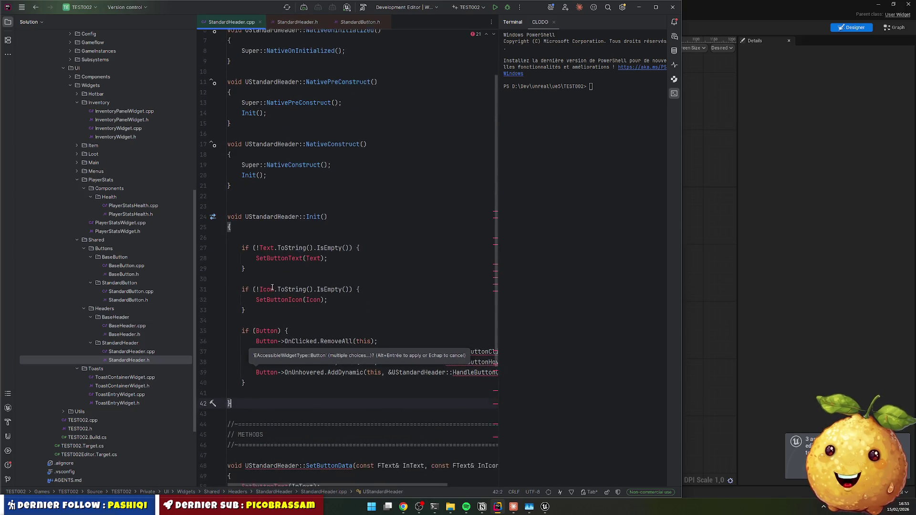
click(267, 243)
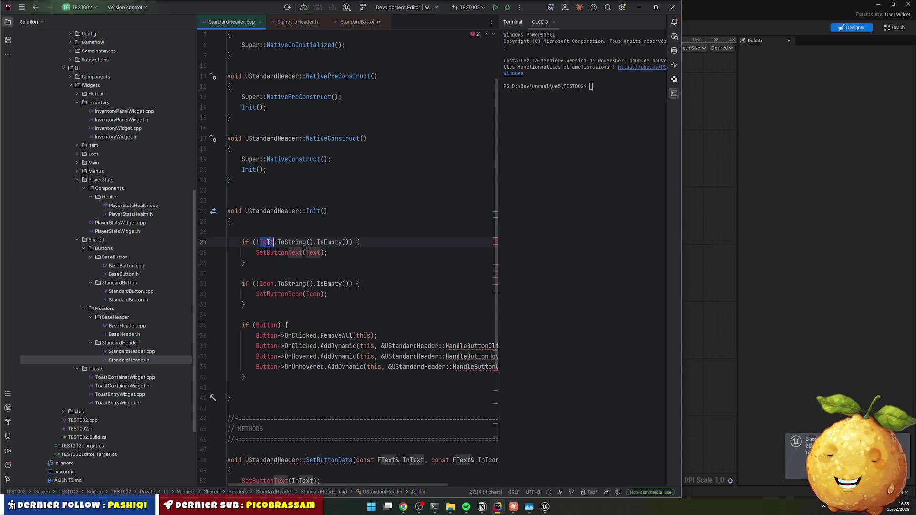
click(246, 263)
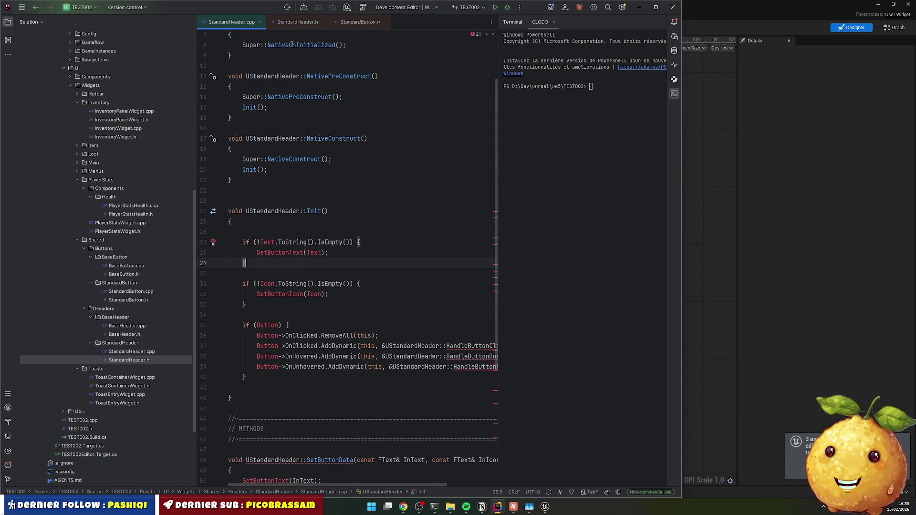
click(137, 299)
scroll(302, 248, up, 5)
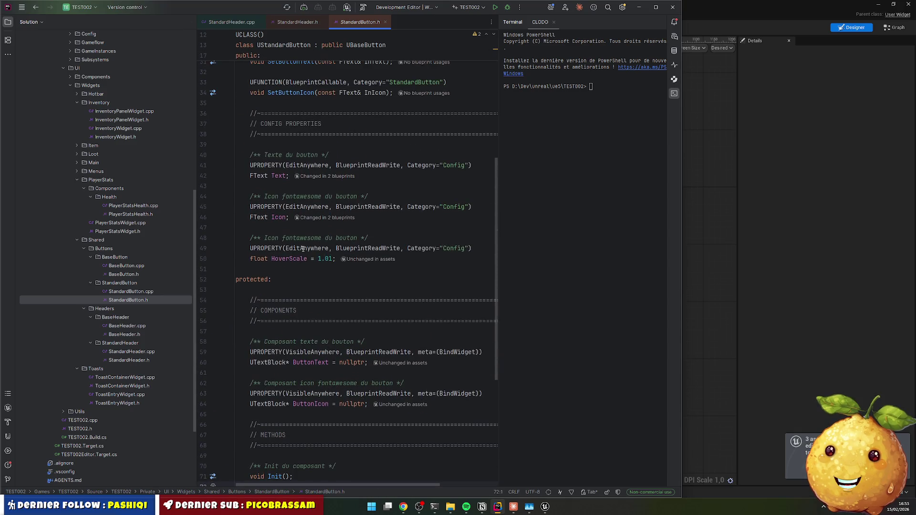
mouse_move(250, 103)
mouse_down()
mouse_move(371, 257)
mouse_move(417, 226)
mouse_up()
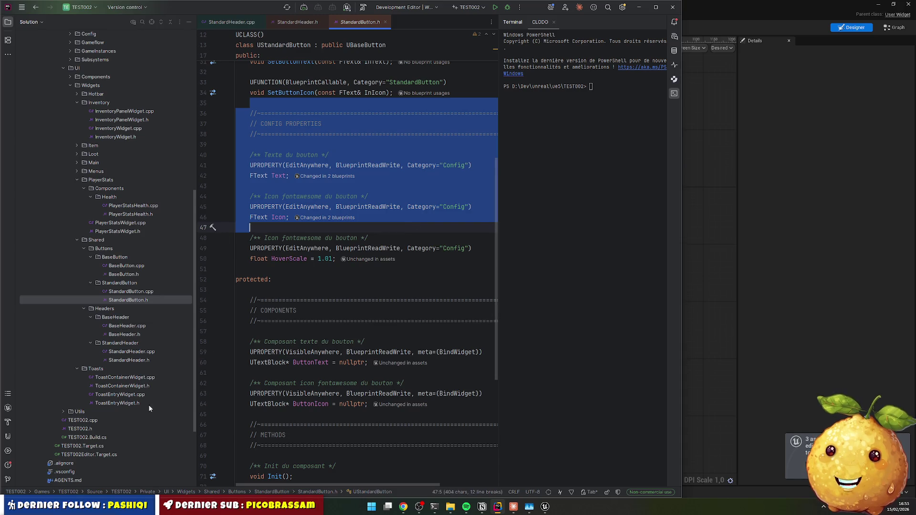
Step: Paste the Text and Icon config properties below the overrides in StandardHeader.h
click(143, 352)
click(138, 359)
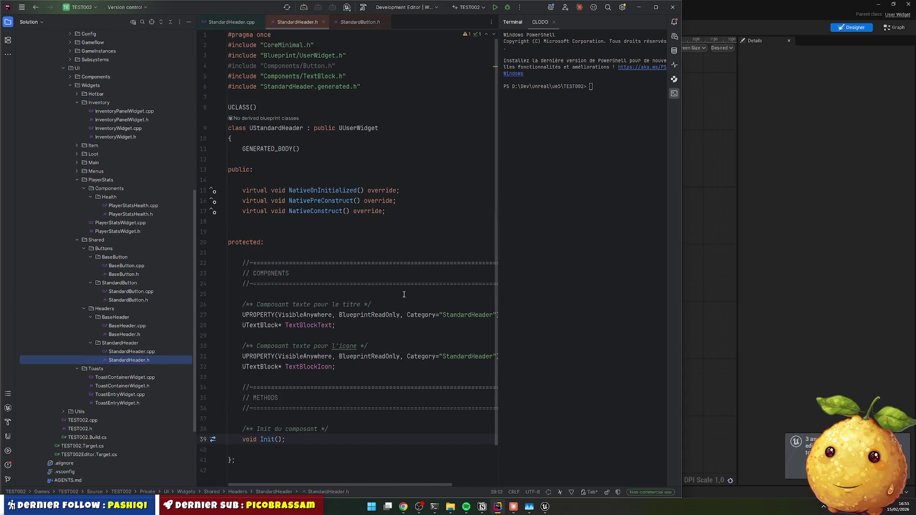
scroll(297, 261, down, 2)
scroll(298, 261, up, 2)
click(261, 219)
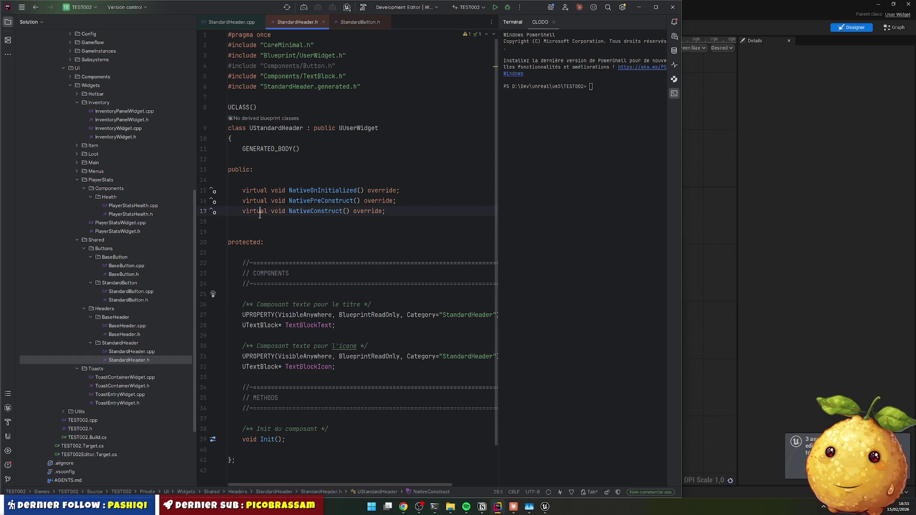
key(ctrl+v)
click(371, 324)
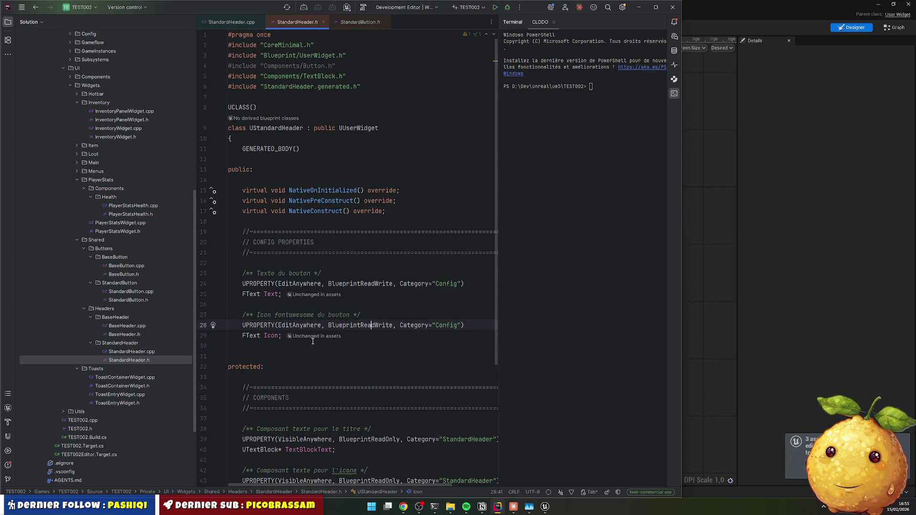
Step: Add a LIFECYCLE section comment above the three virtual overrides
drag(258, 224, 268, 263)
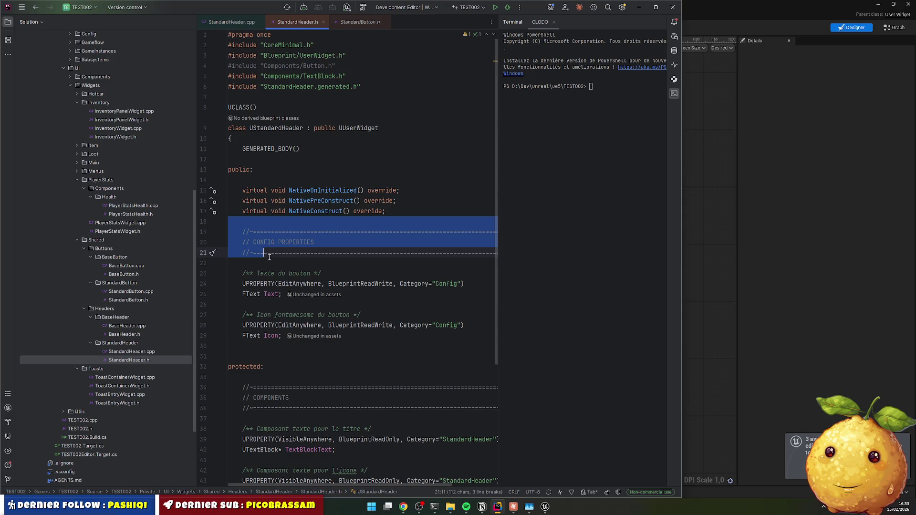
drag(258, 224, 268, 263)
click(280, 181)
key(ctrl+v)
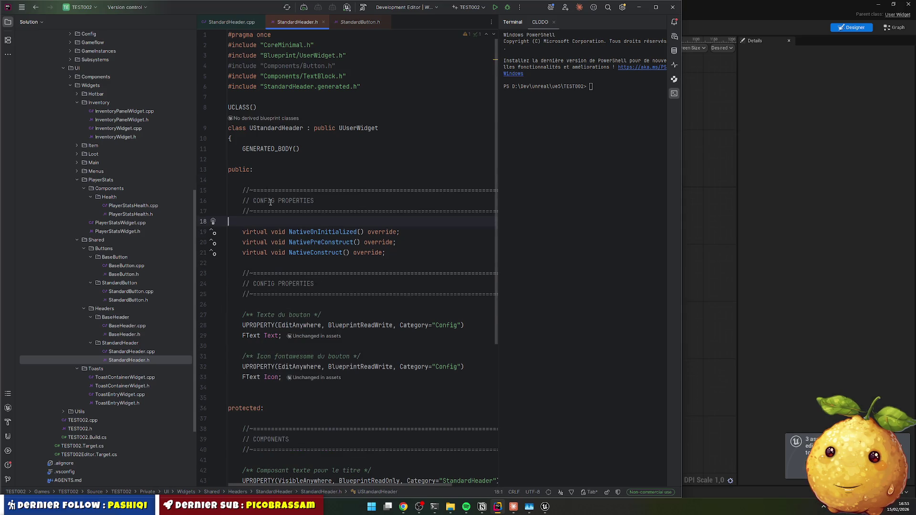
key(Up)
key(Up)
key(ctrl+w)
key(ctrl+w)
key(BackSpace)
text(LI)
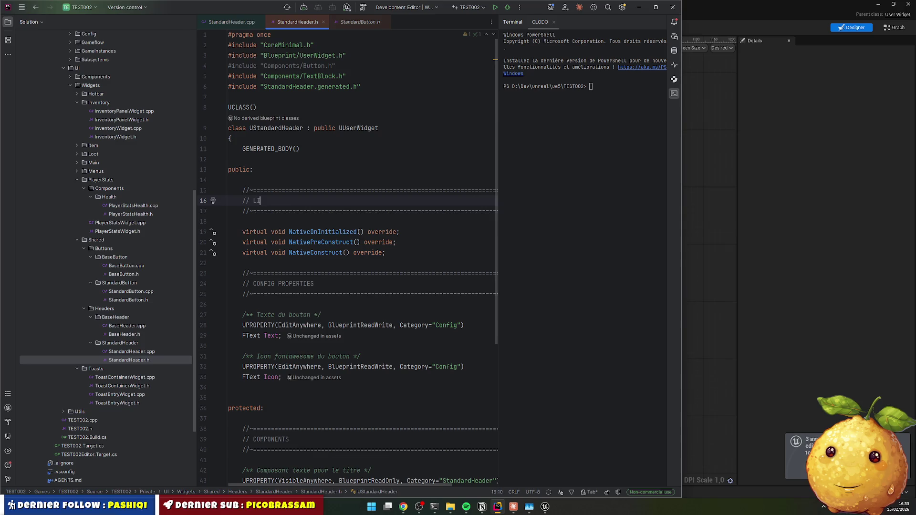
text(FECYCLE)
Step: Move the LIFECYCLE section and its overrides below the config properties
mouse_move(229, 180)
mouse_down()
mouse_move(267, 190)
mouse_move(285, 253)
mouse_move(229, 263)
mouse_up()
key(ctrl+x)
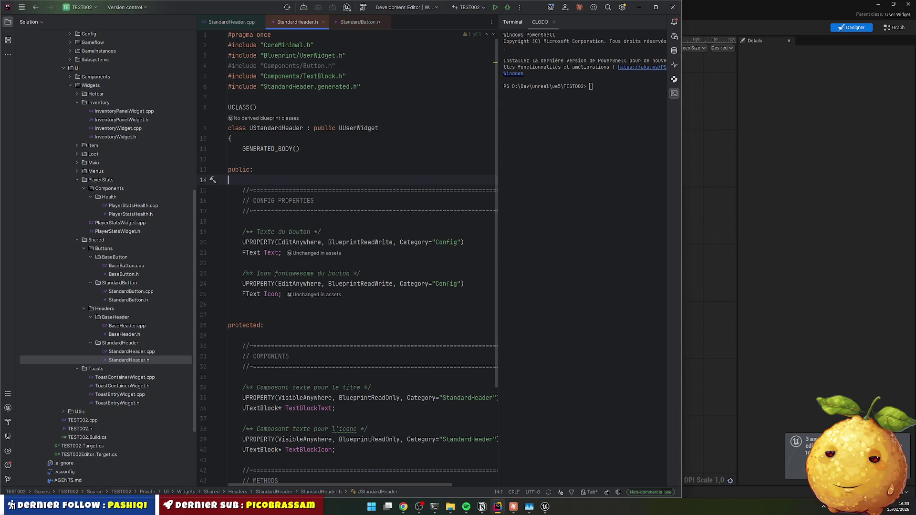
key(Down)
key(Down)
key(Down)
key(Down)
key(ctrl+v)
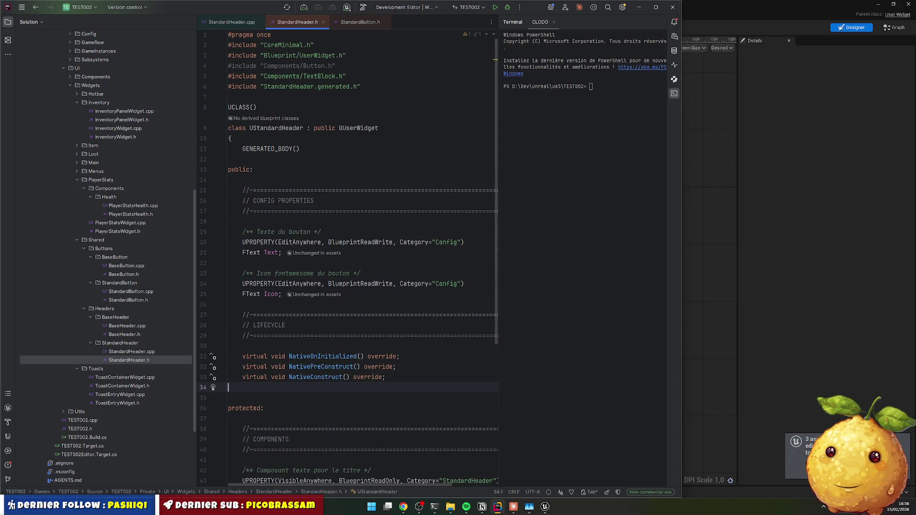
scroll(343, 268, down, 3)
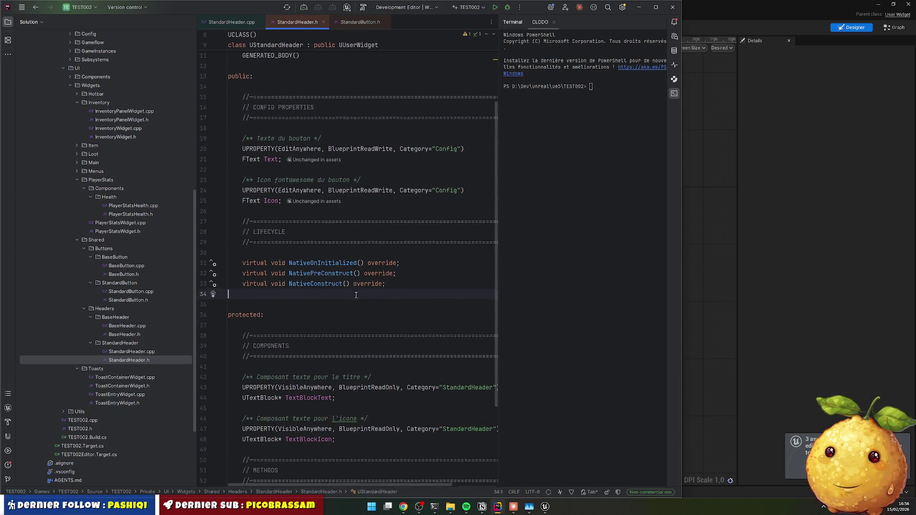
scroll(404, 175, down, 4)
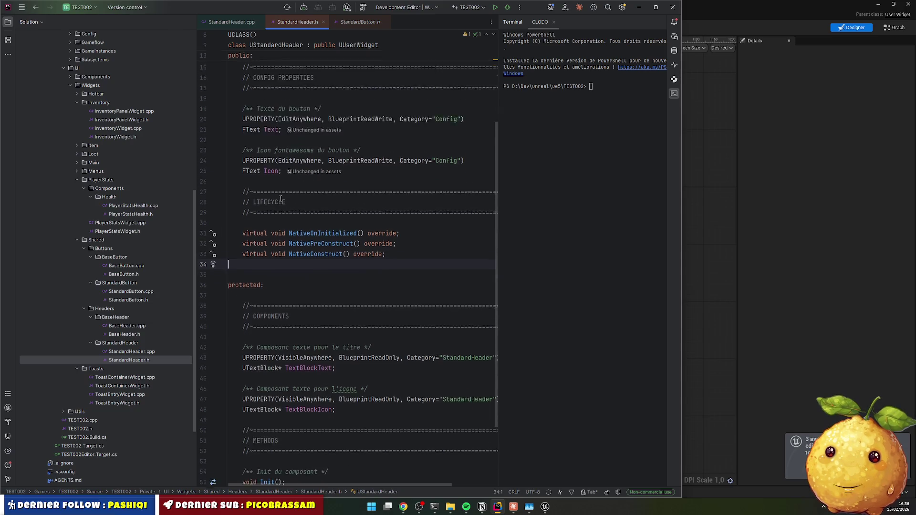
click(229, 23)
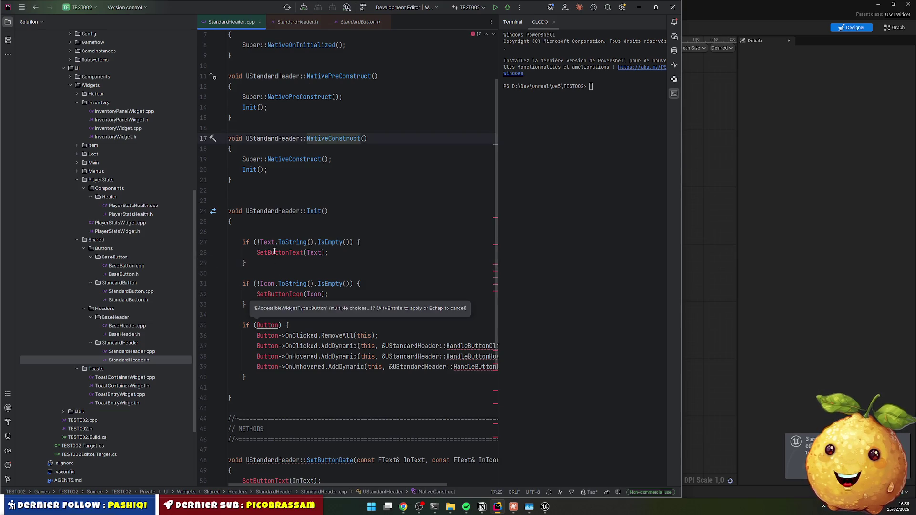
Step: Rename the SetButtonData definition in StandardHeader.cpp to SetHeaderData
key(F2)
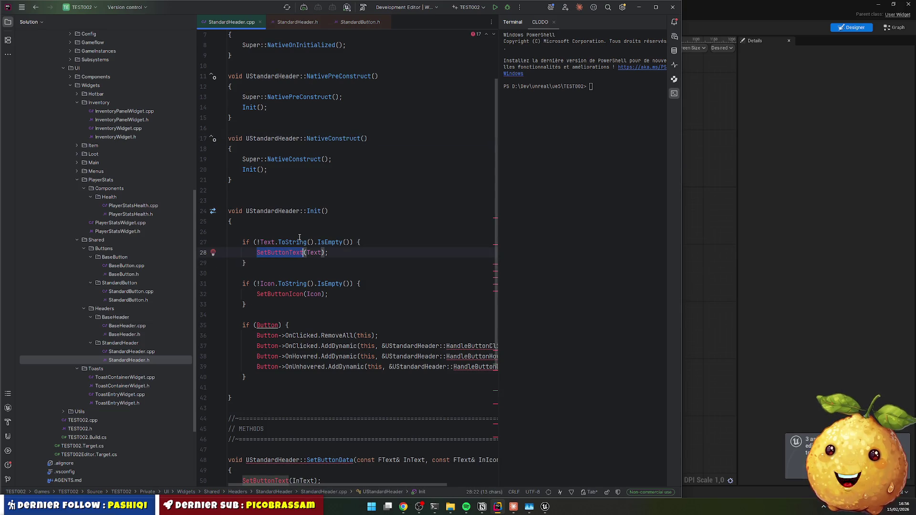
scroll(300, 238, down, 6)
click(317, 279)
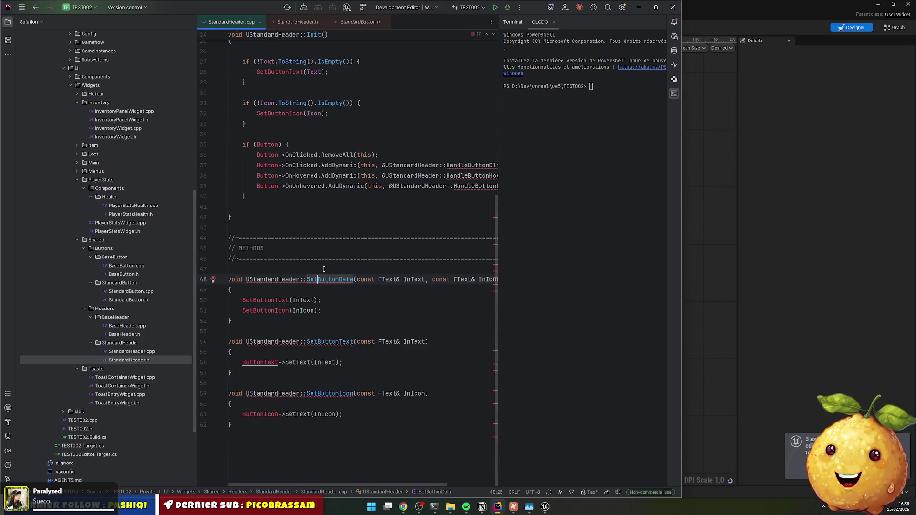
key(ctrl+shift+Right)
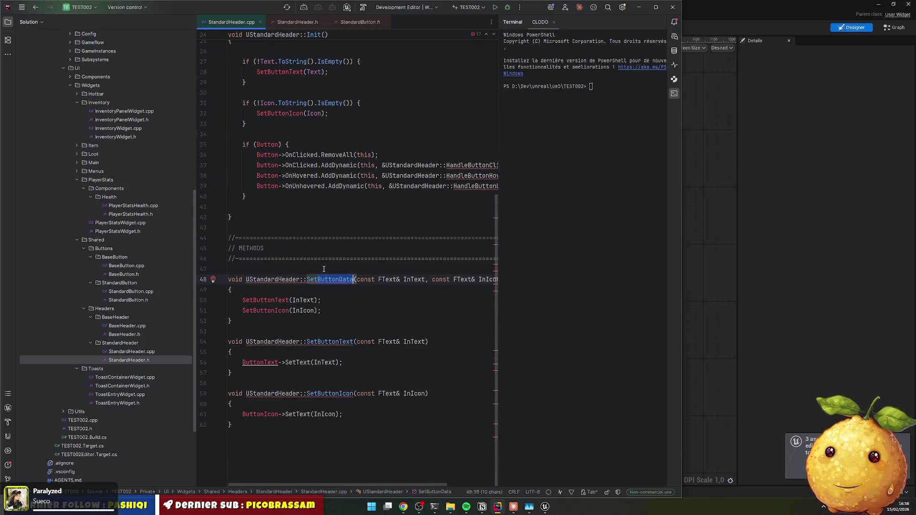
text(Header)
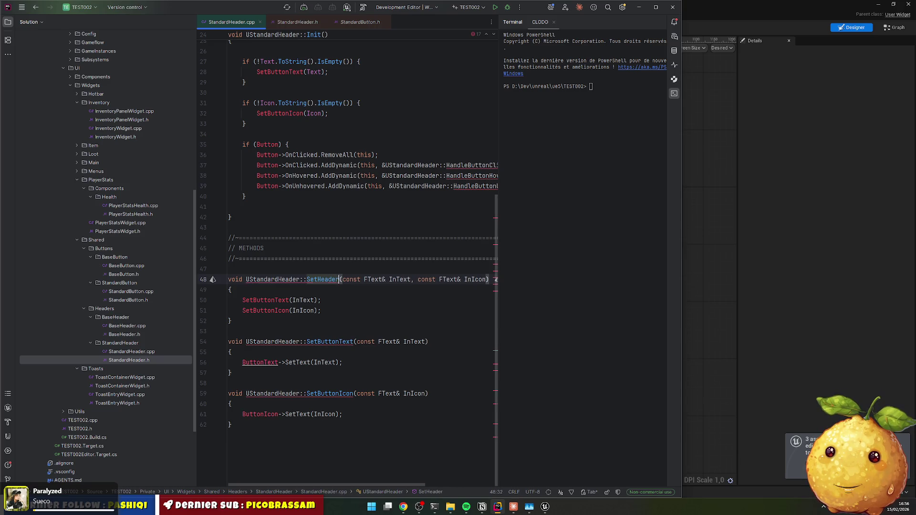
text(Data)
key(ctrl+shift+Left)
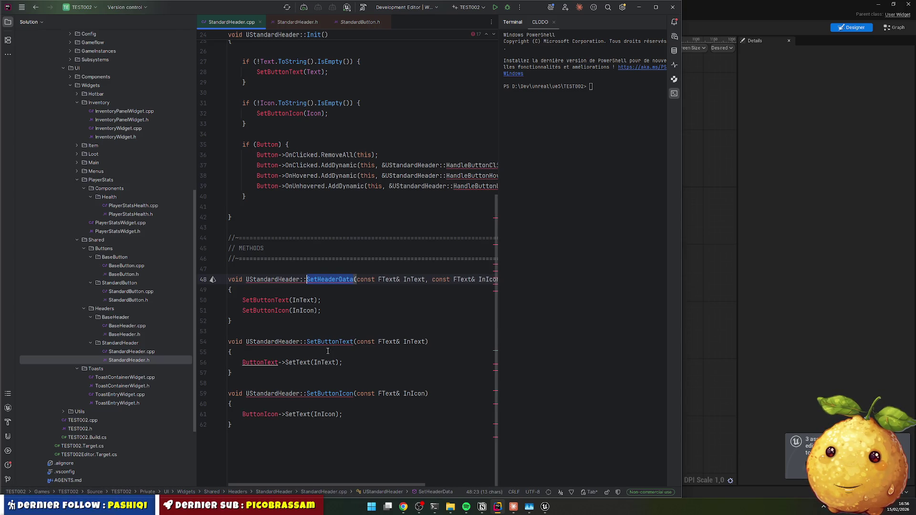
Step: Rename the SetButtonText and SetButtonIcon definitions to SetHeaderText and SetHeaderIcon
double_click(324, 343)
text(SetHeaderTe)
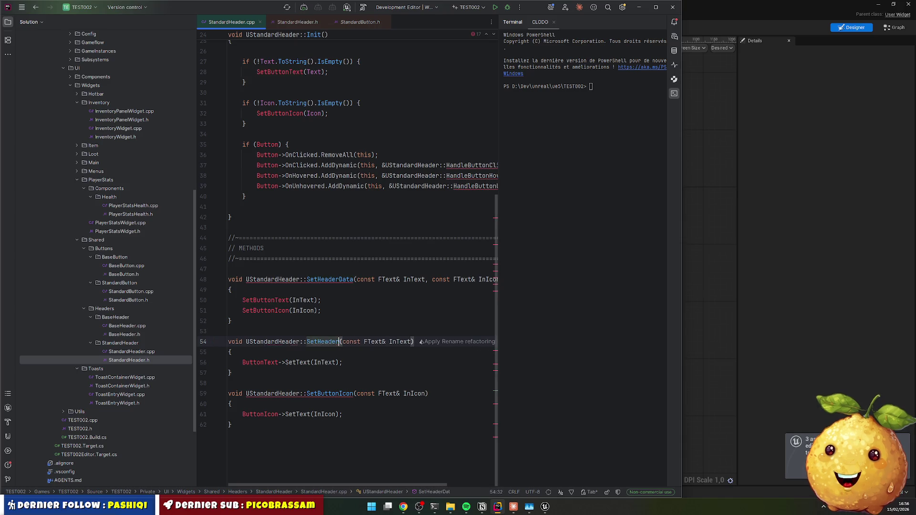
text(xt)
double_click(329, 394)
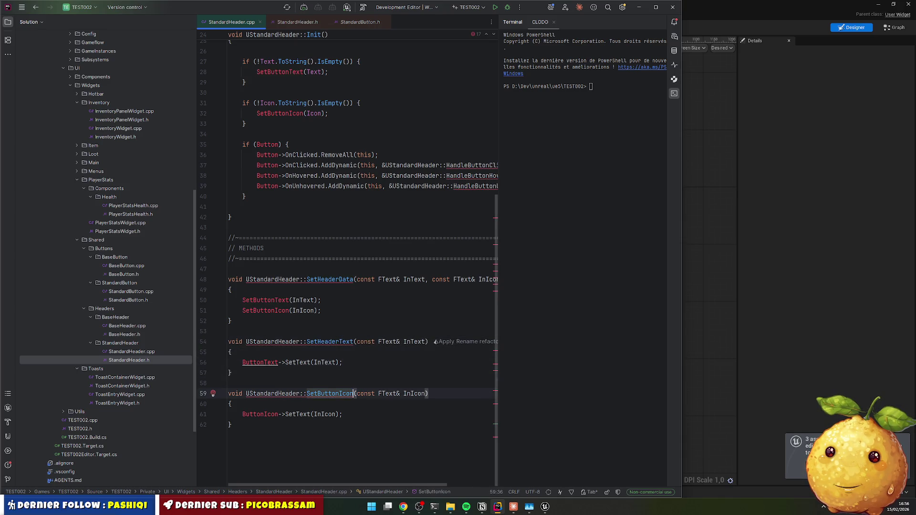
text(SetHeaderDat)
key(BackSpace)
key(BackSpace)
key(BackSpace)
text(Icobn)
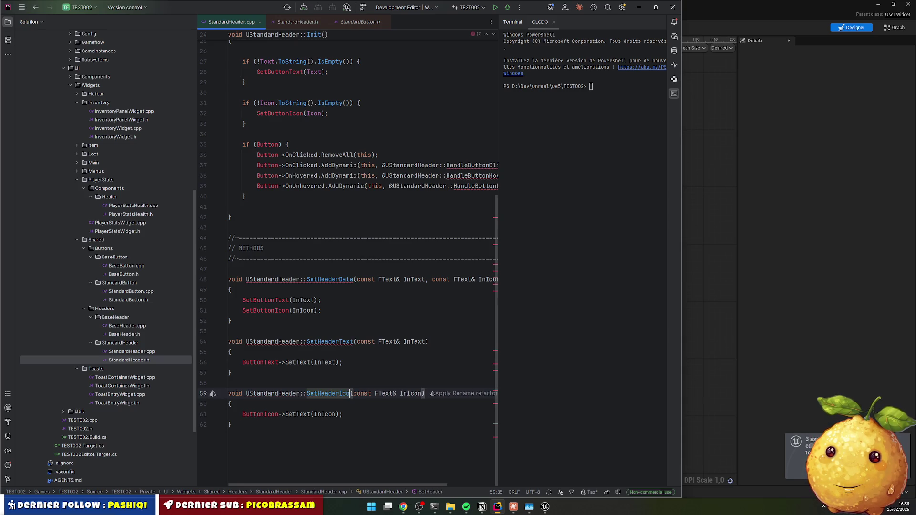
key(BackSpace)
key(BackSpace)
text(n)
key(Down)
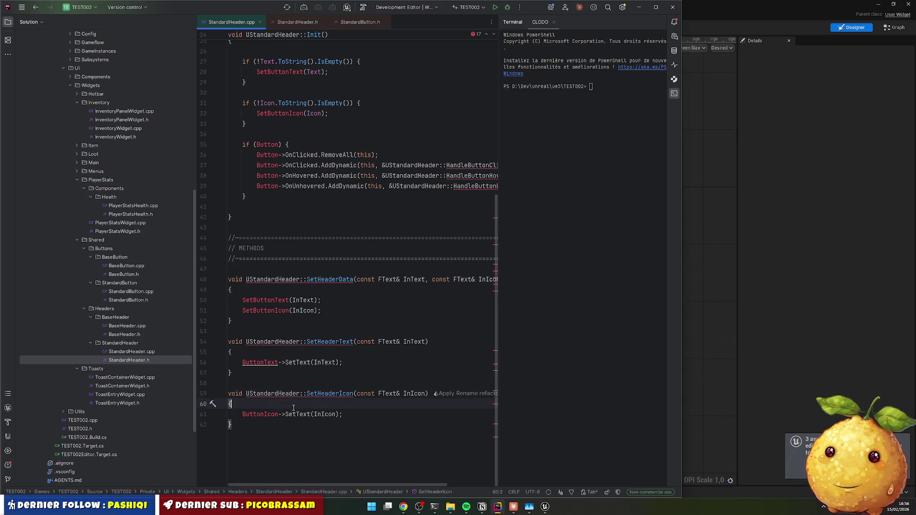
Step: Make SetHeaderIcon target TextBlockIcon and SetHeaderText target TextBlockText
double_click(262, 413)
text(Text)
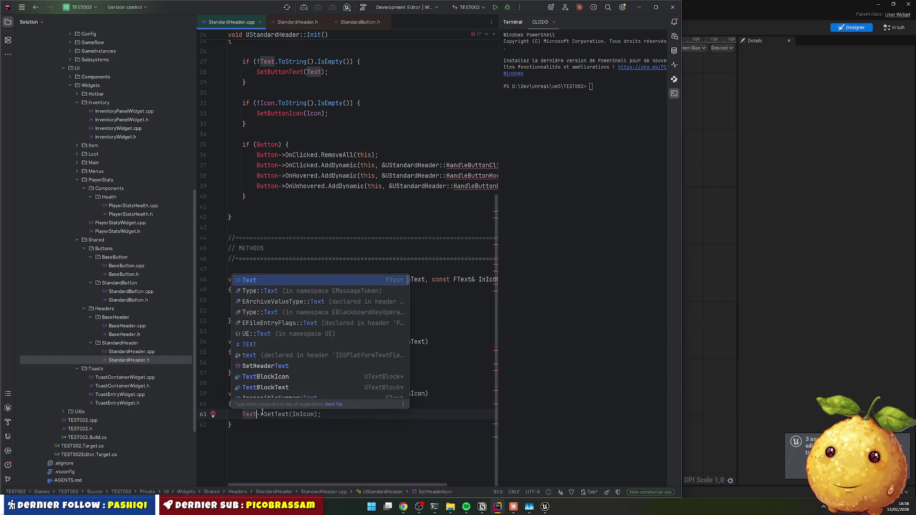
key(Down)
key(Down)
key(Down)
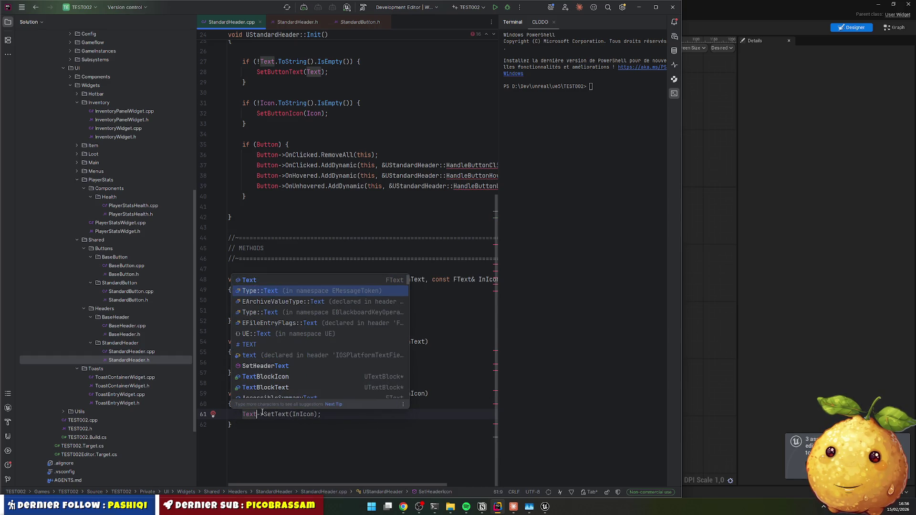
key(Return)
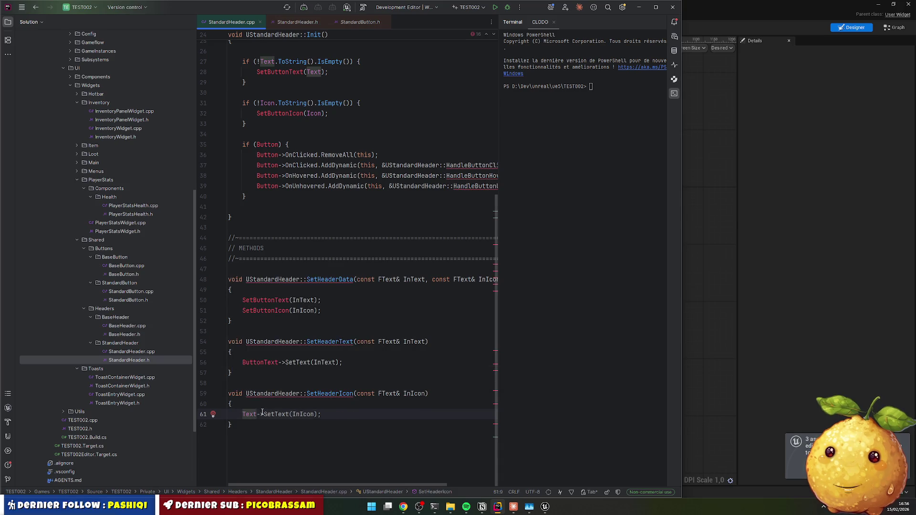
text(BlockIcon)
double_click(258, 363)
text(Text)
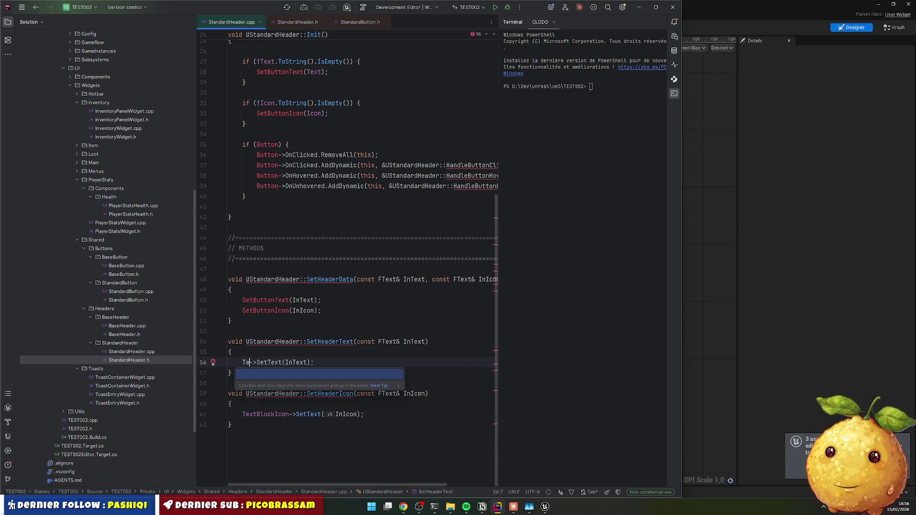
key(Down)
key(Down)
key(Down)
key(Up)
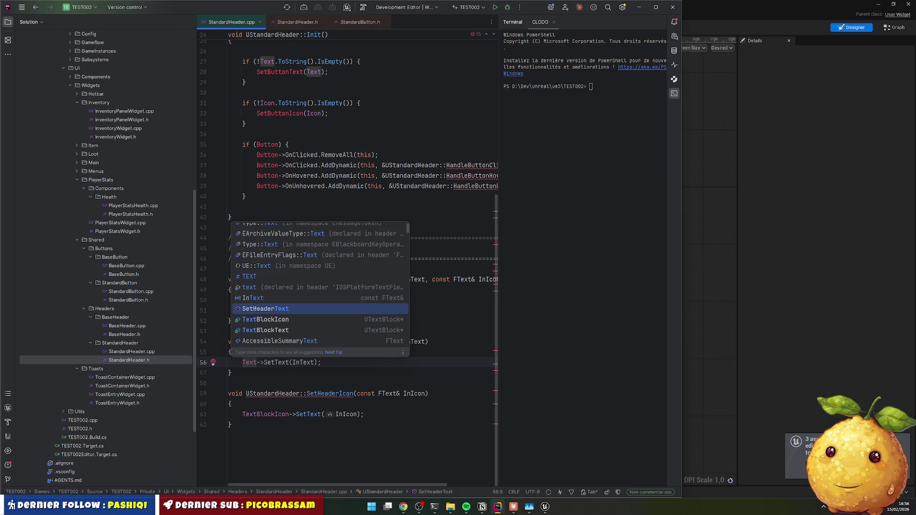
key(Down)
key(Return)
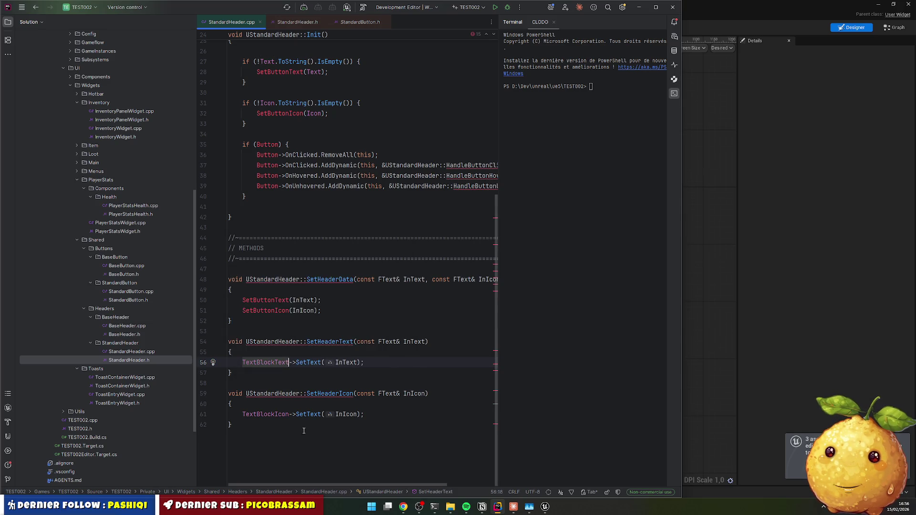
Step: Update SetHeaderData to call SetHeaderText and SetHeaderIcon, then return to StandardHeader.h
click(300, 414)
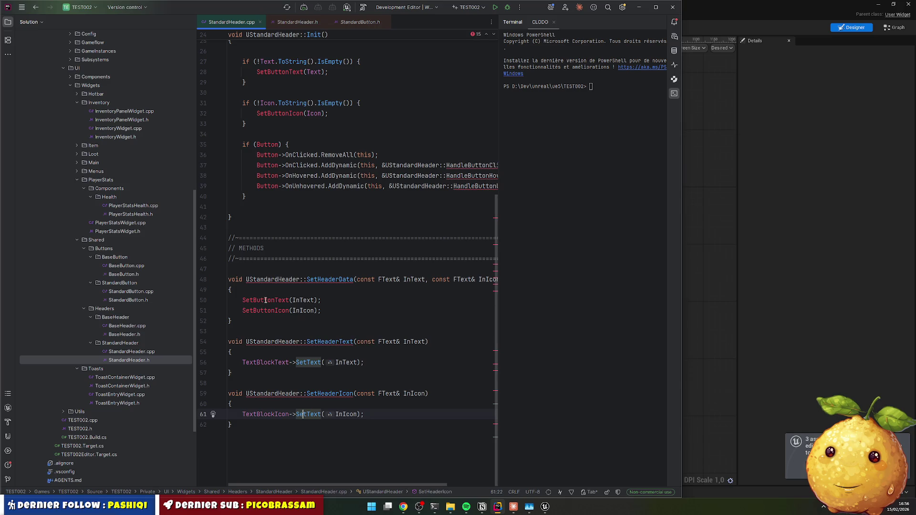
double_click(329, 342)
key(ctrl+c)
double_click(265, 300)
key(ctrl+v)
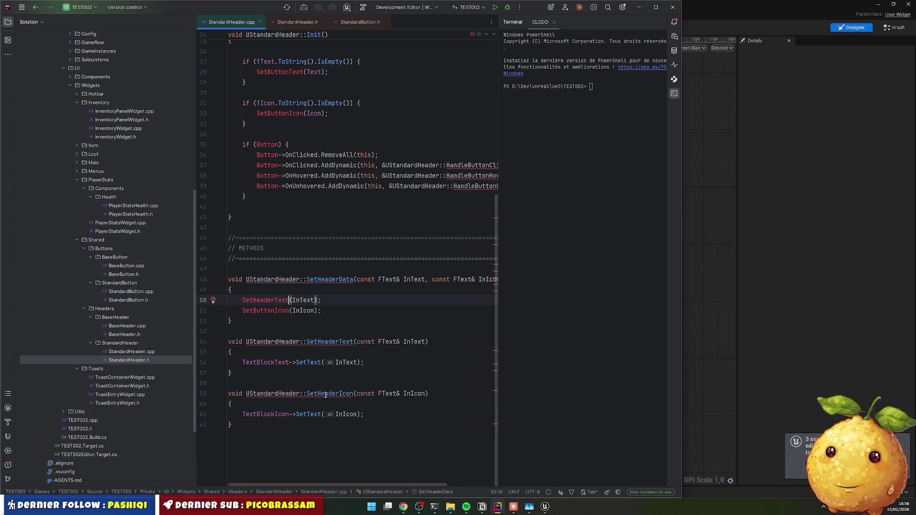
double_click(326, 394)
key(ctrl+c)
double_click(265, 310)
key(ctrl+v)
key(Down)
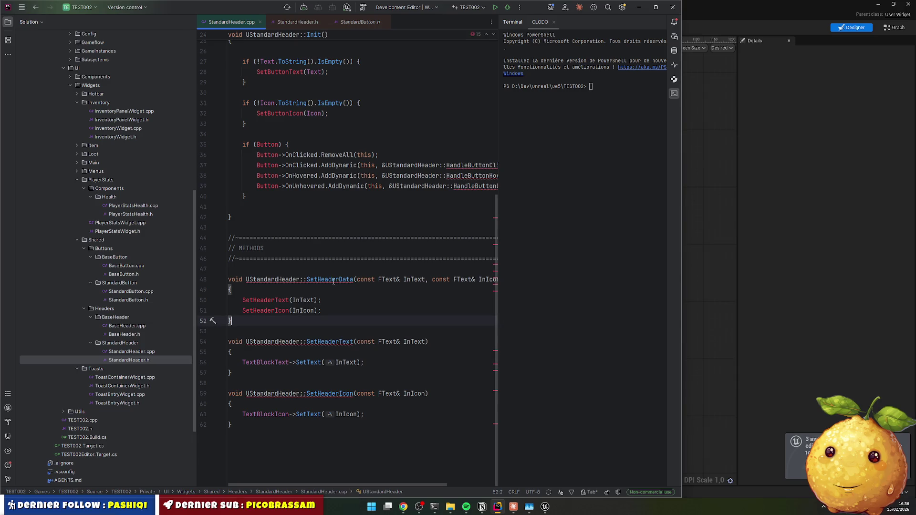
double_click(333, 280)
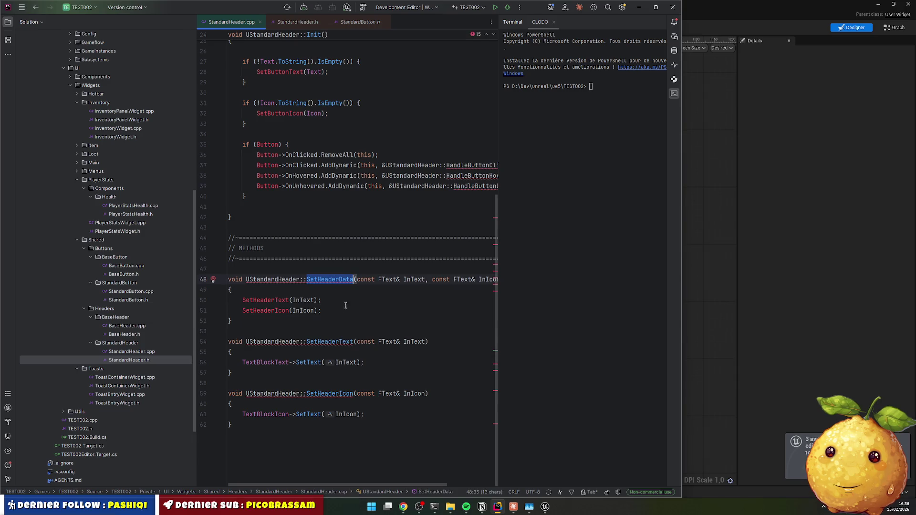
ctrl+click(287, 280)
Step: Copy the method declarations from StandardButton.h
scroll(325, 296, down, 5)
scroll(336, 311, up, 7)
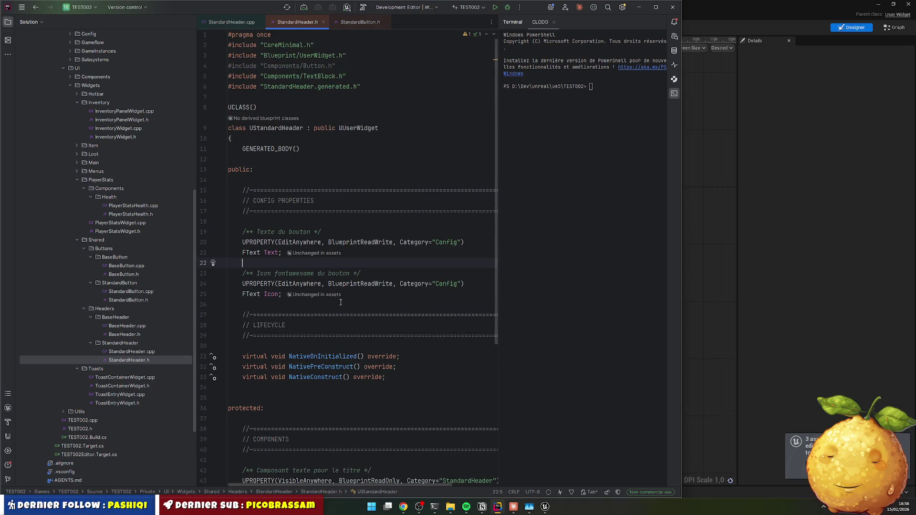
scroll(336, 300, down, 1)
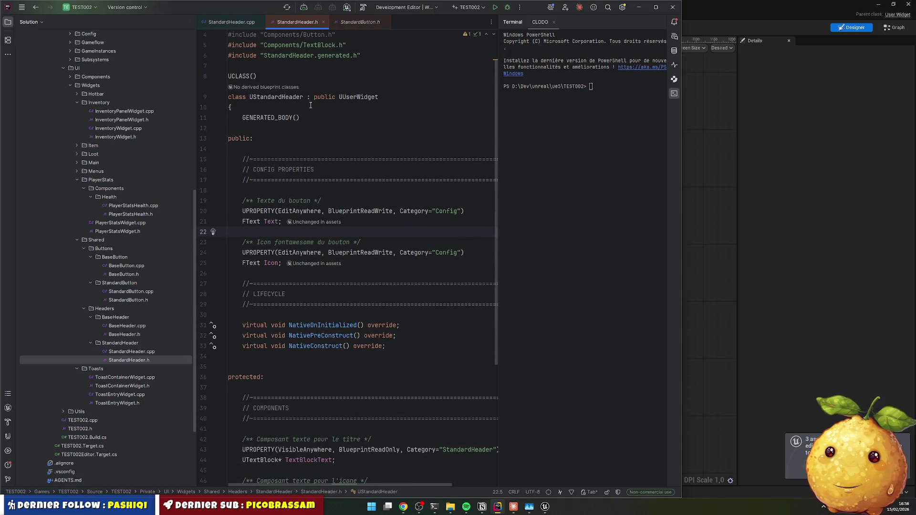
scroll(352, 229, down, 2)
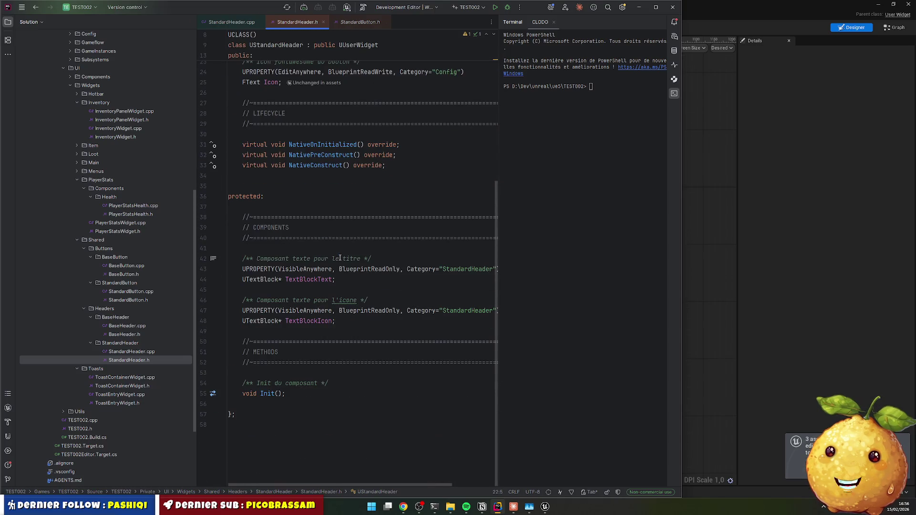
scroll(325, 191, up, 4)
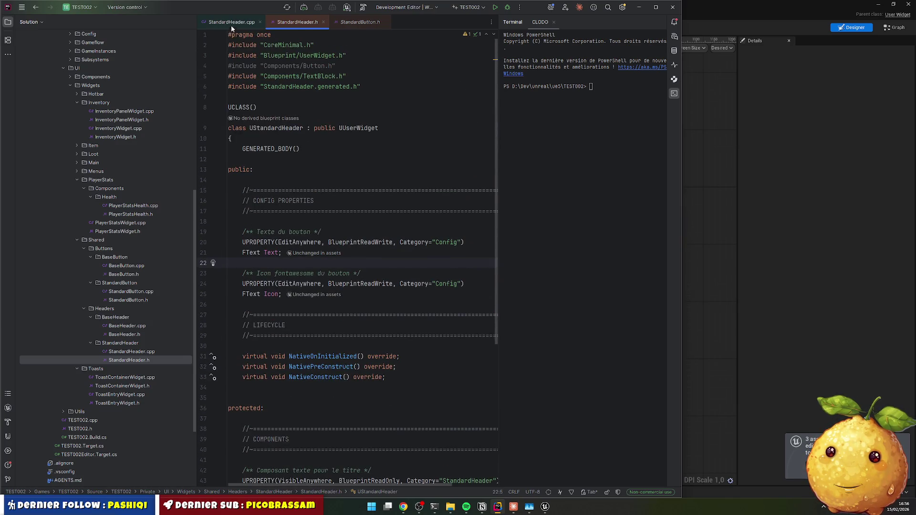
click(360, 22)
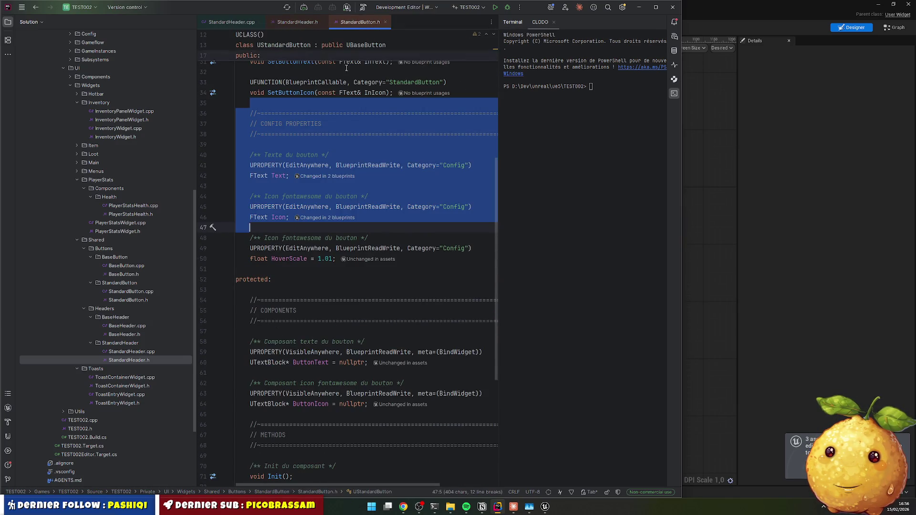
click(327, 229)
scroll(315, 210, down, 5)
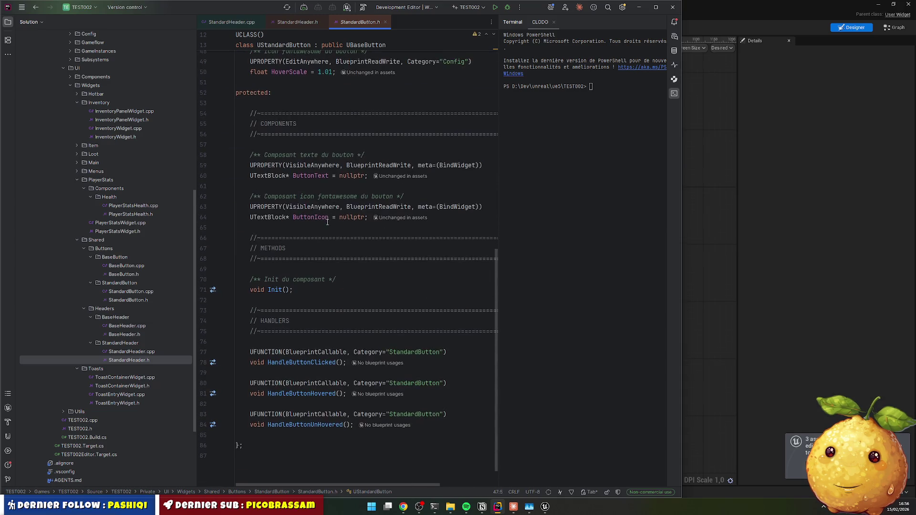
scroll(297, 186, up, 10)
drag(253, 93, 250, 227)
Step: Paste the copied declarations into StandardHeader.h below the lifecycle declarations
click(292, 22)
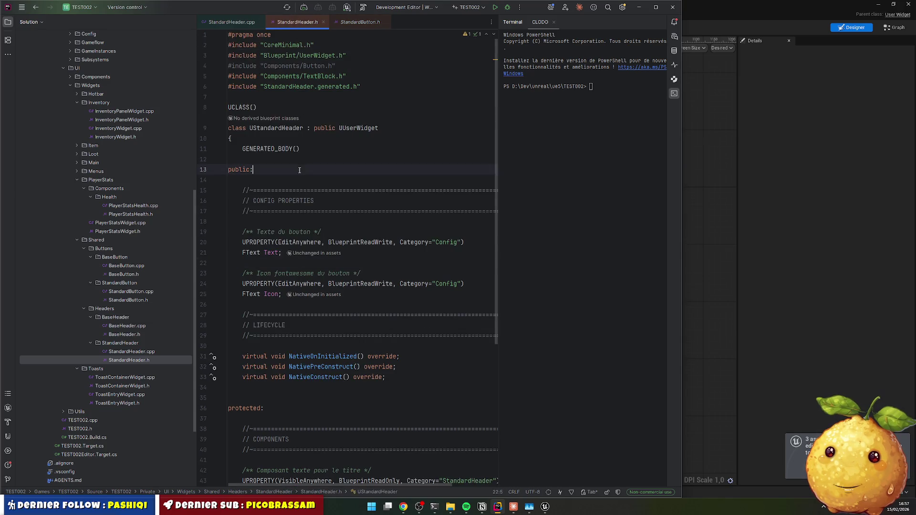
scroll(295, 218, down, 8)
scroll(295, 218, up, 2)
scroll(271, 242, up, 1)
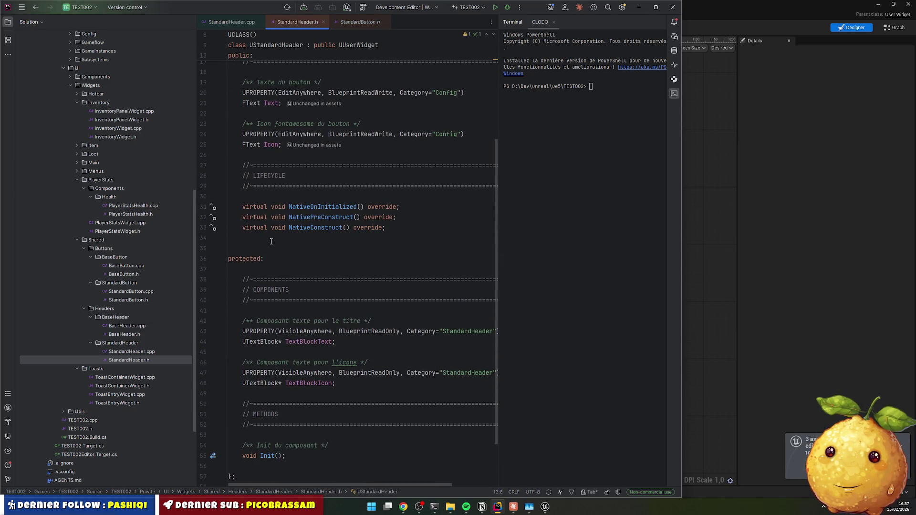
click(267, 239)
key(ctrl+v)
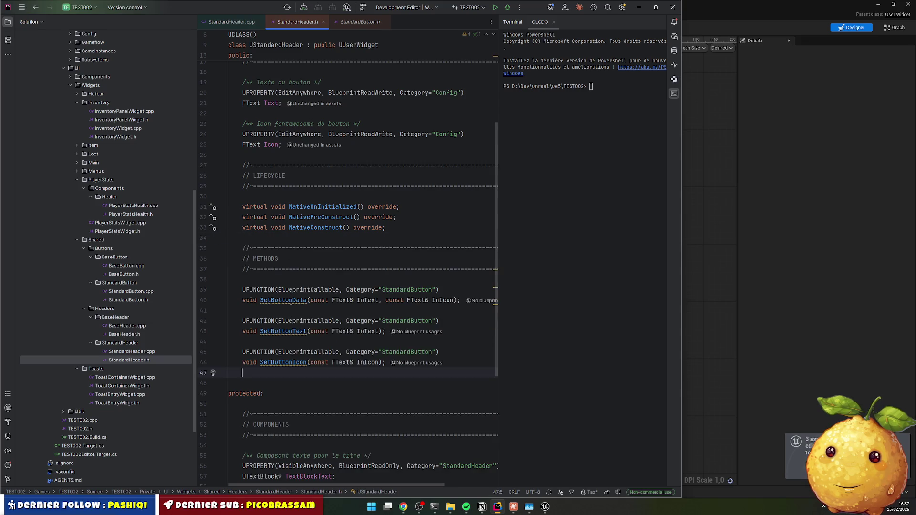
Step: Replace Button with Header in the three pasted method names
drag(273, 300, 293, 292)
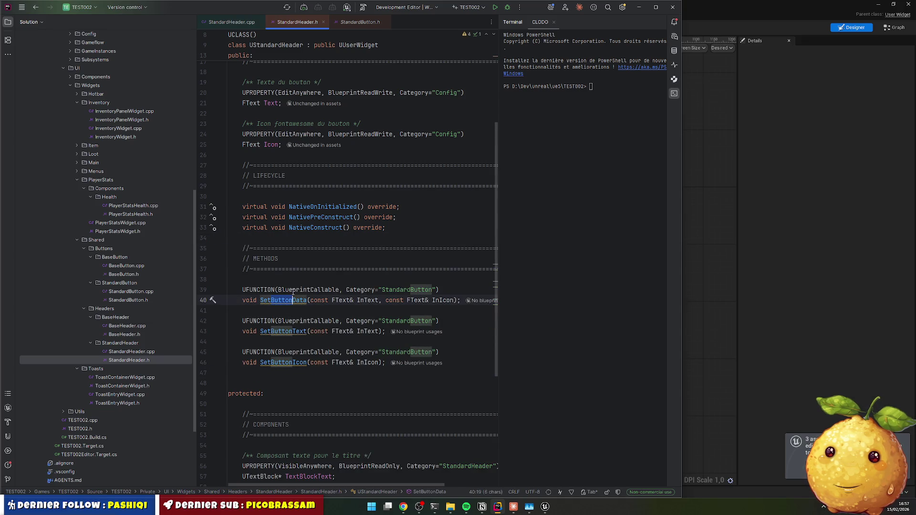
key(ctrl+r)
text(Hea)
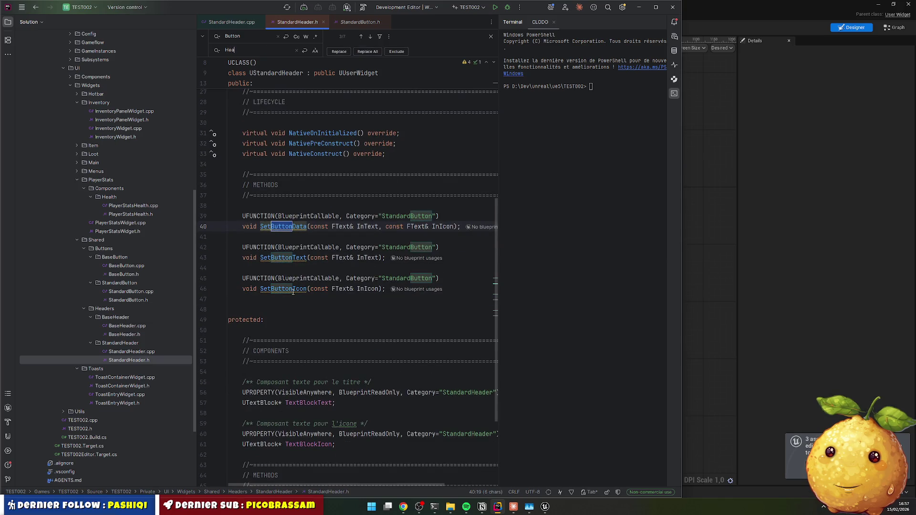
text(der)
click(338, 52)
click(338, 52)
click(338, 52)
click(338, 52)
click(338, 51)
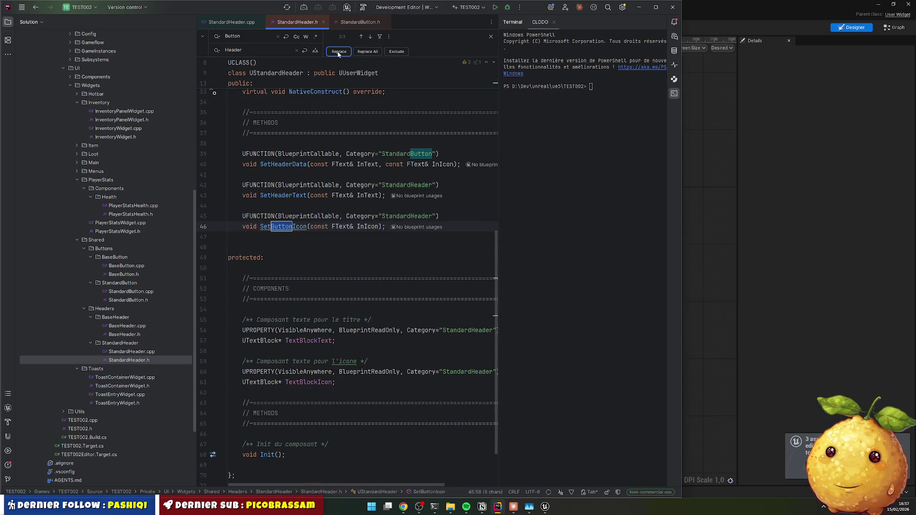
click(338, 52)
click(410, 171)
key(Escape)
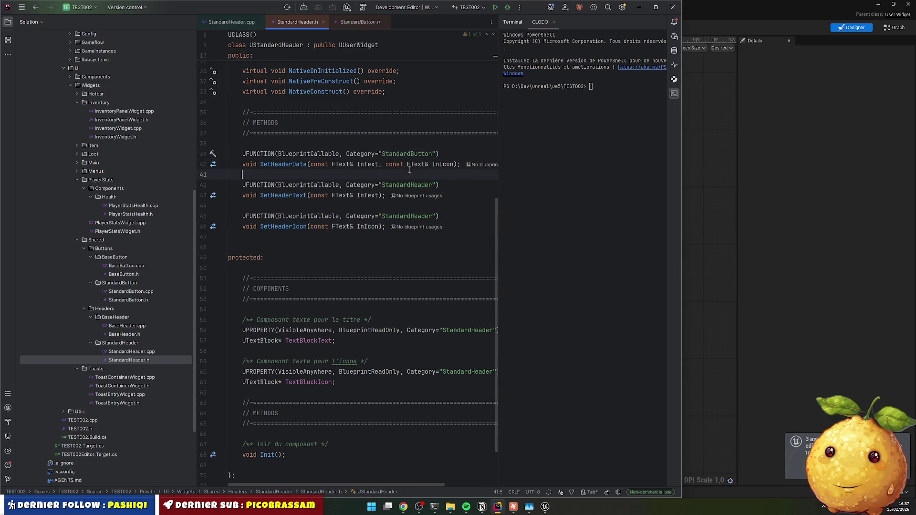
Step: Change the Category strings from StandardButton to StandardHeader
click(411, 153)
double_click(412, 154)
text(Heade)
text(r)
click(436, 185)
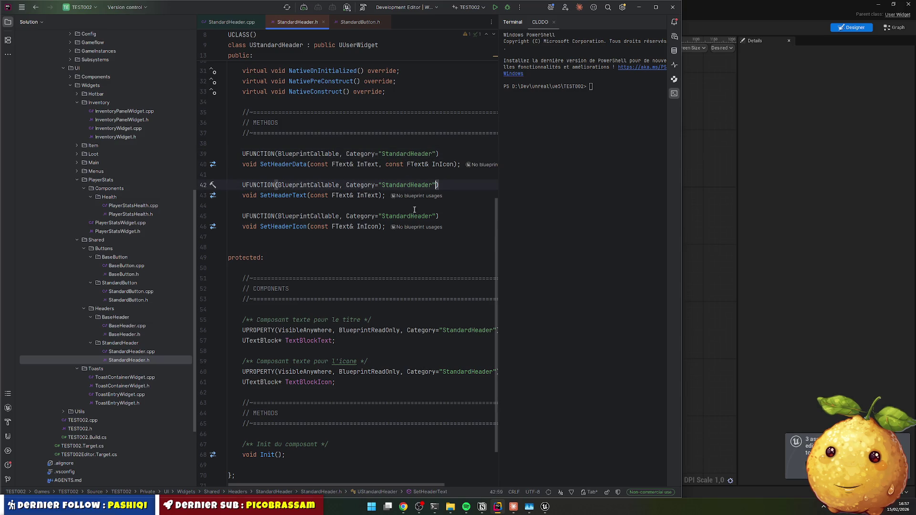
Step: Change Init's SetButtonText and SetButtonIcon calls to SetHeaderText and SetHeaderIcon
ctrl+click(287, 165)
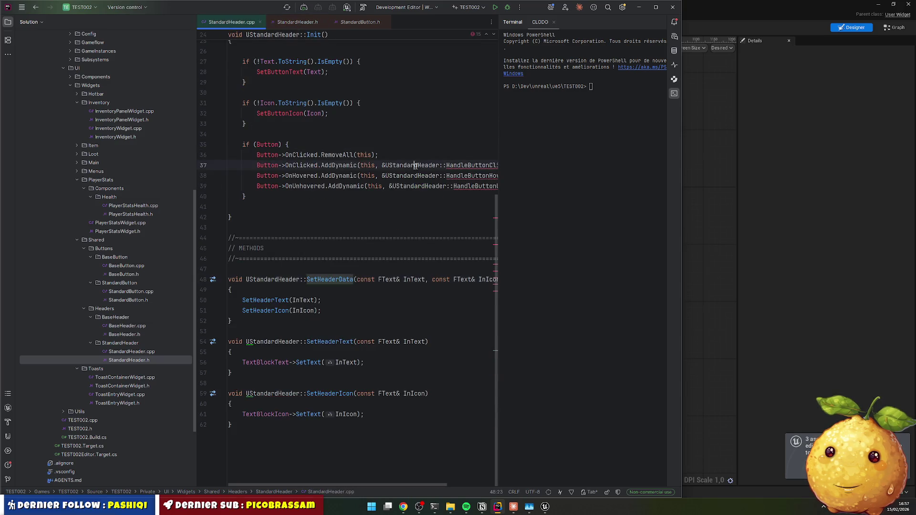
click(372, 313)
scroll(286, 233, up, 5)
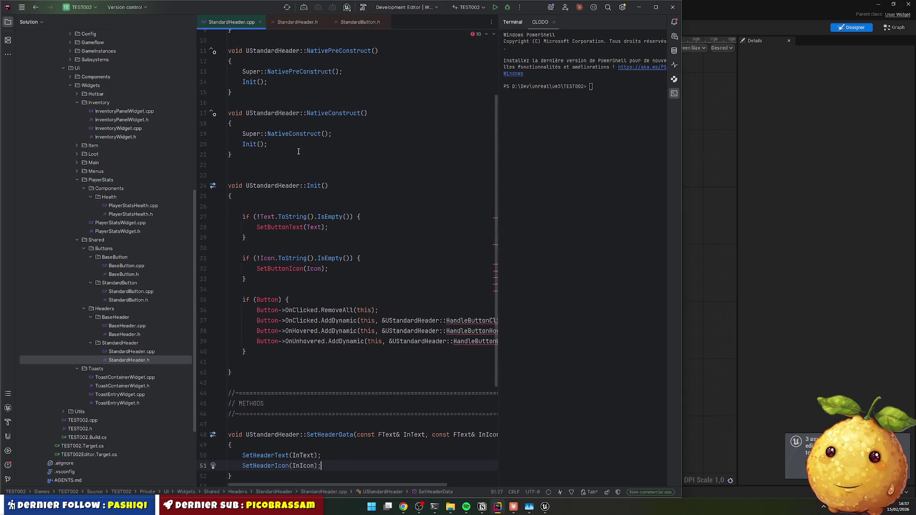
double_click(279, 196)
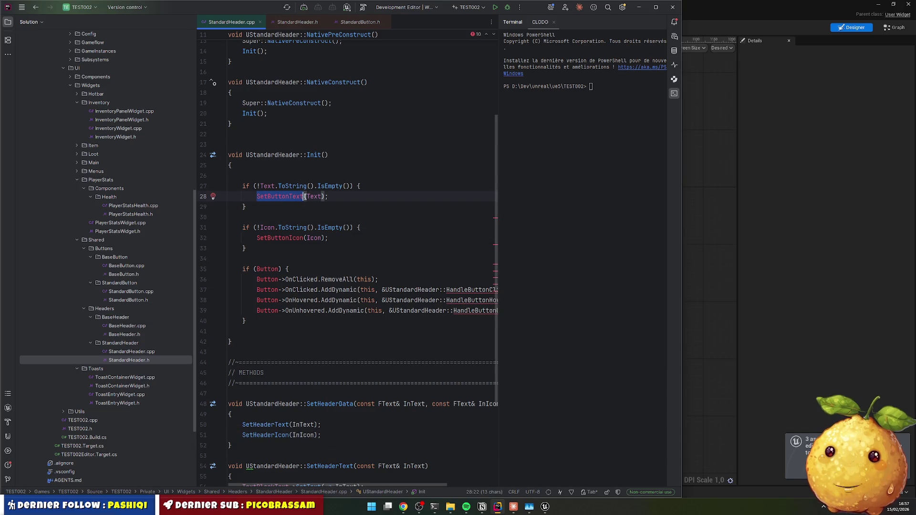
text(SetHead)
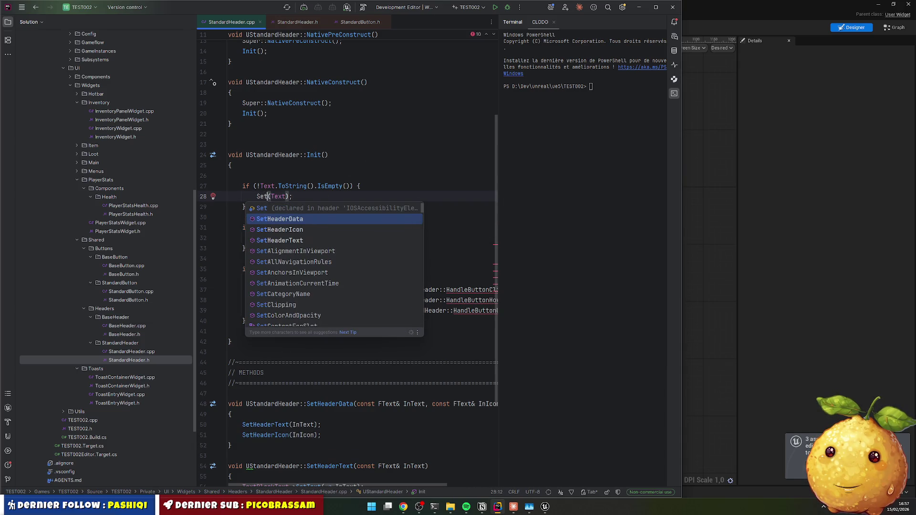
key(Return)
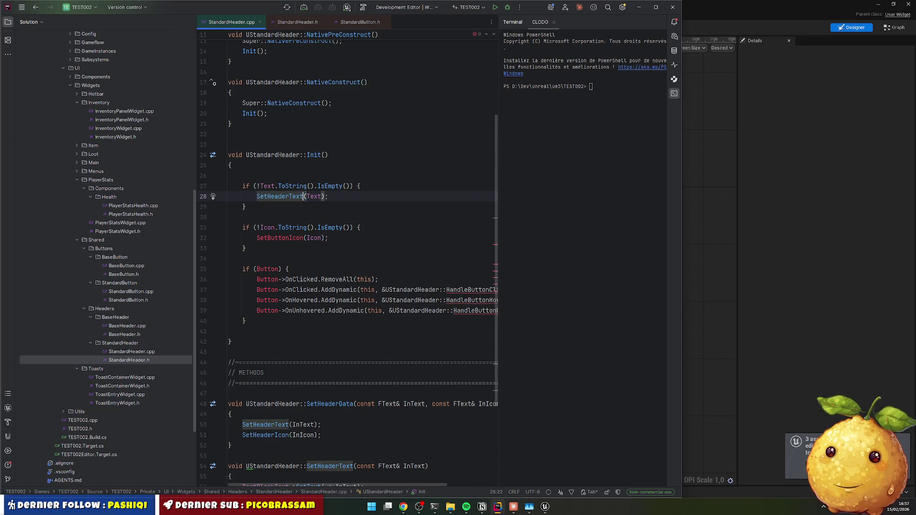
key(Down)
key(Down)
key(Down)
key(ctrl+w)
text(SetHe)
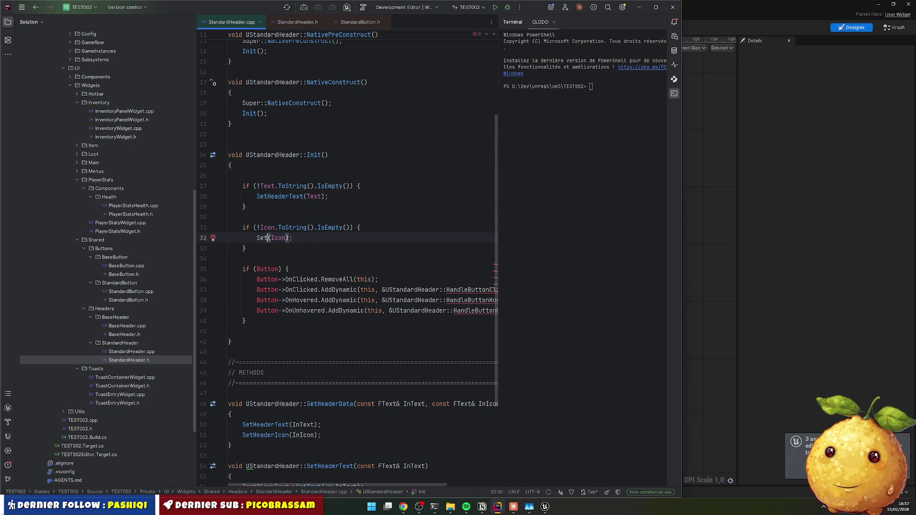
key(Return)
Step: Delete the if (Button) binding code from Init and rebuild with Live Coding
key(Down)
key(Down)
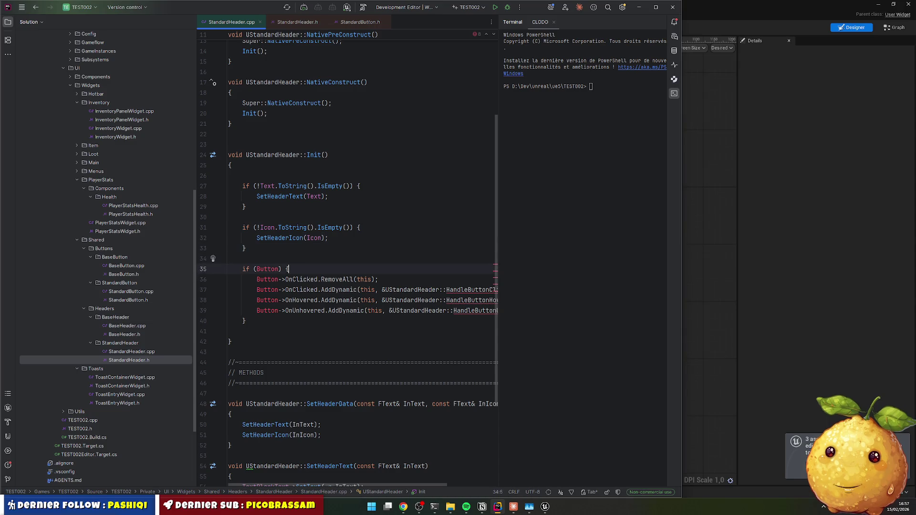
key(ctrl+y)
key(ctrl+y)
key(ctrl+y)
key(ctrl+y)
key(ctrl+y)
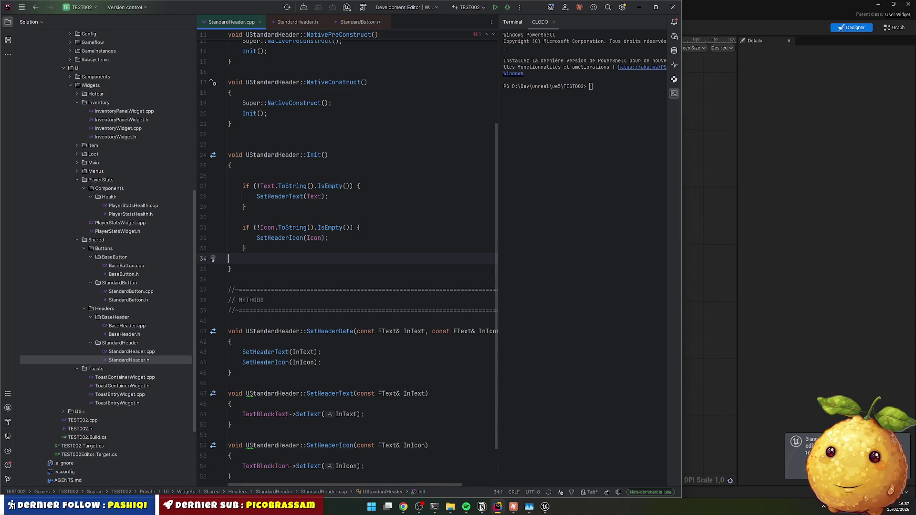
scroll(356, 202, up, 5)
scroll(356, 202, down, 10)
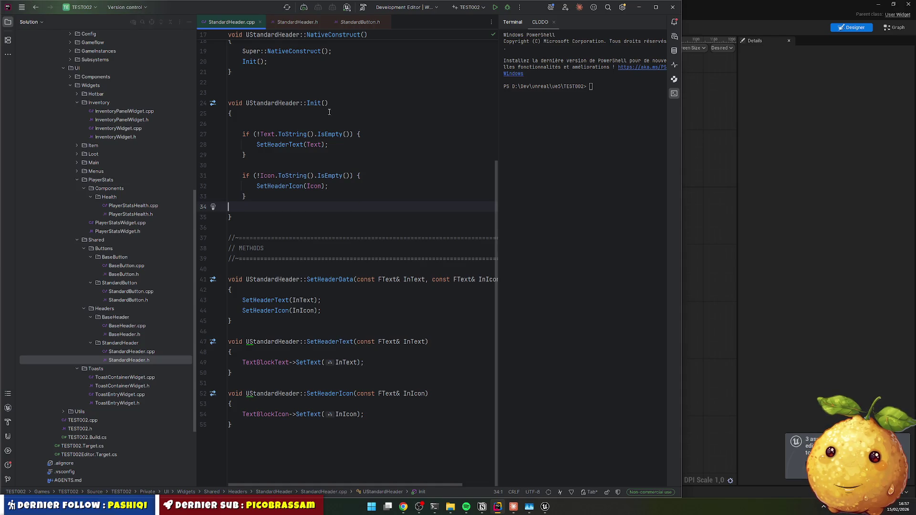
click(386, 124)
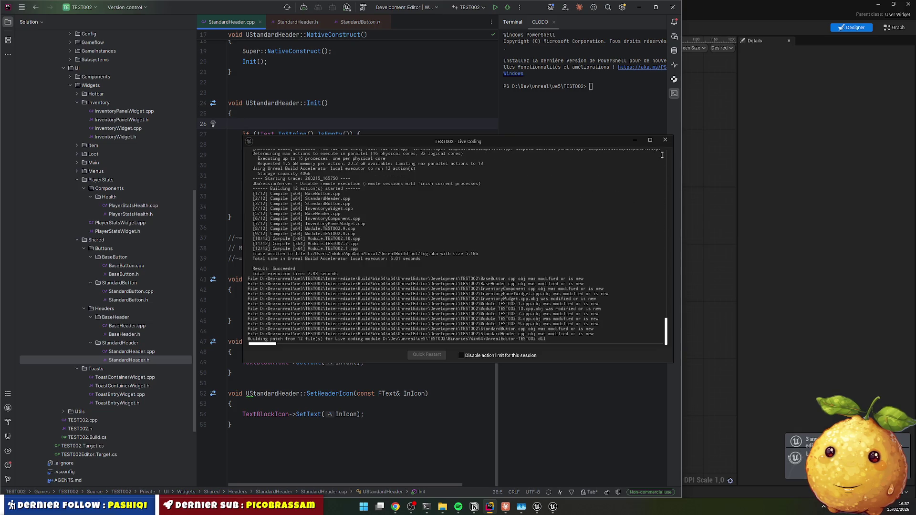
click(665, 140)
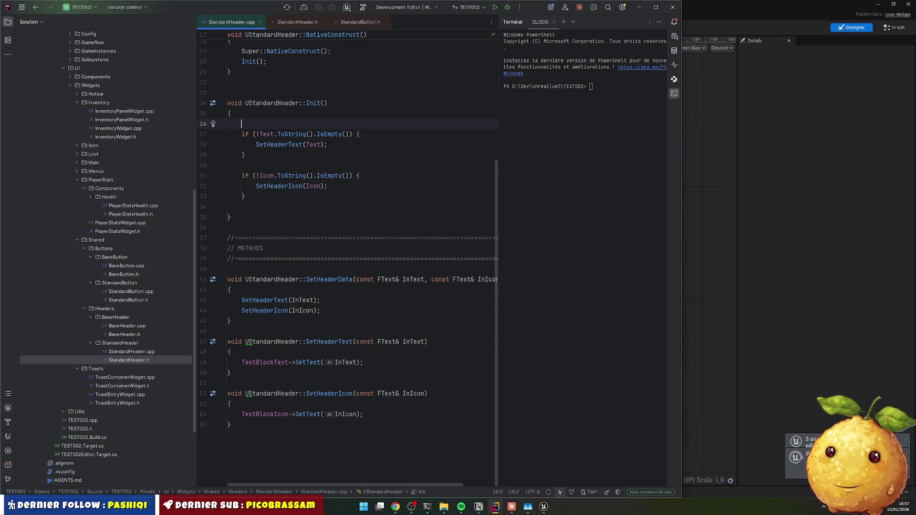
Step: Reparent WBP_Standard_Header to the Standard Header C++ class and save it from the Designer view
click(545, 507)
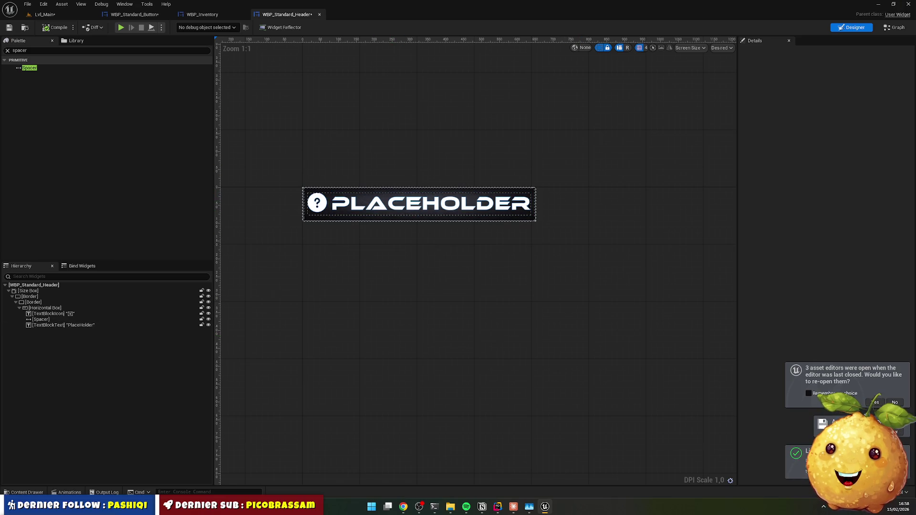
click(894, 28)
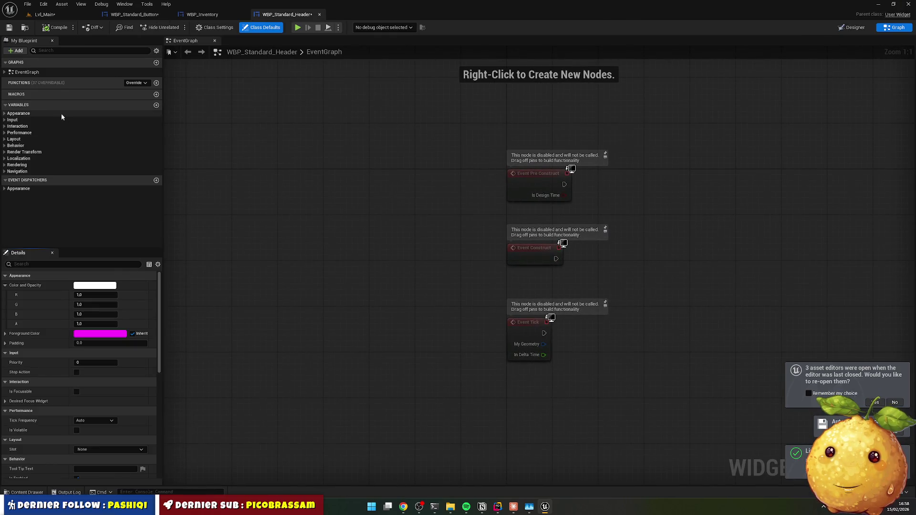
click(215, 27)
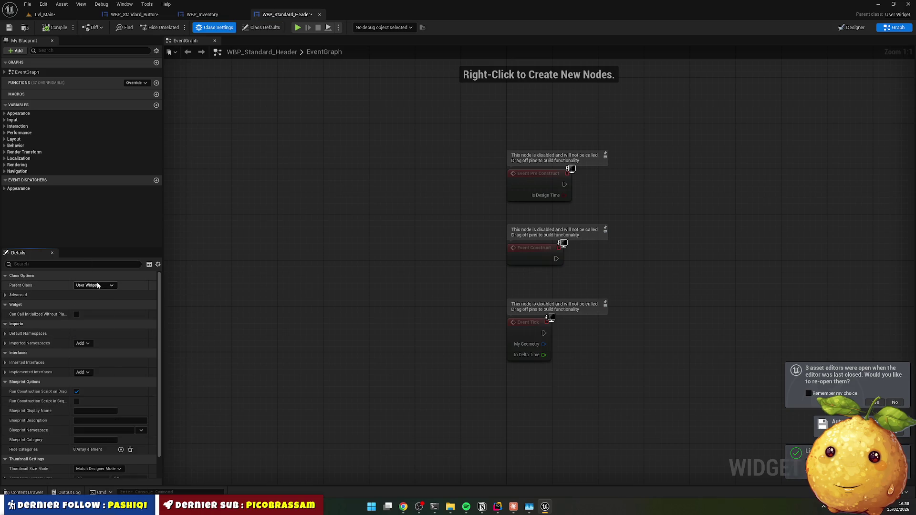
click(97, 285)
text(standa)
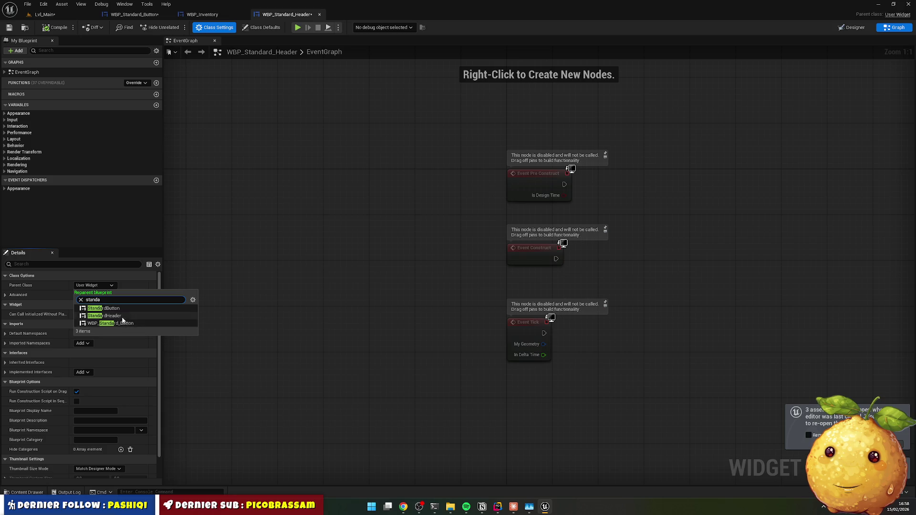
click(129, 316)
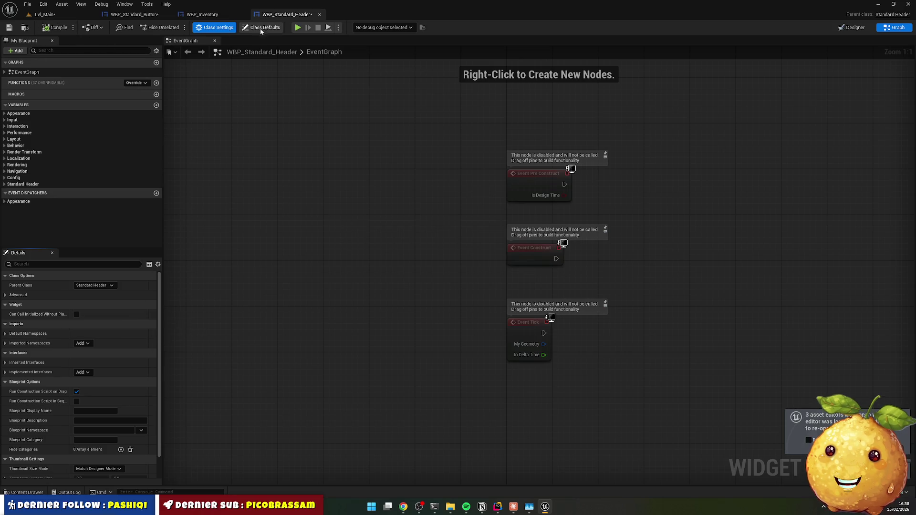
click(852, 27)
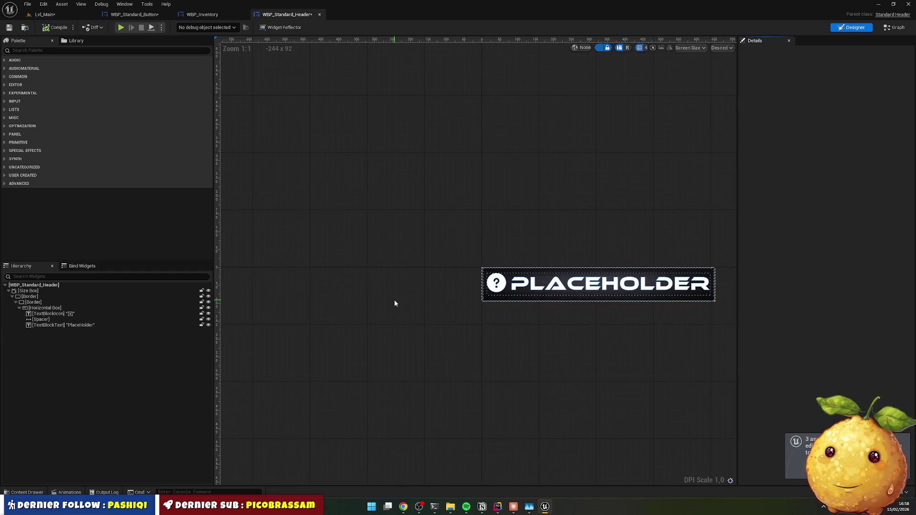
click(9, 27)
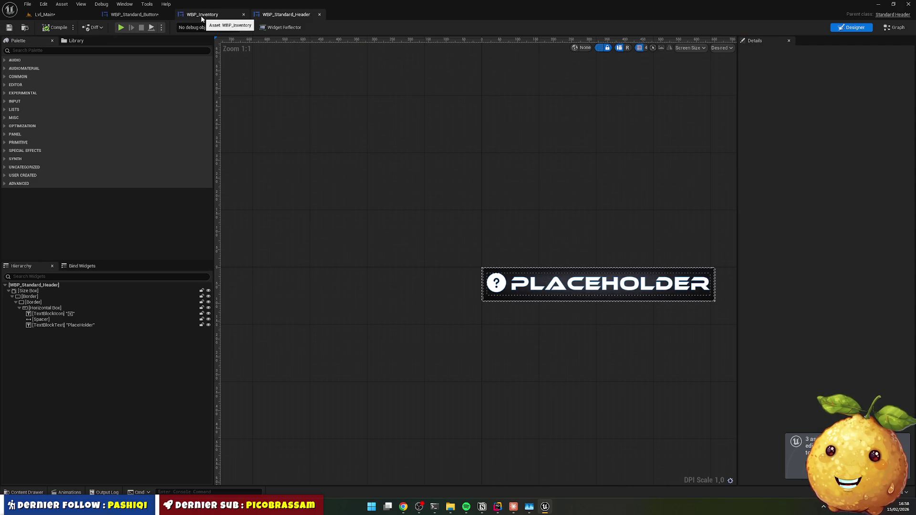
Step: Add a WBP Standard Header to WBP_Inventory's vertical box and move it to the top
click(201, 15)
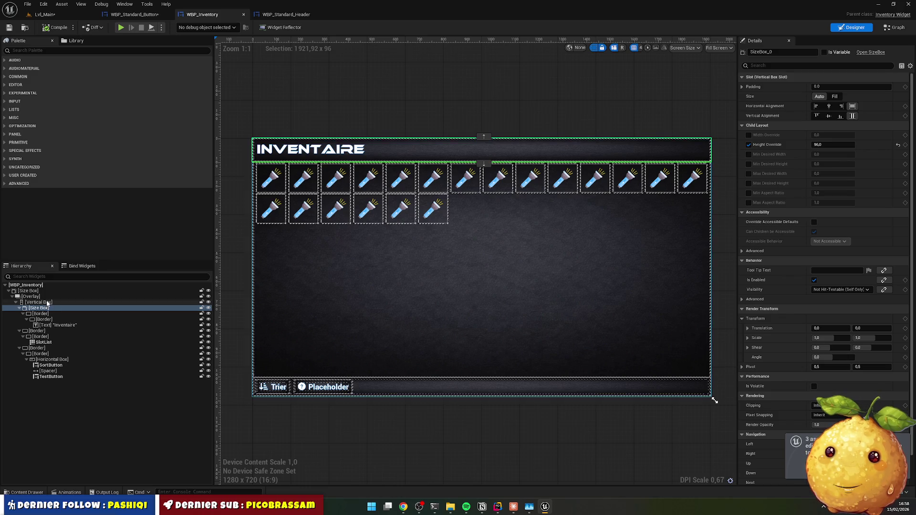
click(47, 314)
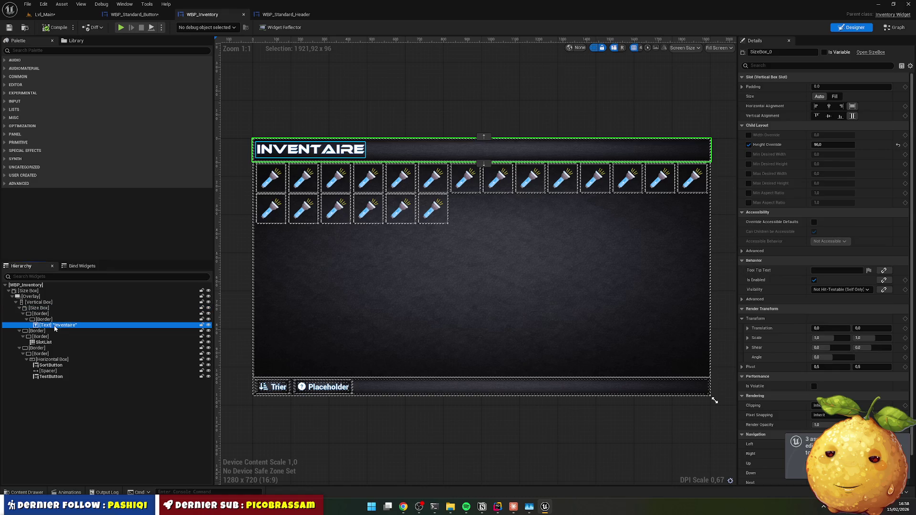
click(49, 310)
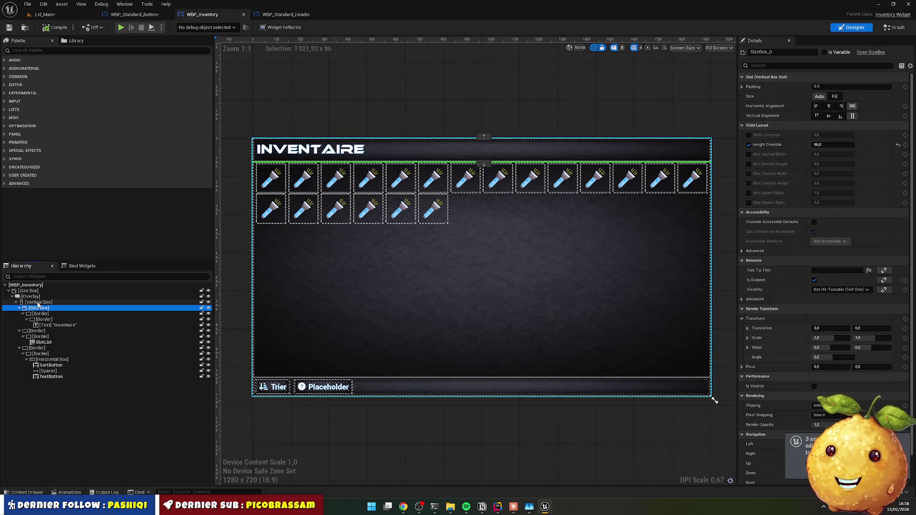
click(37, 303)
right_click(35, 306)
key(Escape)
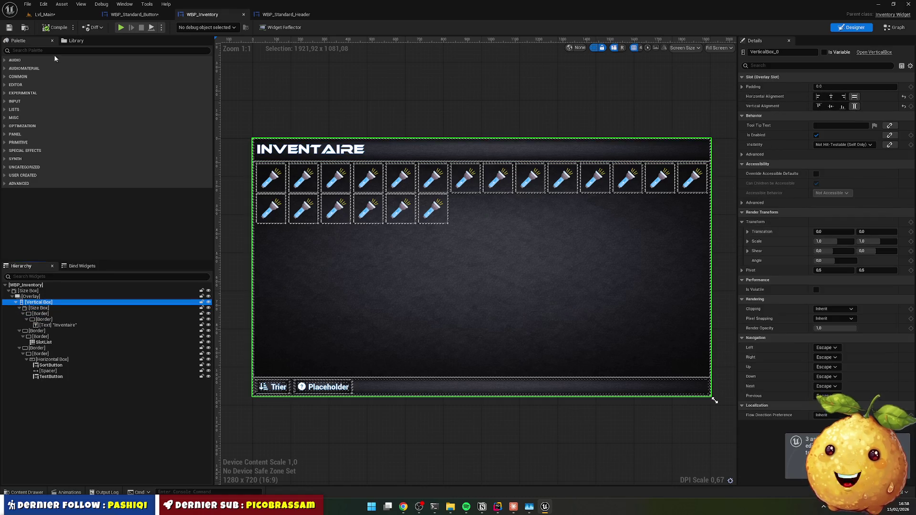
click(47, 51)
text(s)
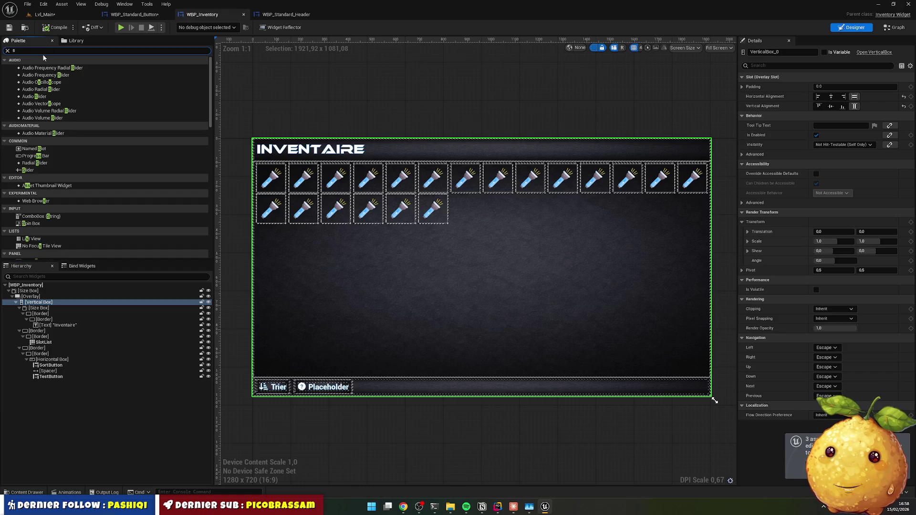
text(tand)
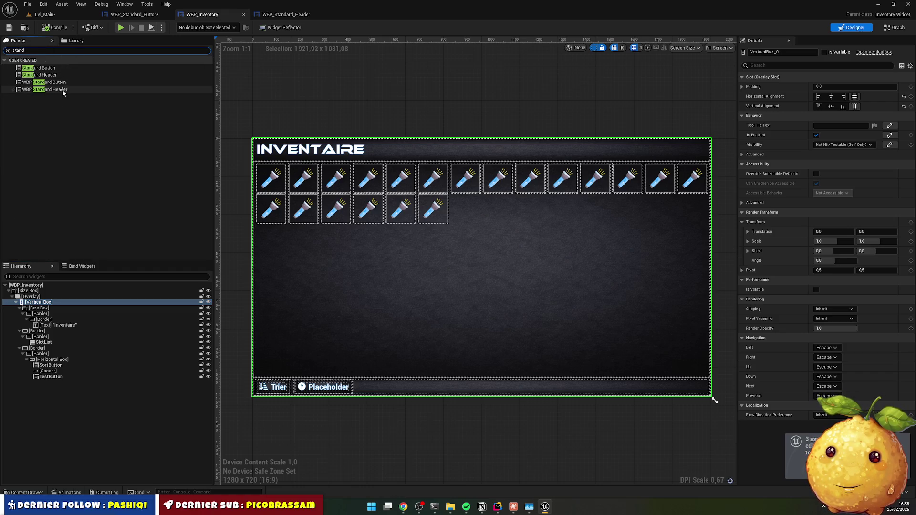
click(62, 90)
mouse_move(33, 94)
mouse_down()
mouse_move(71, 303)
mouse_move(49, 307)
mouse_up()
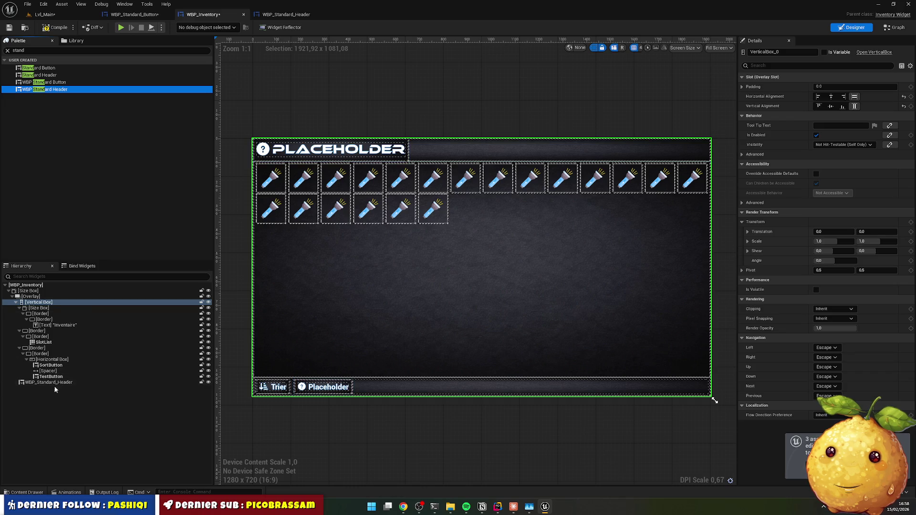
drag(48, 383, 52, 305)
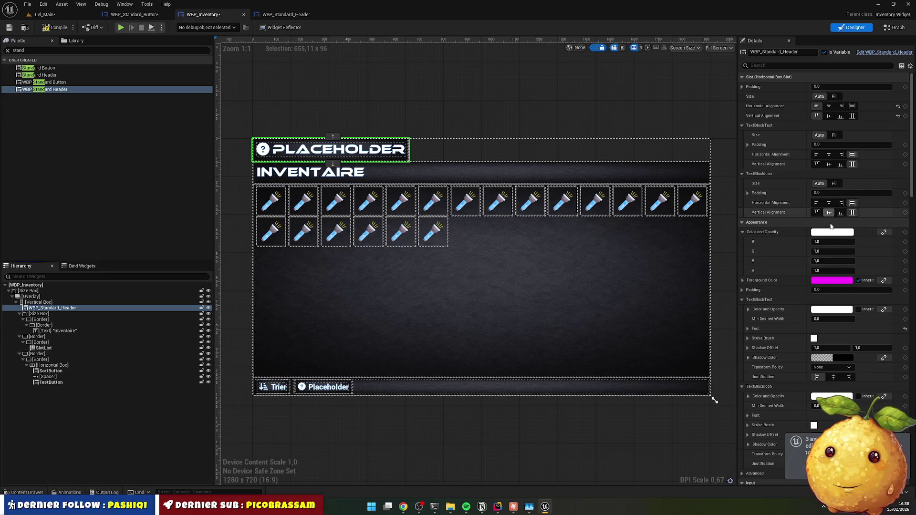
Step: Set the header's Config Text property to Inventaire
click(799, 67)
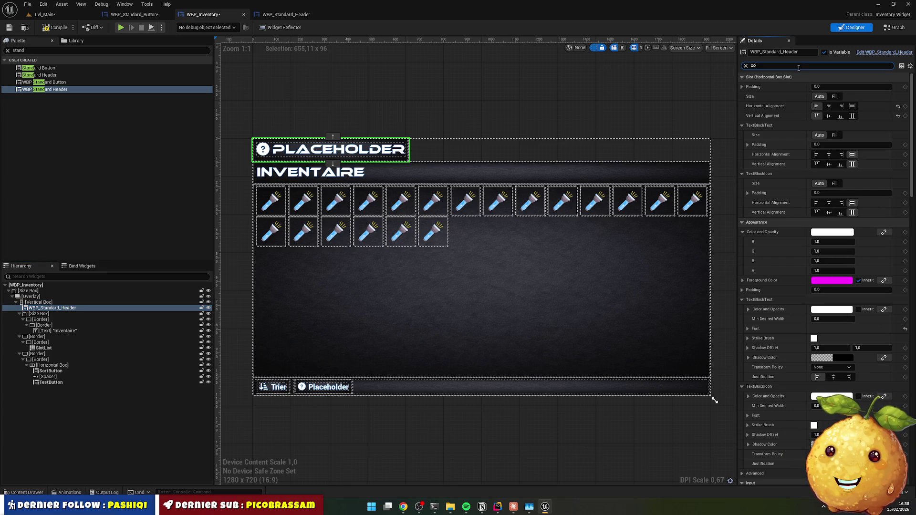
text(config)
click(825, 87)
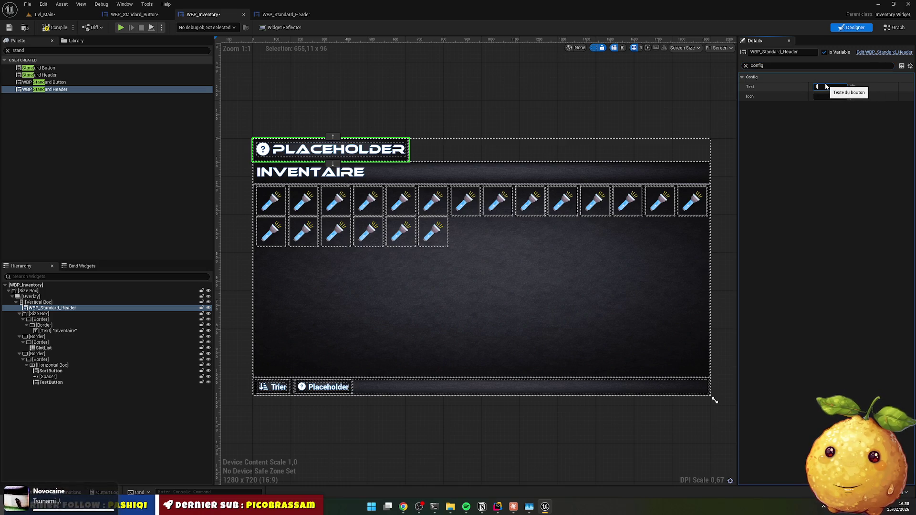
text(ventaire)
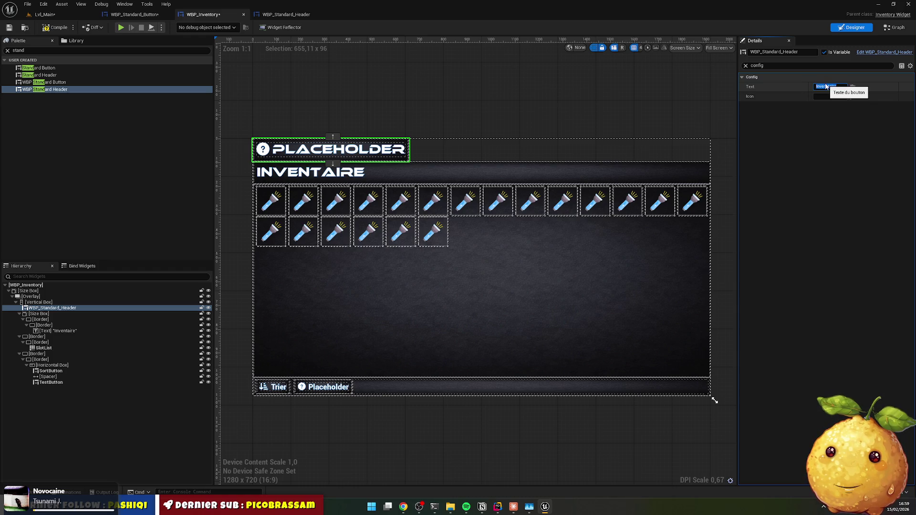
key(Return)
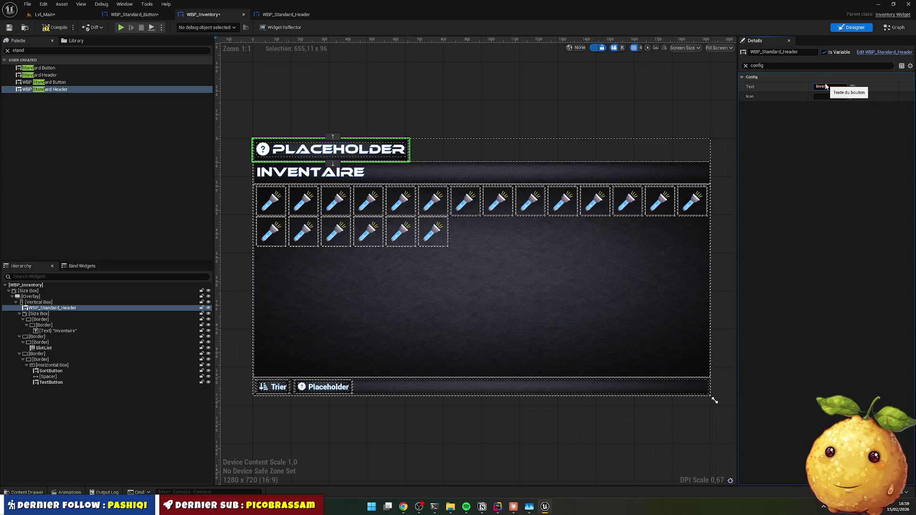
click(826, 87)
text(Inventai)
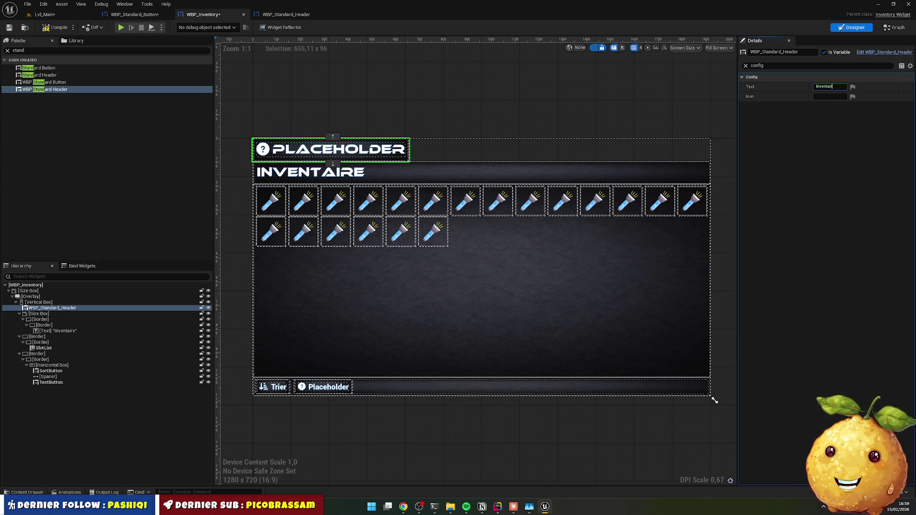
text(re)
key(Return)
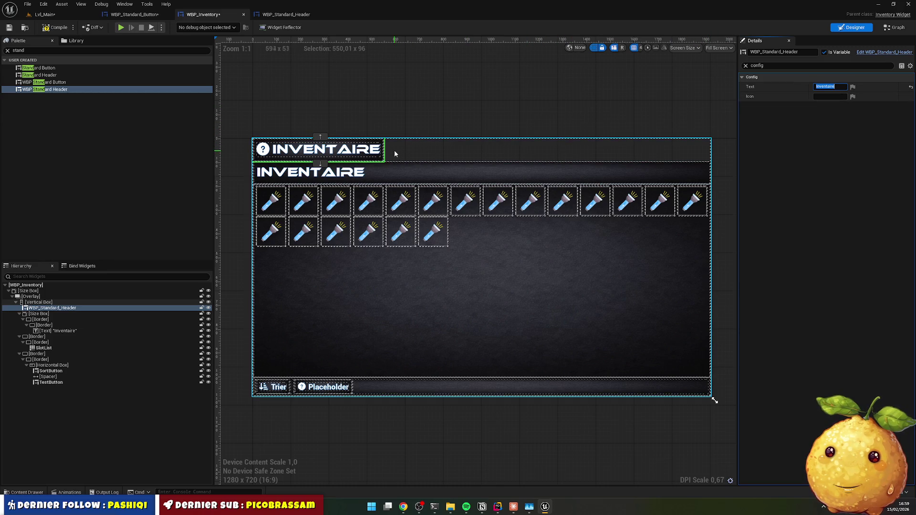
Step: Replace WBP_Standard_Header's Size Box with a Canvas Panel and expand its border, icon and title hierarchy
click(286, 14)
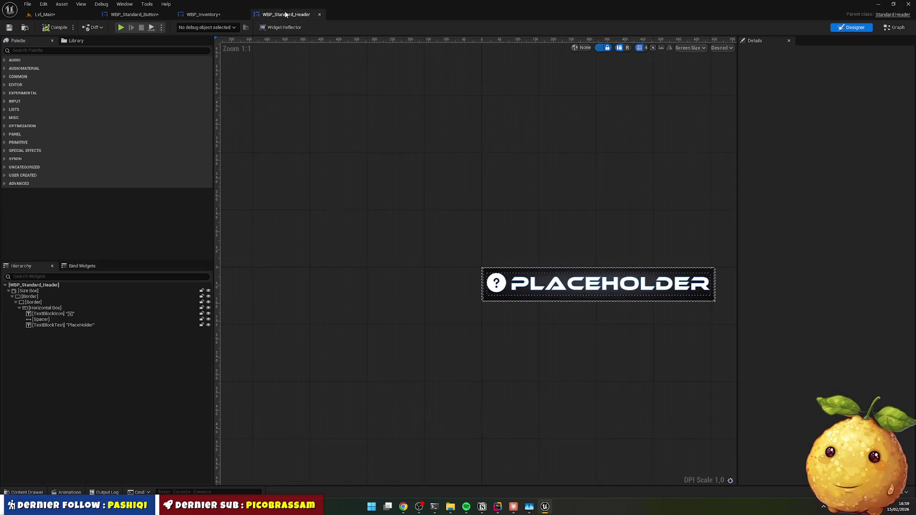
click(41, 291)
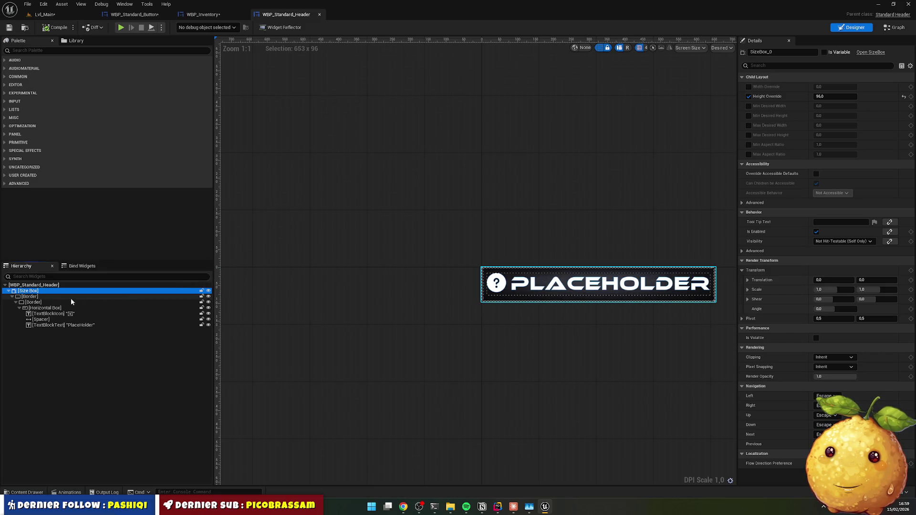
click(35, 50)
text(canvas)
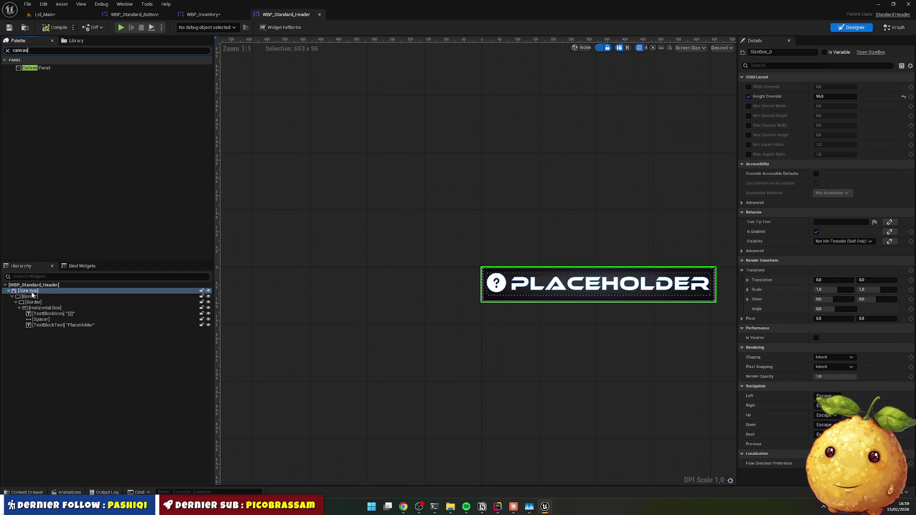
right_click(32, 292)
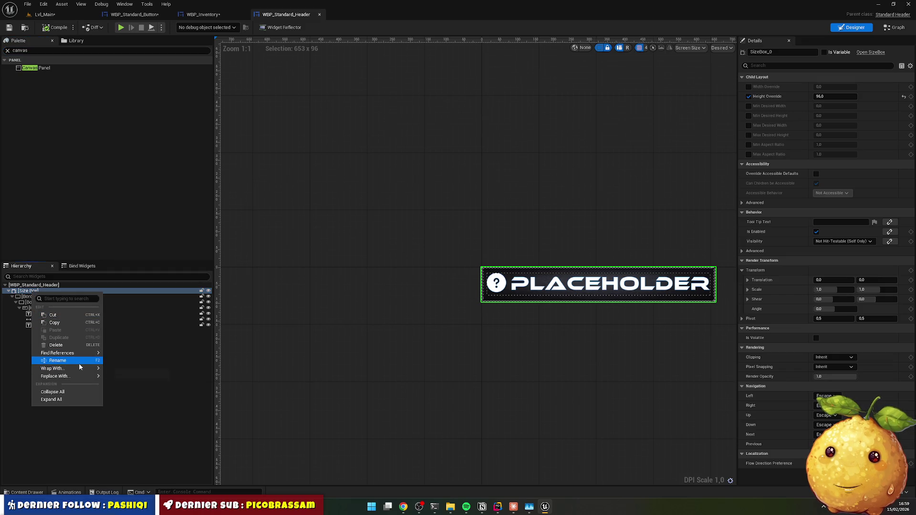
mouse_move(92, 377)
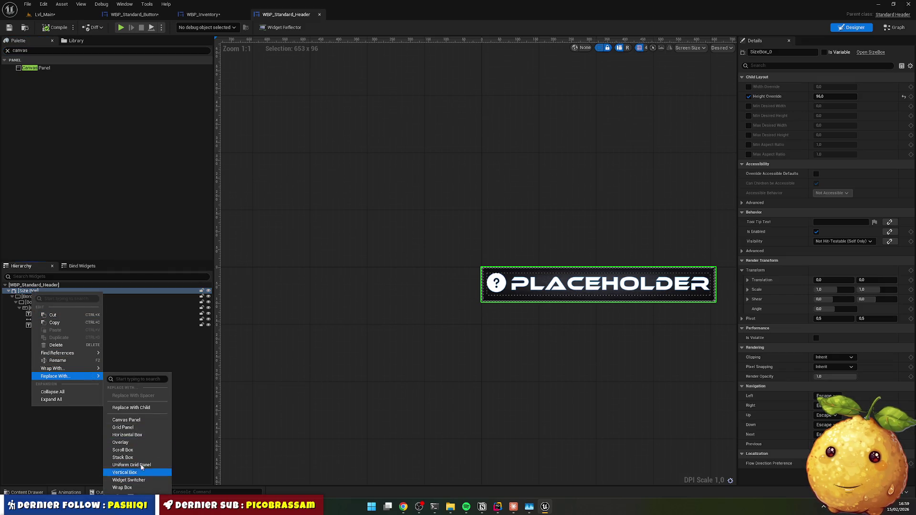
click(133, 420)
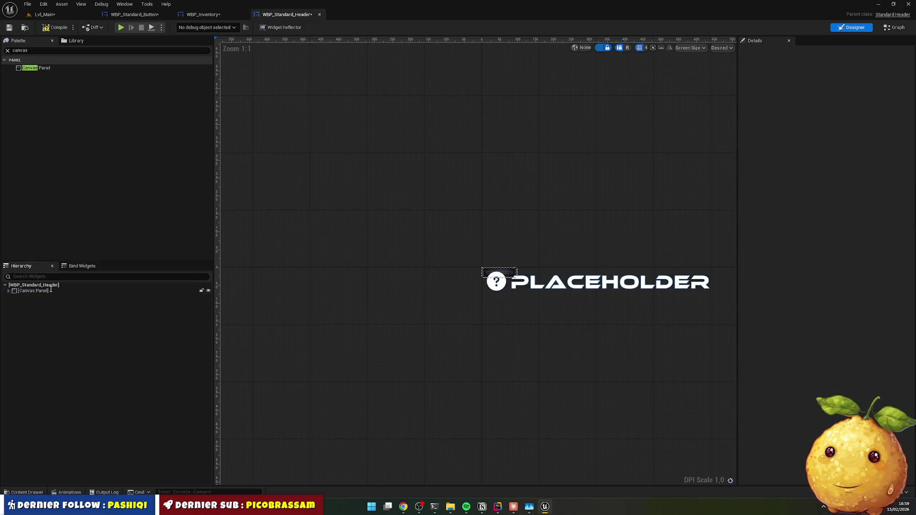
click(9, 291)
click(12, 296)
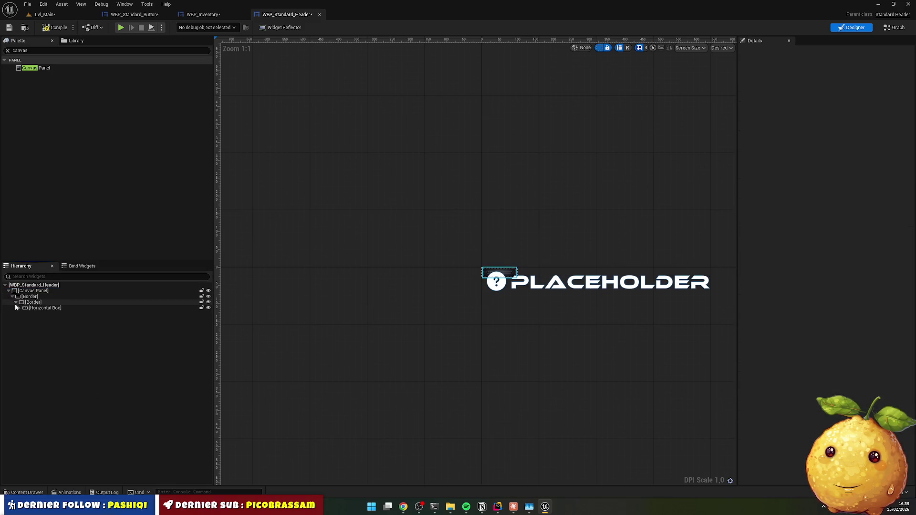
click(16, 302)
click(19, 308)
click(30, 291)
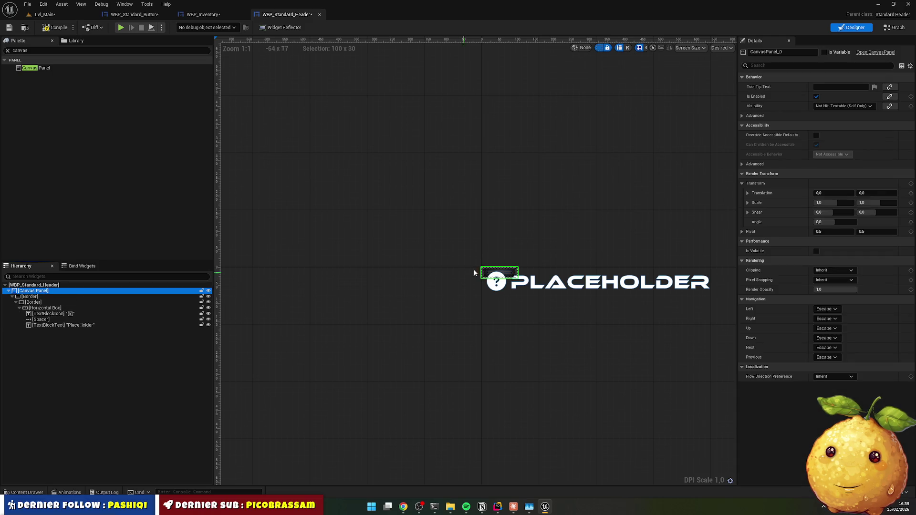
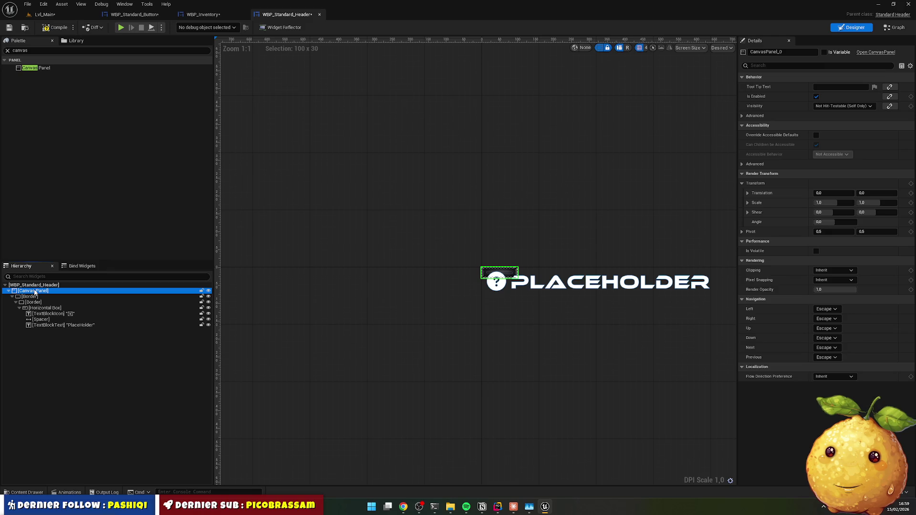
Step: Replace WBP_Standard_Header's root Canvas Panel with a Size Box, then switch to WBP_Inventory
click(74, 347)
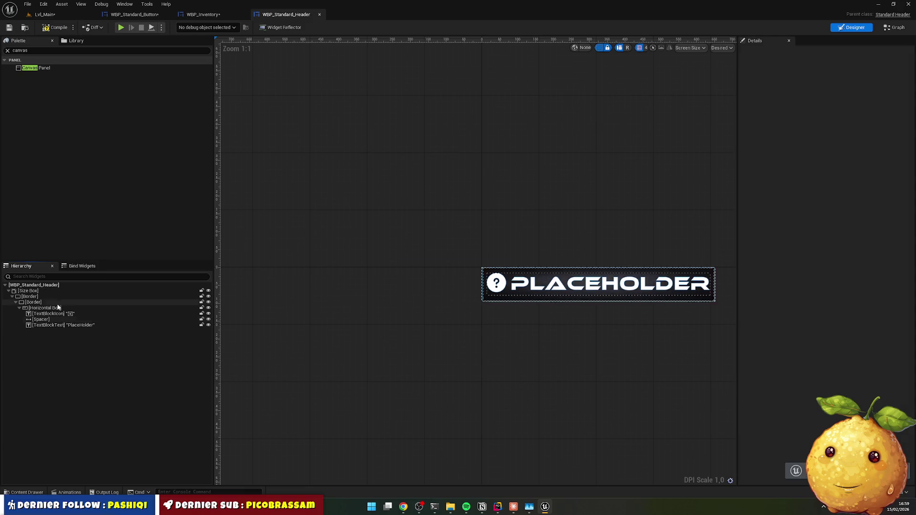
key(ctrl+z)
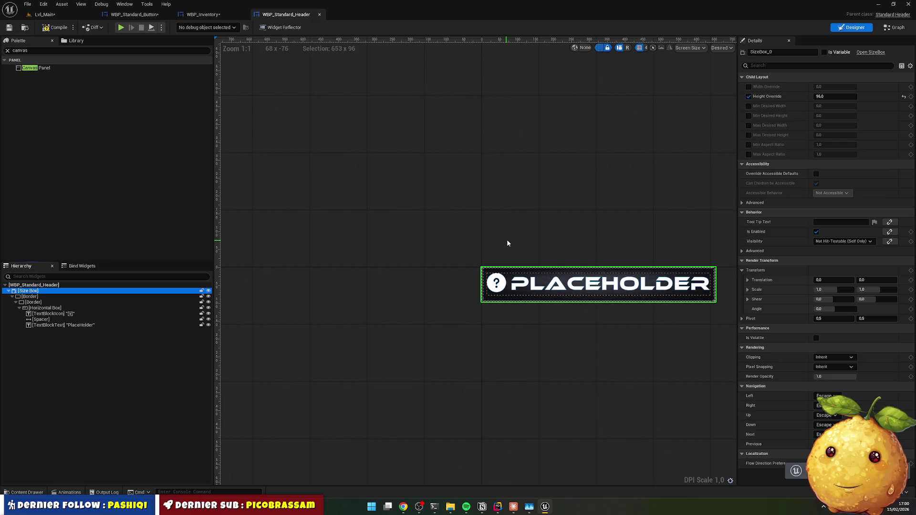
click(130, 341)
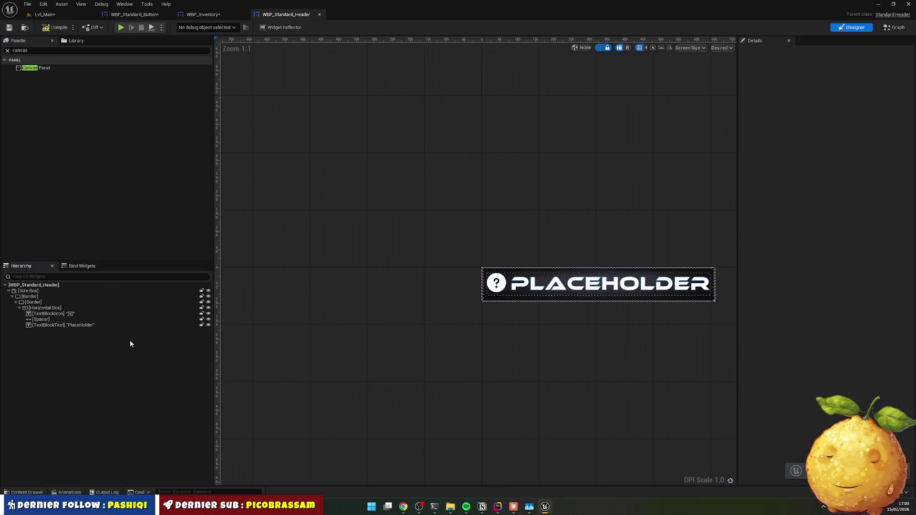
click(47, 297)
click(44, 291)
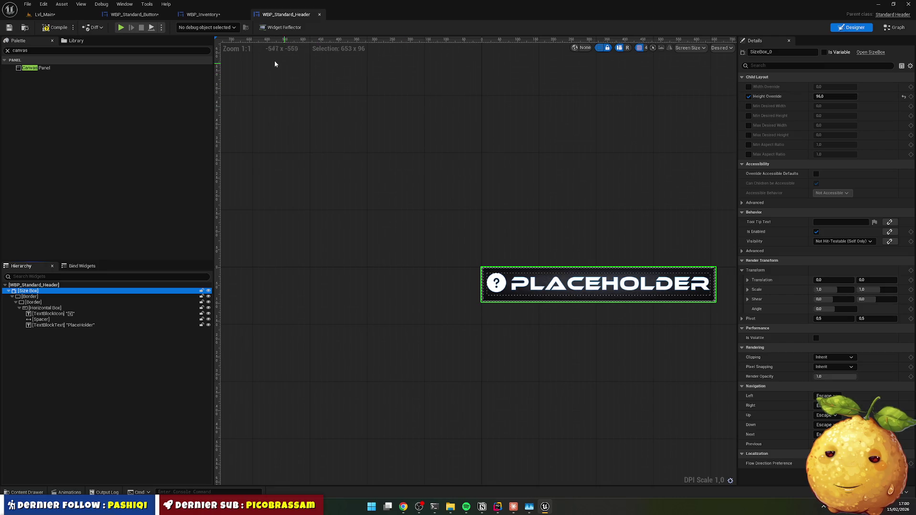
click(203, 15)
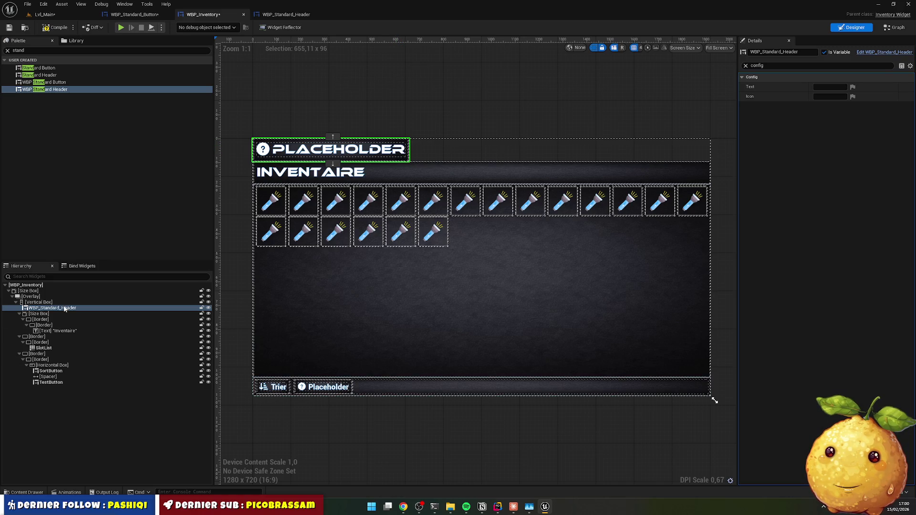
Step: Set the inventory's standard header slot to Fill horizontal alignment
click(403, 146)
click(745, 65)
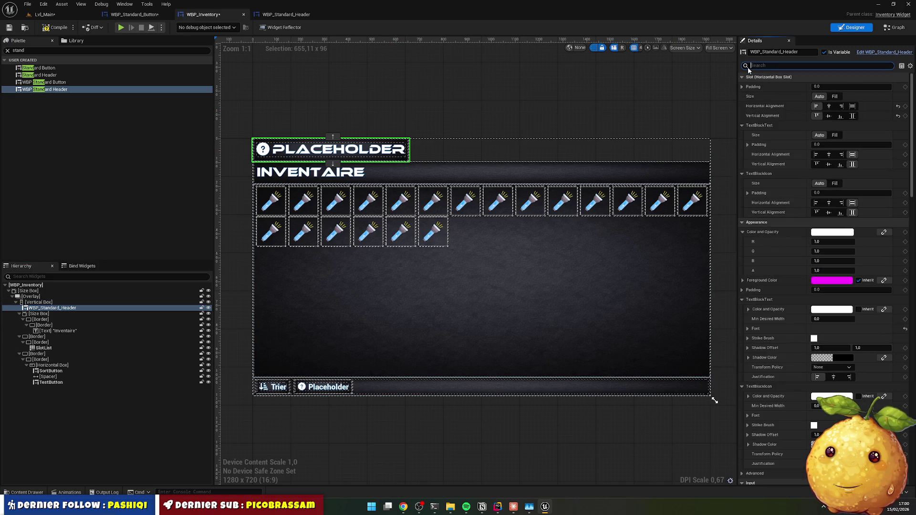
click(852, 106)
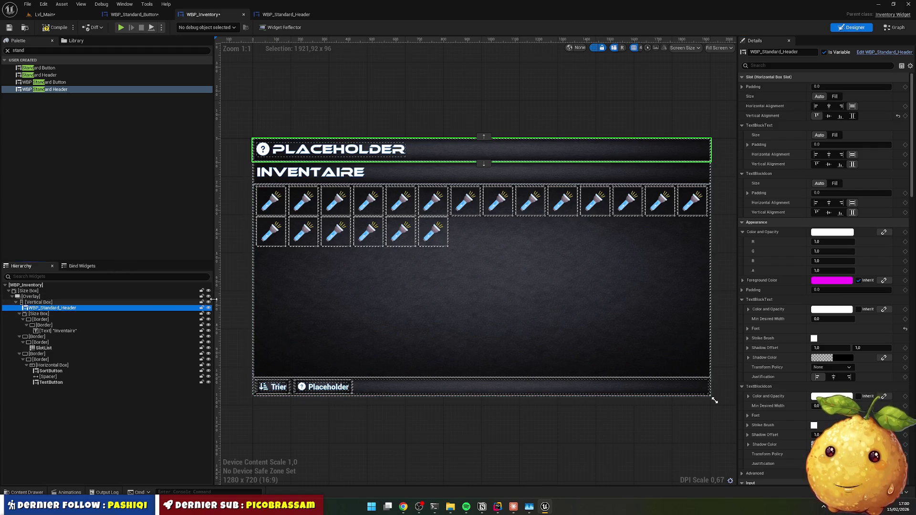
Step: Find the header's config properties and set its Text to INVENTAIRE
click(788, 65)
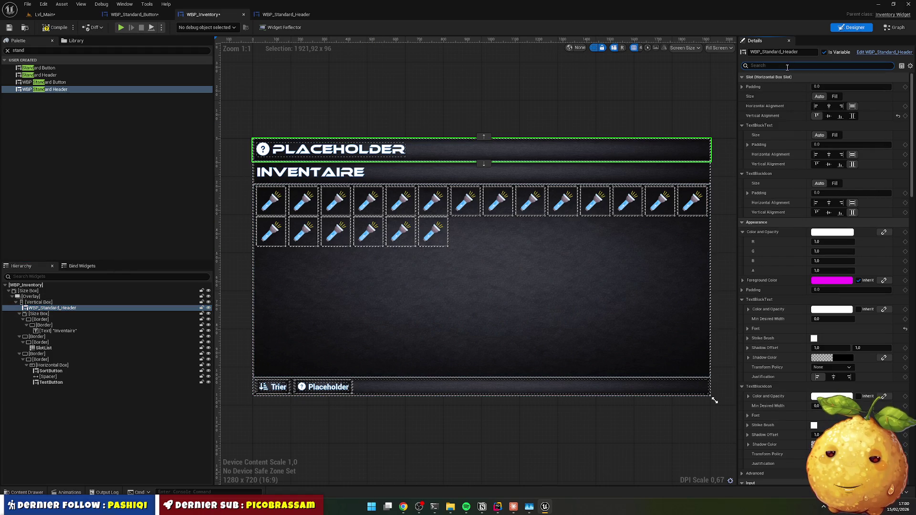
text(config)
click(825, 88)
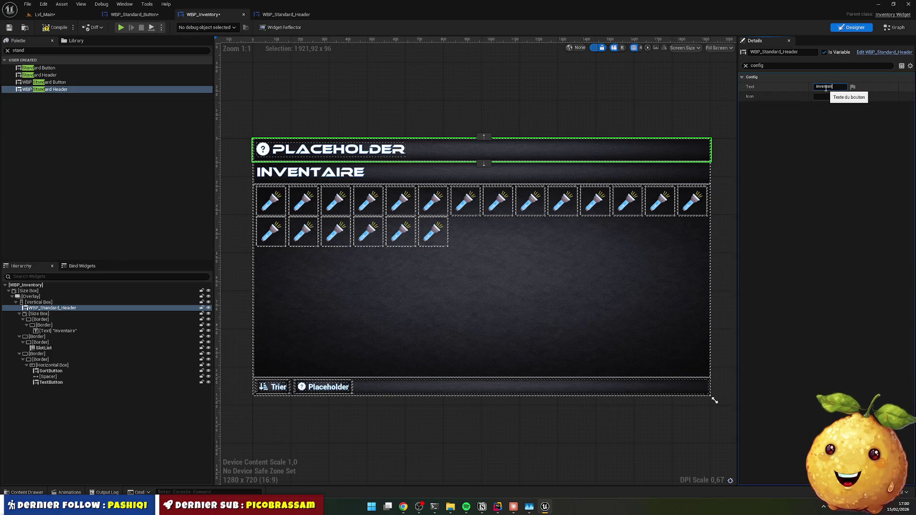
text(e)
key(Return)
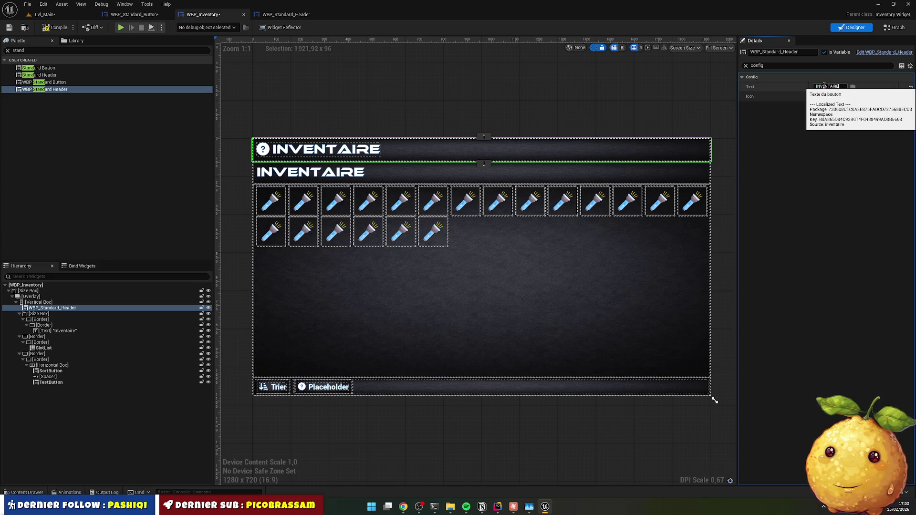
Step: Select the header's Icon property and switch to Font Awesome in Chrome
click(824, 96)
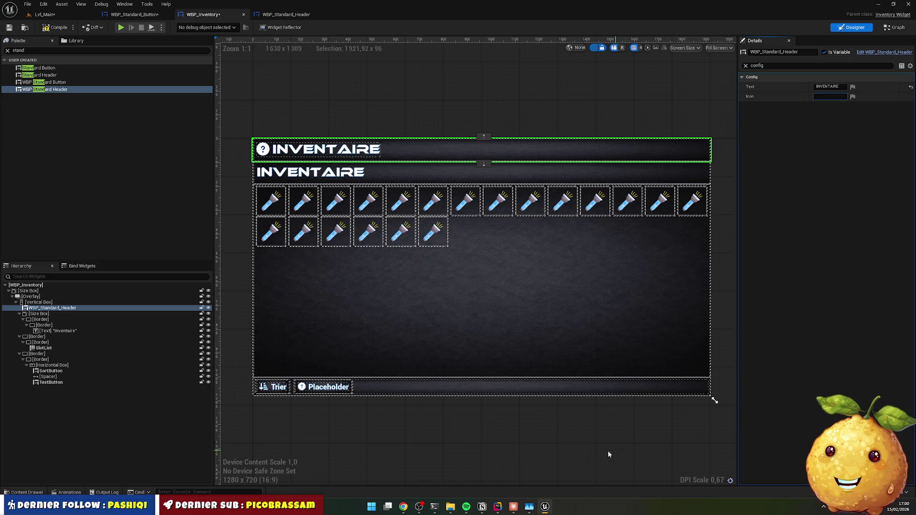
mouse_move(450, 507)
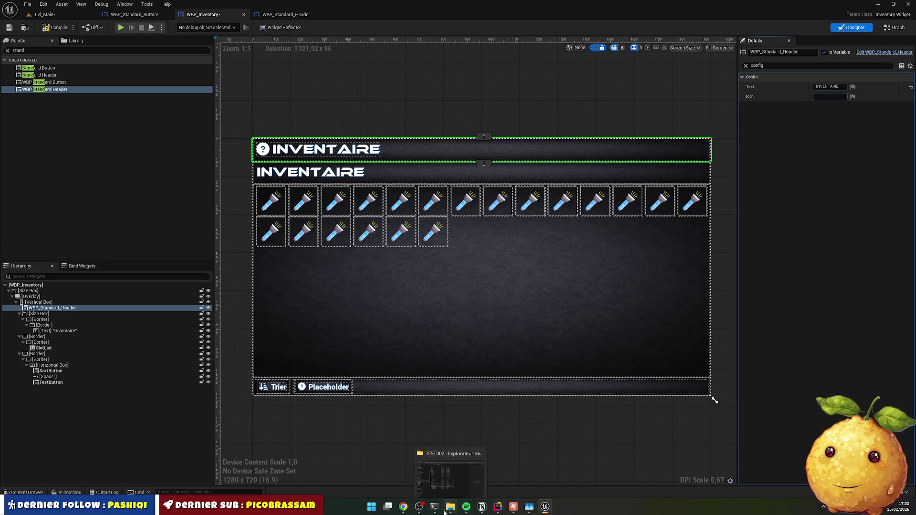
click(404, 508)
Step: Search Font Awesome for 'apple', copy the apple-whole glyph, and return to Unreal
click(498, 53)
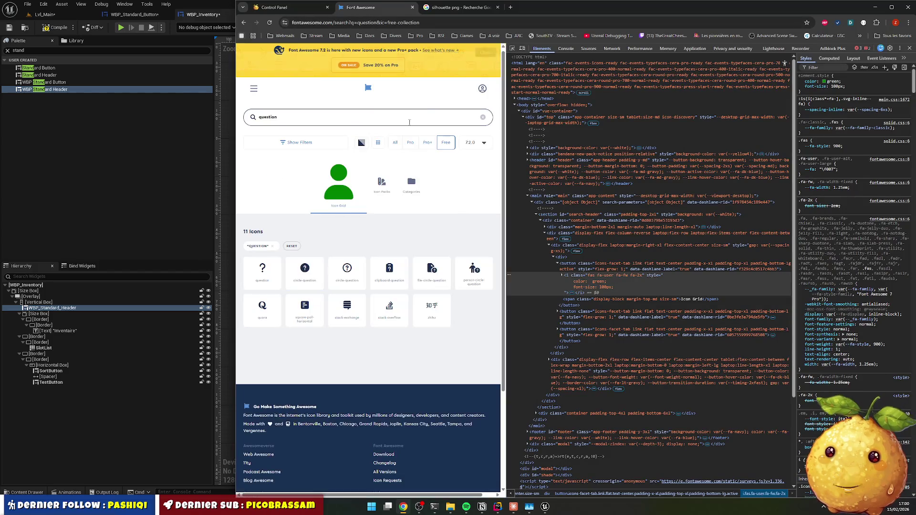
click(372, 121)
key(ctrl+a)
text(q)
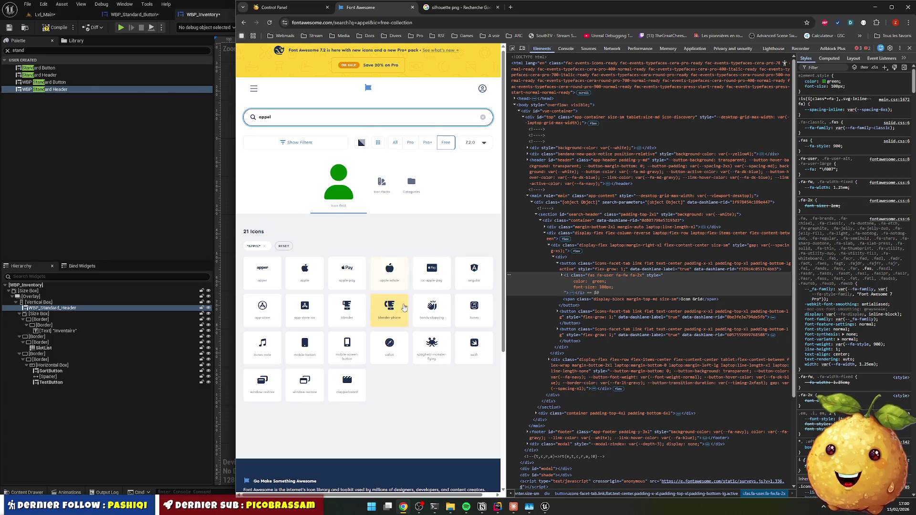
click(389, 271)
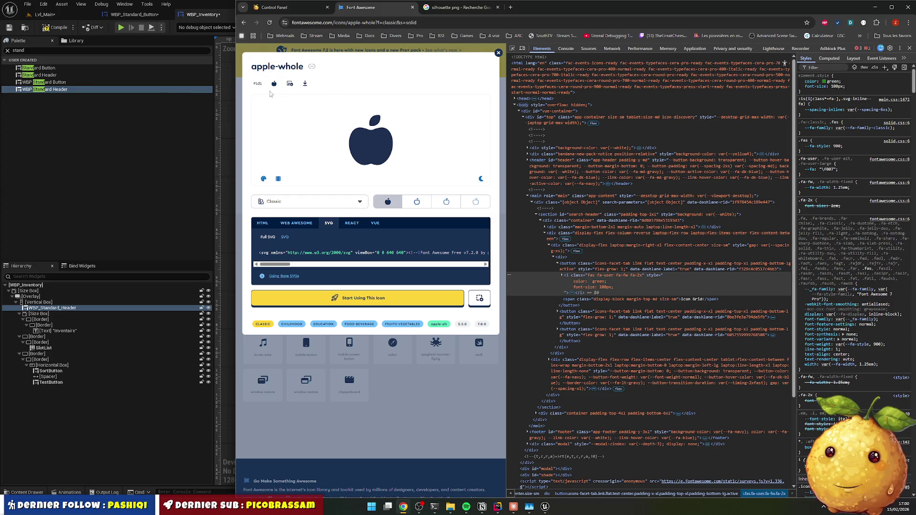
click(875, 8)
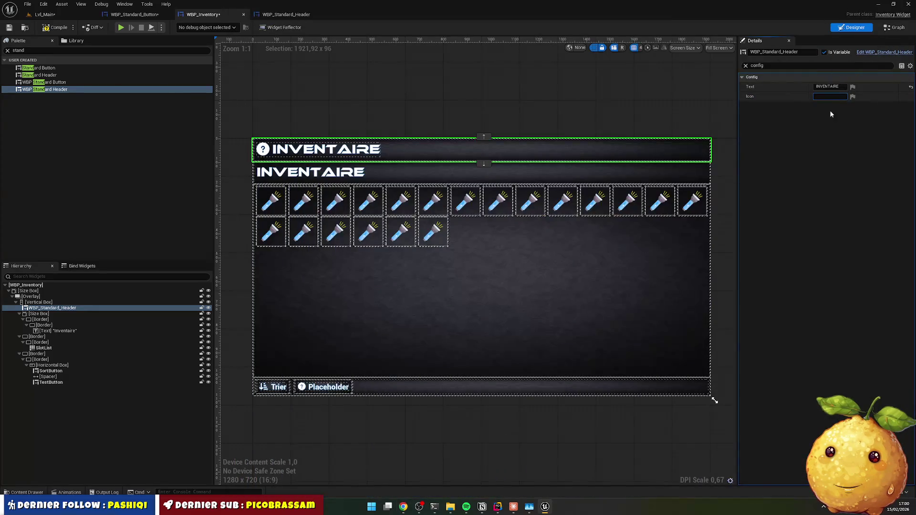
Step: Paste the apple glyph into the header's Icon property
key(ctrl+v)
key(Return)
click(406, 92)
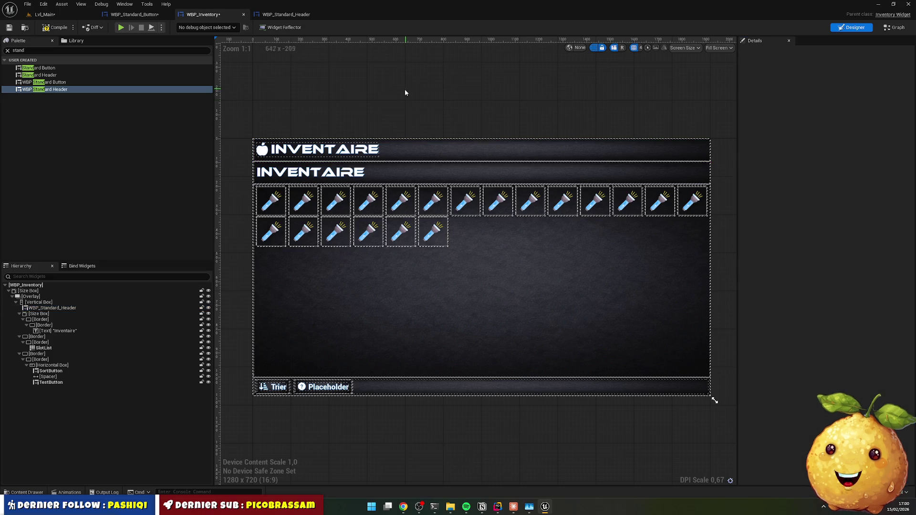
Step: Delete the redundant INVENTAIRE title block and compile WBP_Inventory, which reports 6 errors
click(39, 314)
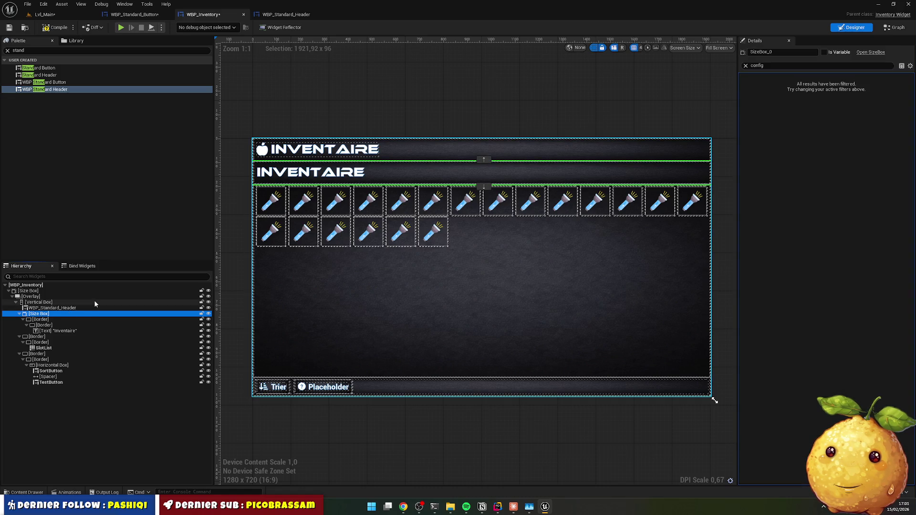
key(Delete)
click(425, 273)
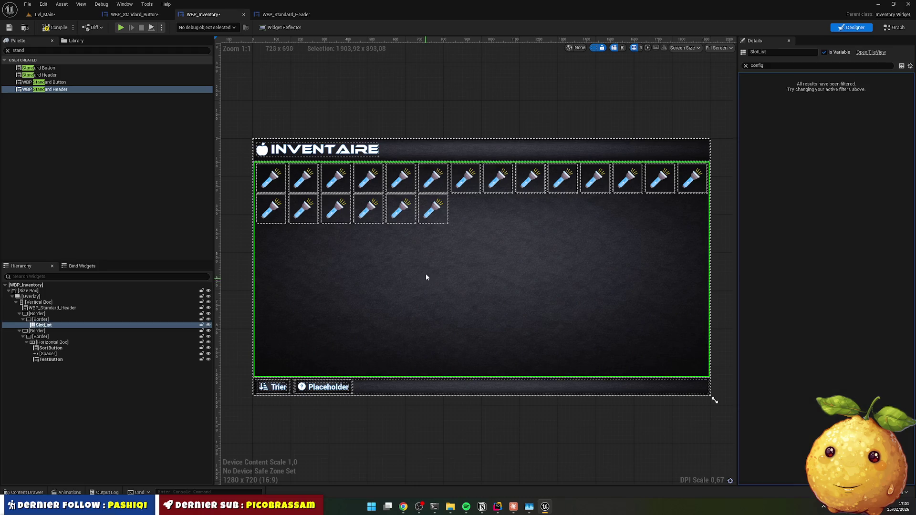
click(415, 136)
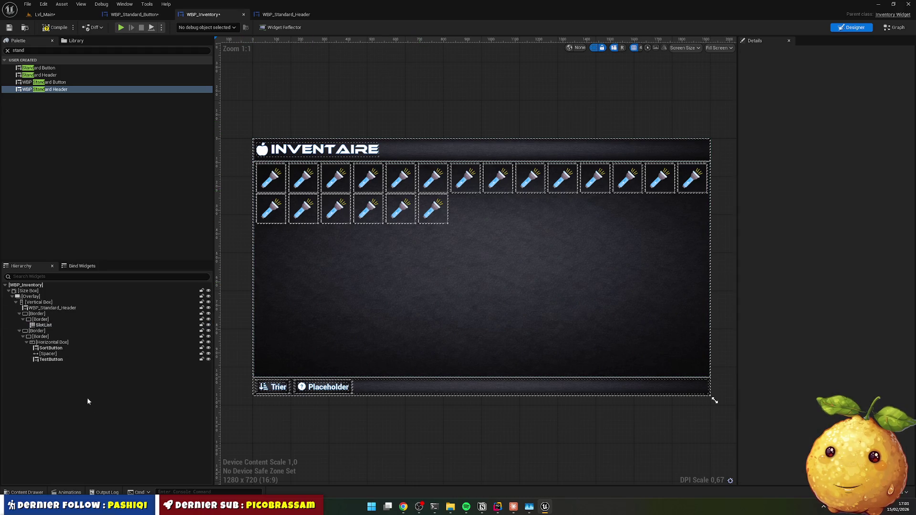
click(56, 28)
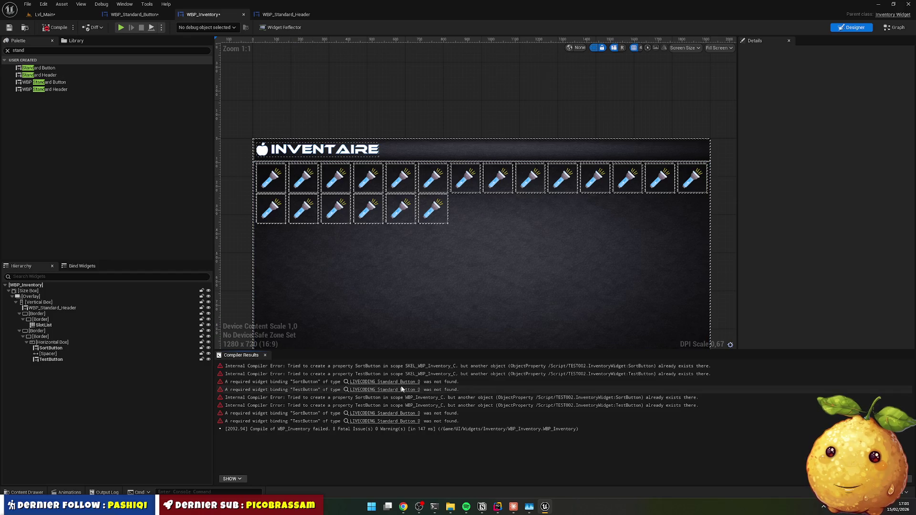
Step: Relaunch TEST002.uproject from the project folder, watch the build log, and return to the editor
key(alt+Tab)
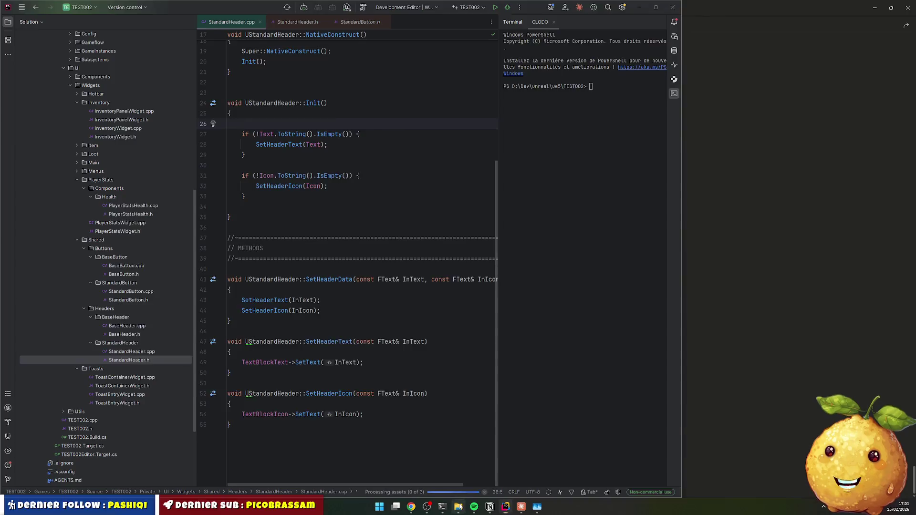
click(270, 285)
double_click(270, 286)
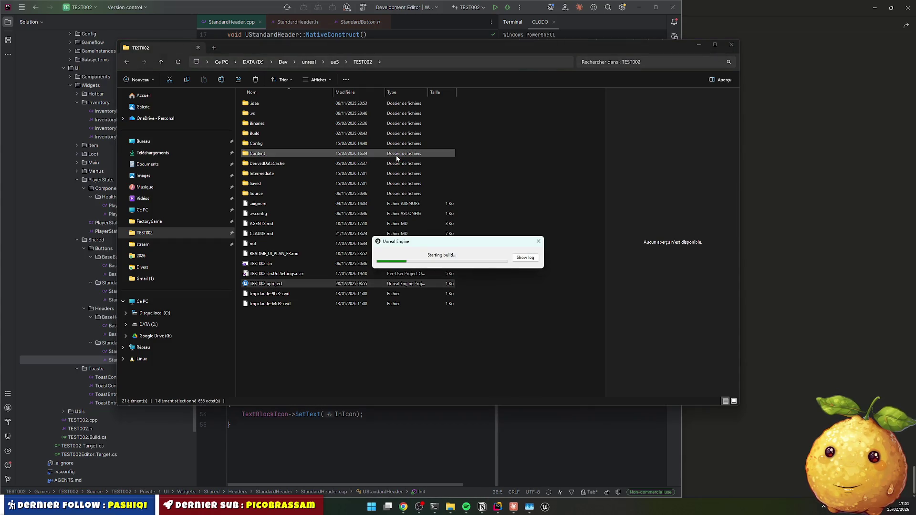
click(525, 258)
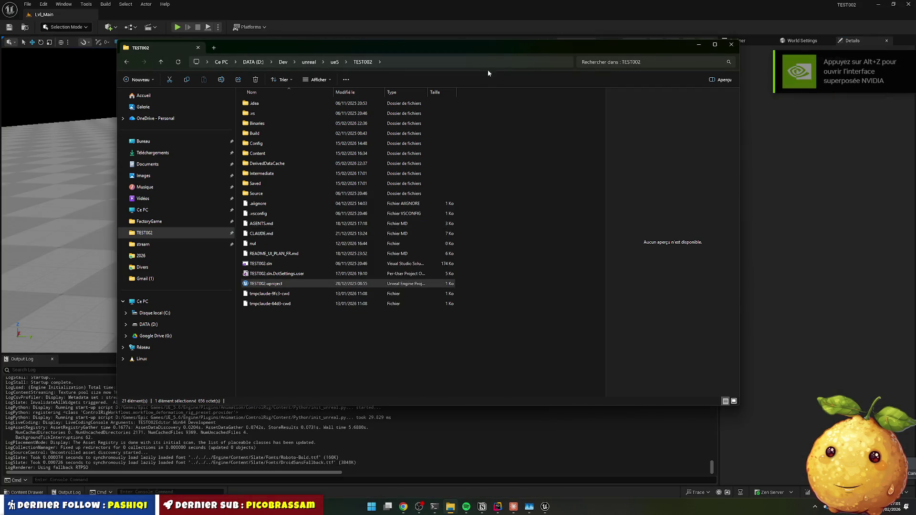
click(427, 11)
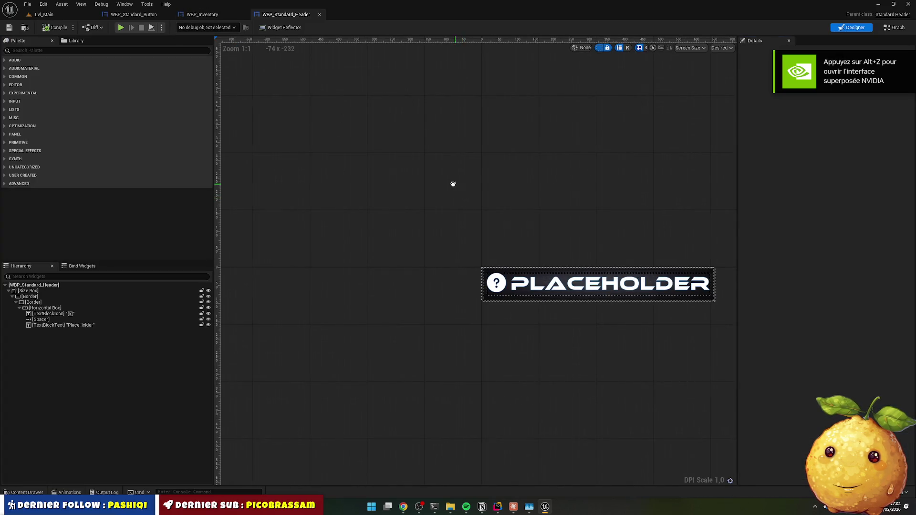
click(222, 14)
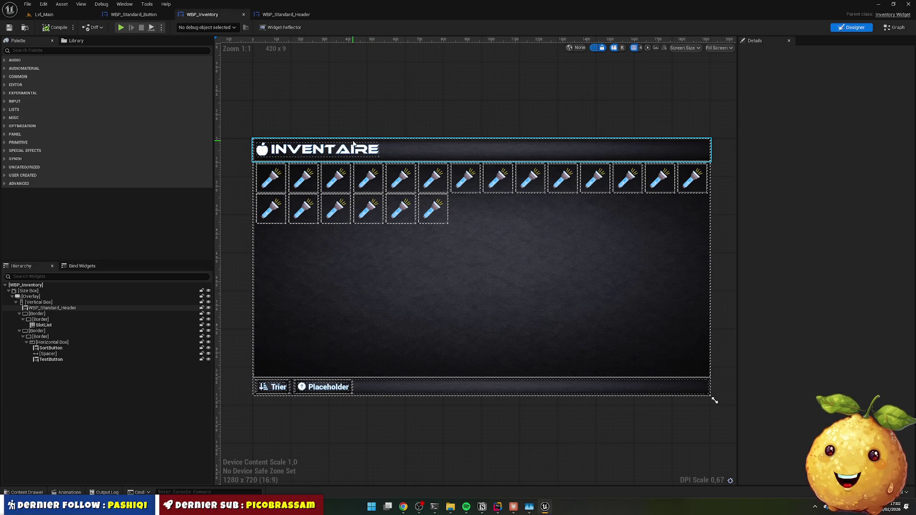
click(55, 308)
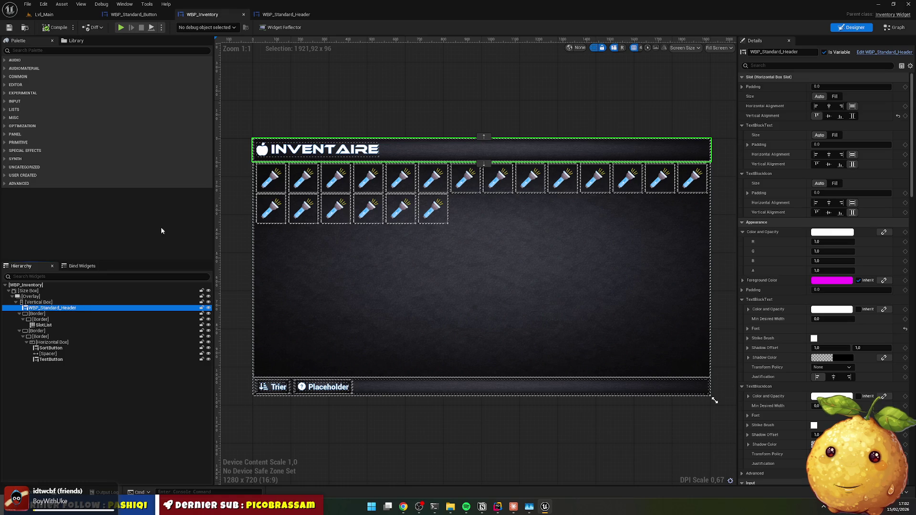
click(351, 106)
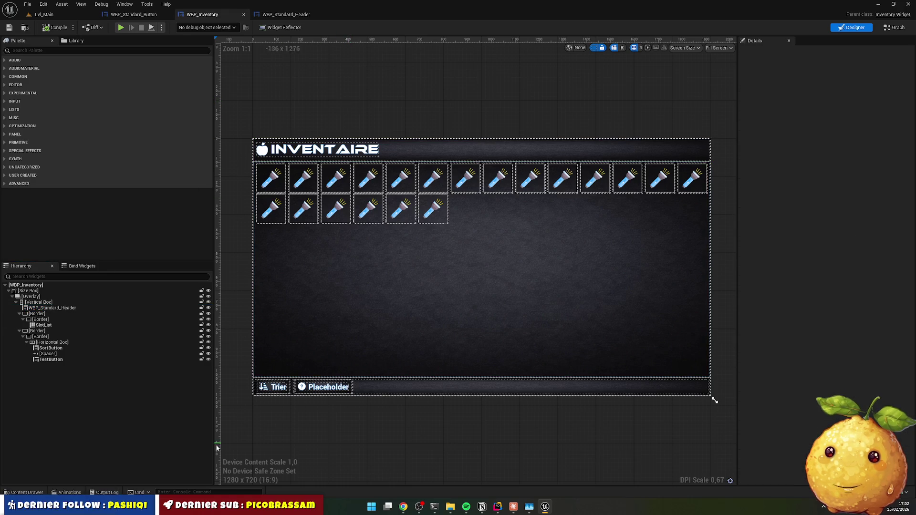
click(56, 15)
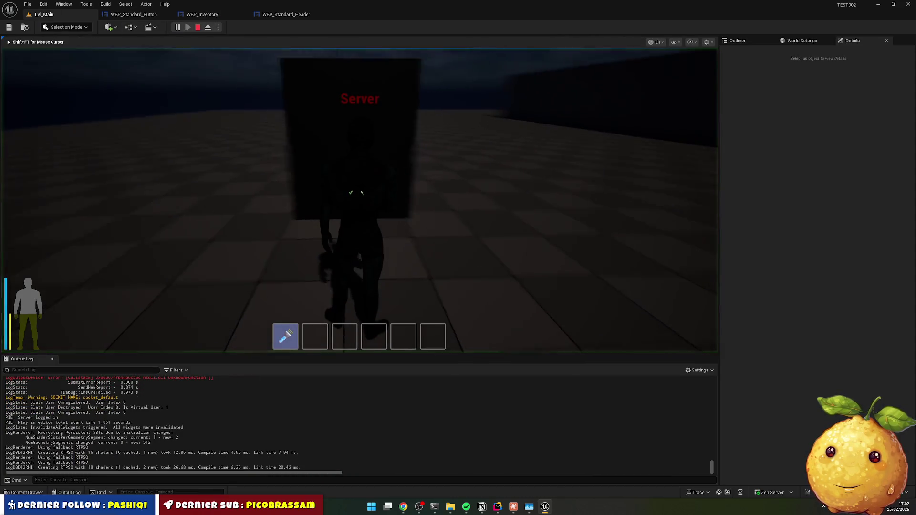
key(i)
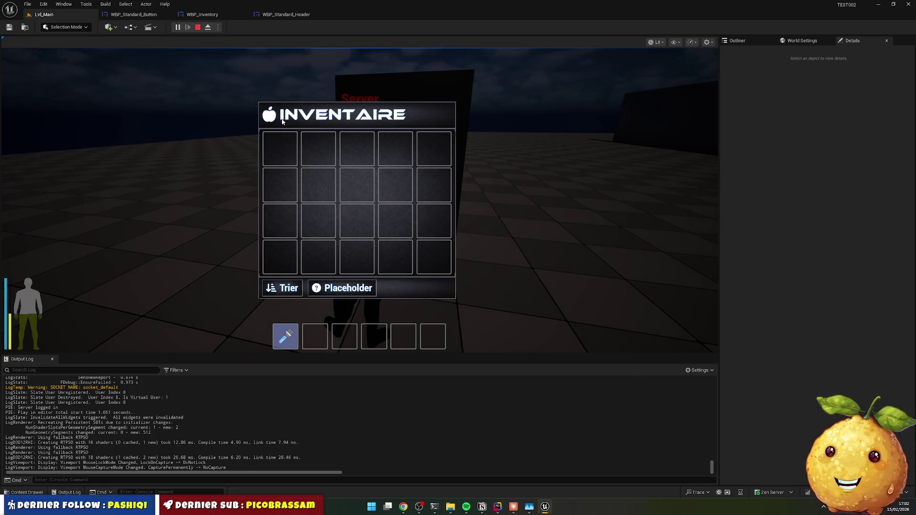
key(i)
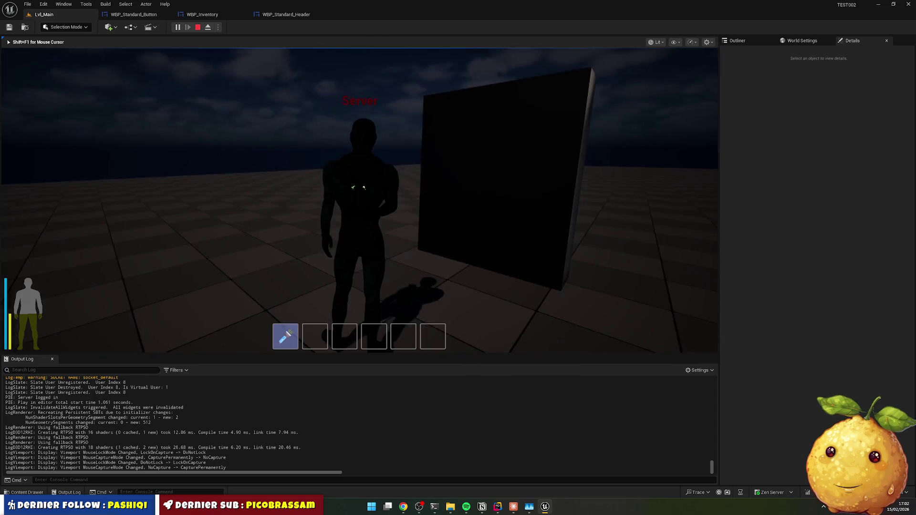
key(Escape)
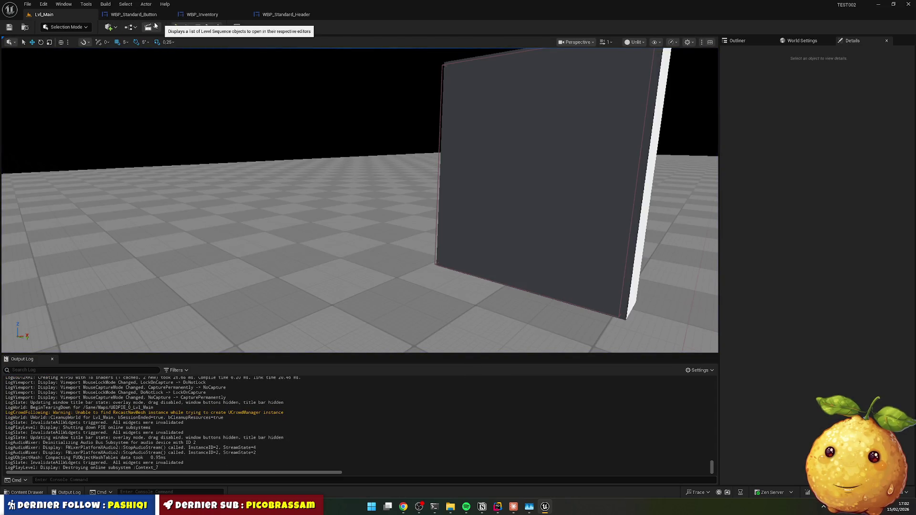
click(26, 493)
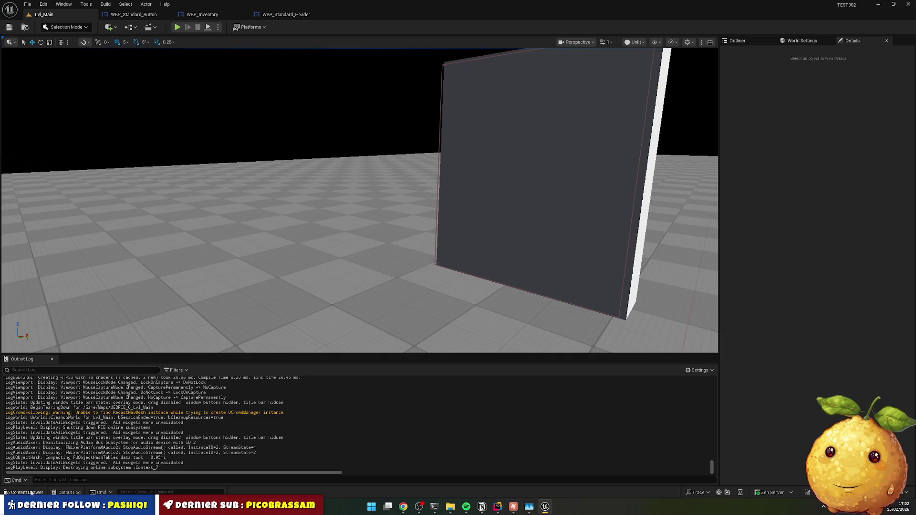
Step: Open WBP_Loot from the UI/Widgets/Loot folder in the Content Drawer
click(375, 307)
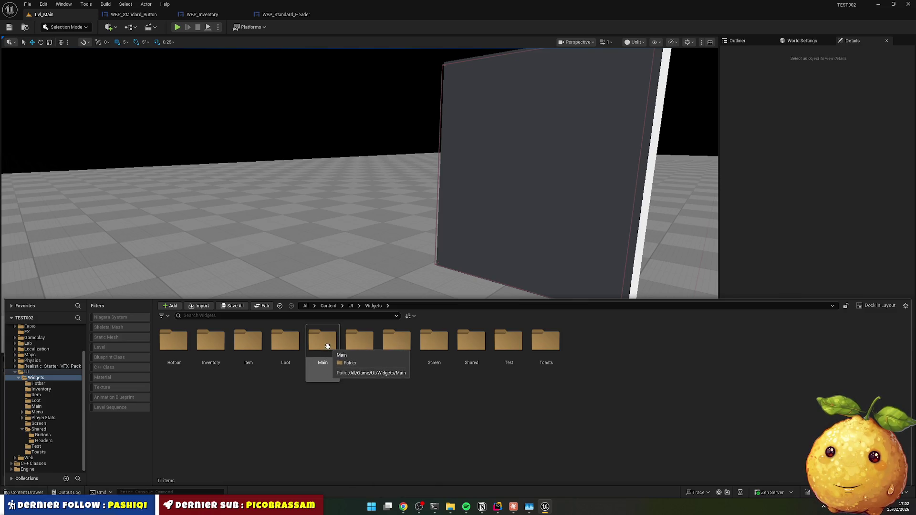
double_click(287, 347)
double_click(174, 353)
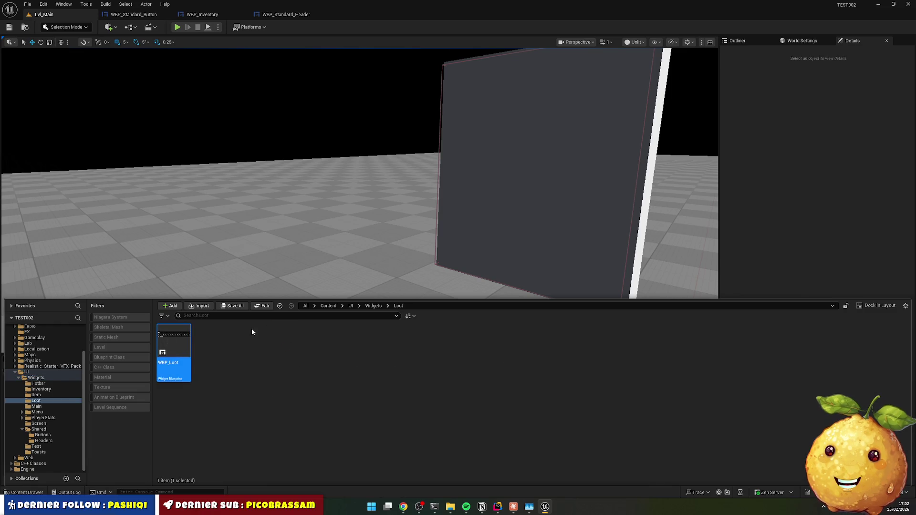
Step: Drag WBP_Standard_Header from the Palette into the Vertical Box above the TEST title
click(46, 51)
text(header)
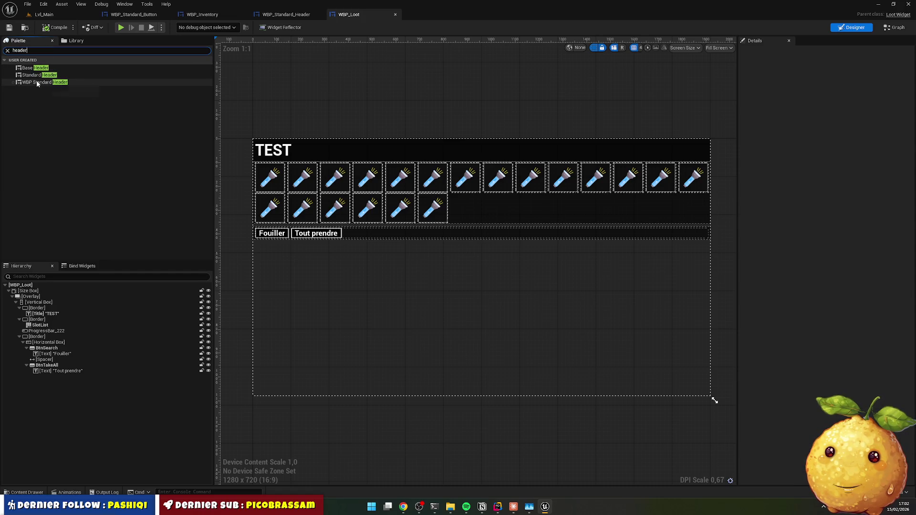
mouse_move(37, 83)
mouse_down()
mouse_move(182, 137)
mouse_move(85, 276)
mouse_move(50, 315)
mouse_move(42, 309)
mouse_up()
click(40, 315)
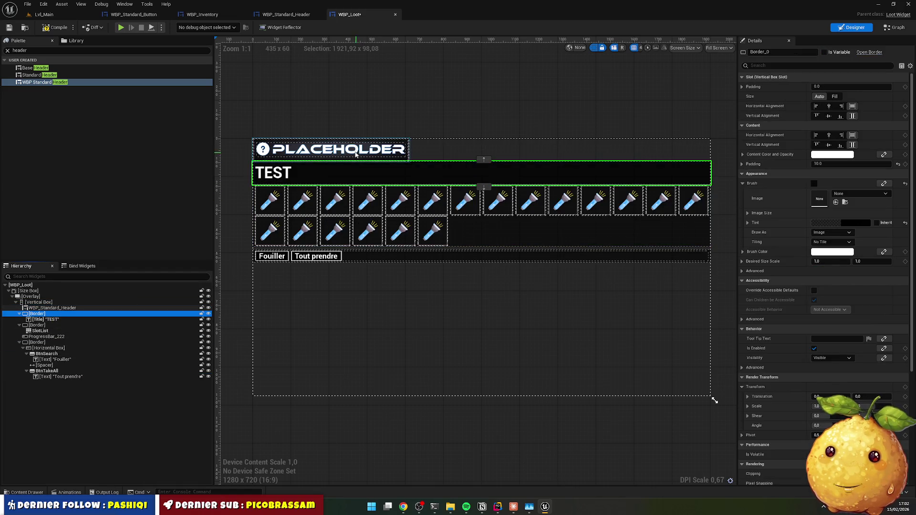
click(308, 151)
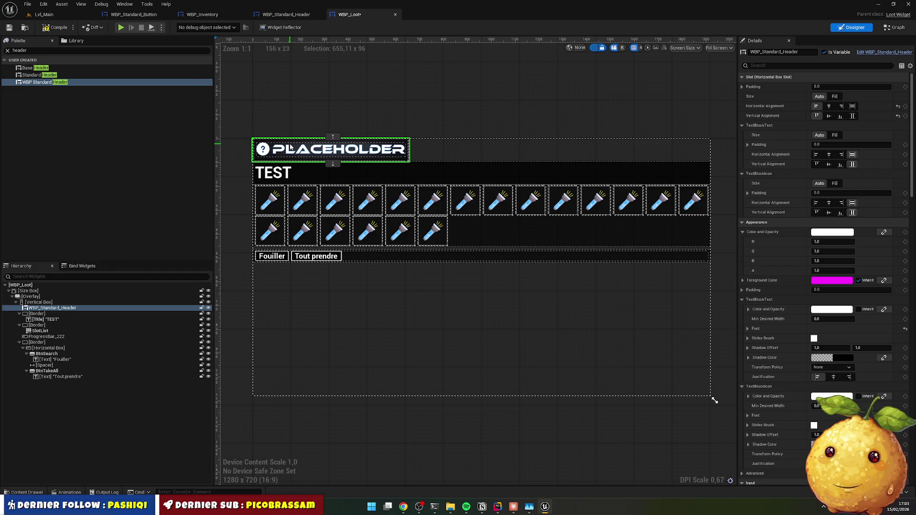
Step: Rename WBP_Inventory's standard header instance to 'Header'
click(42, 320)
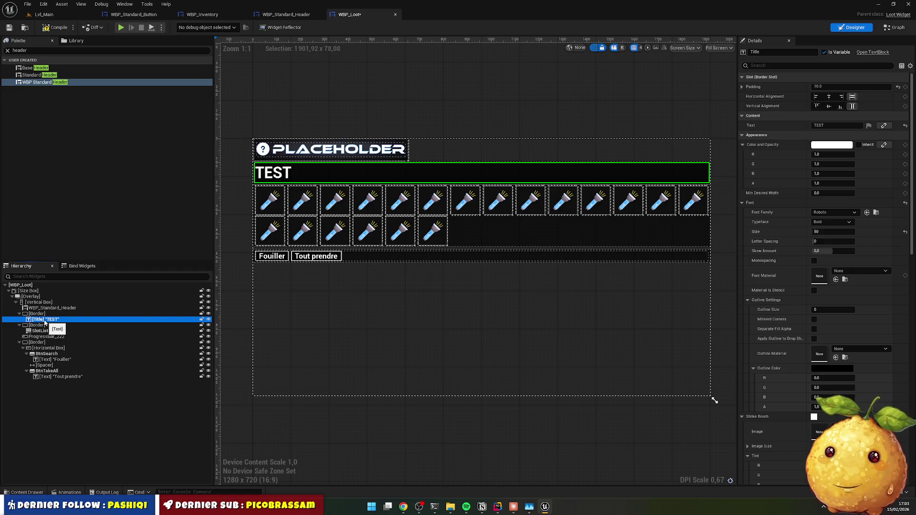
click(63, 308)
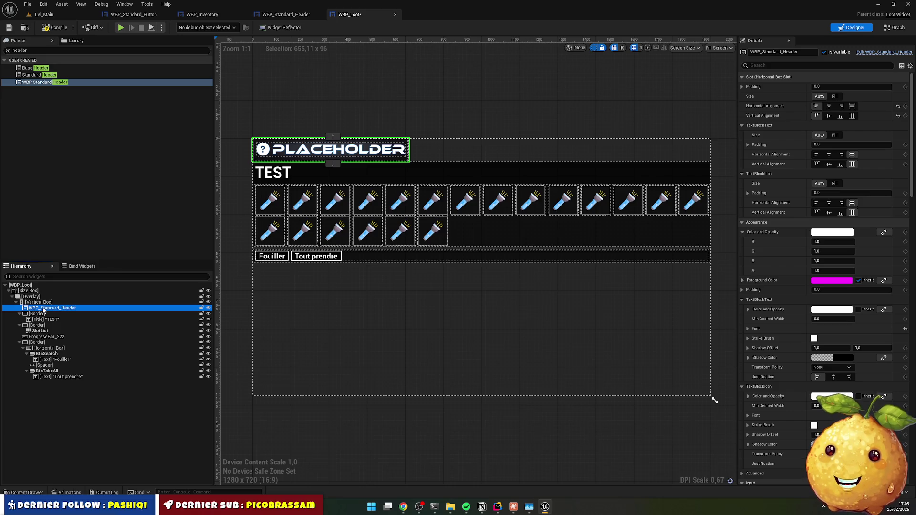
click(202, 15)
click(80, 305)
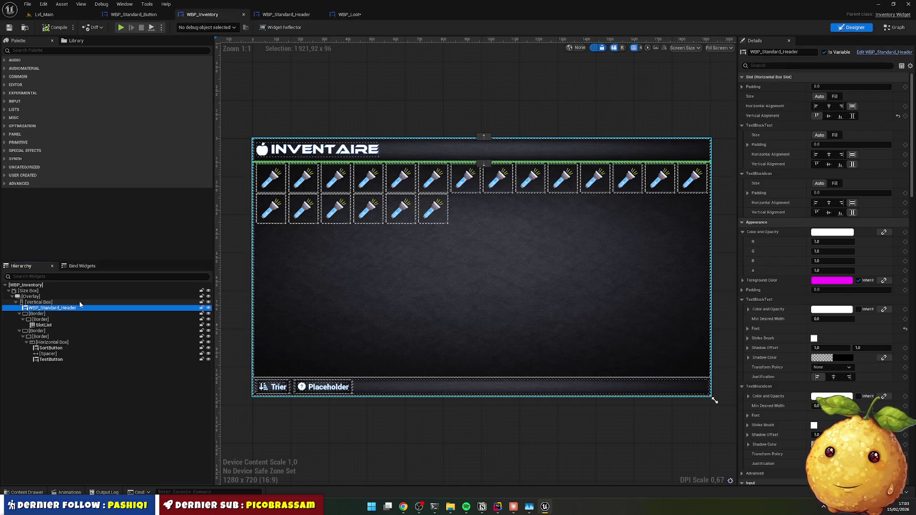
click(81, 306)
text(Header)
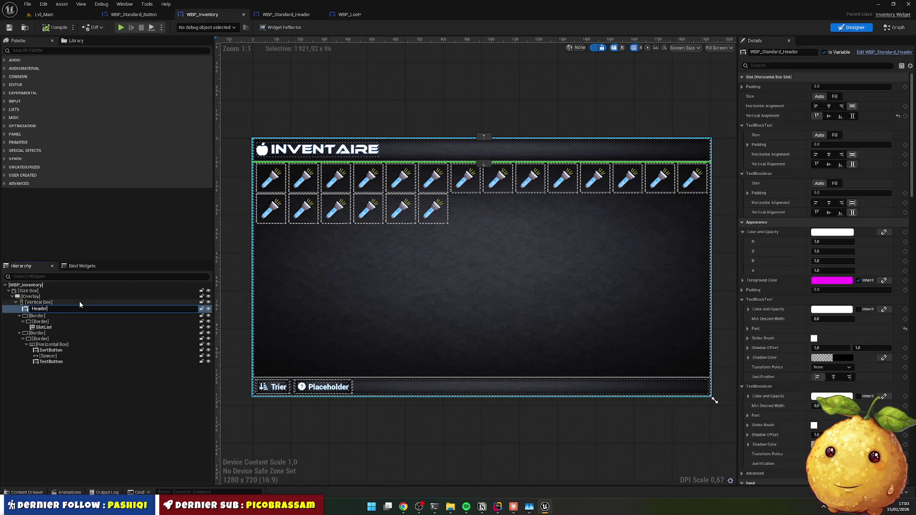
key(Return)
Step: Rename WBP_Loot's standard header instance to 'Header' as well
click(349, 14)
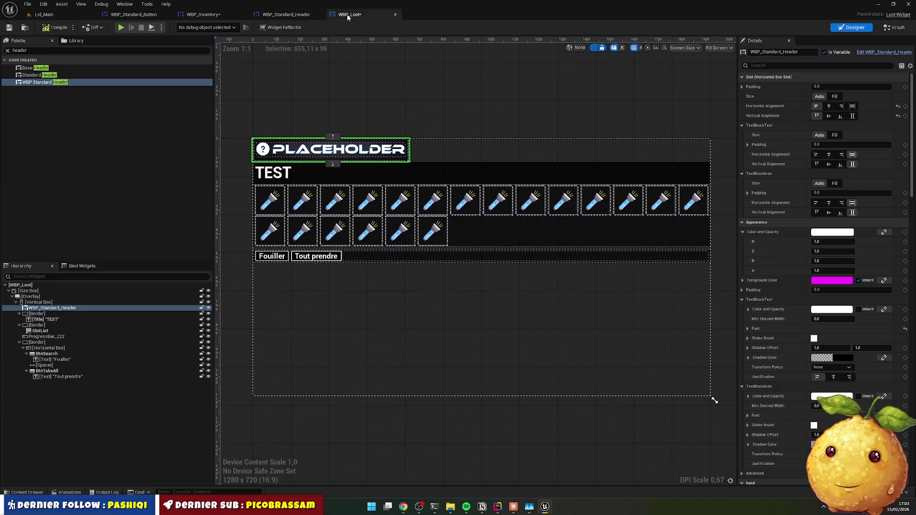
click(56, 314)
click(57, 309)
click(56, 309)
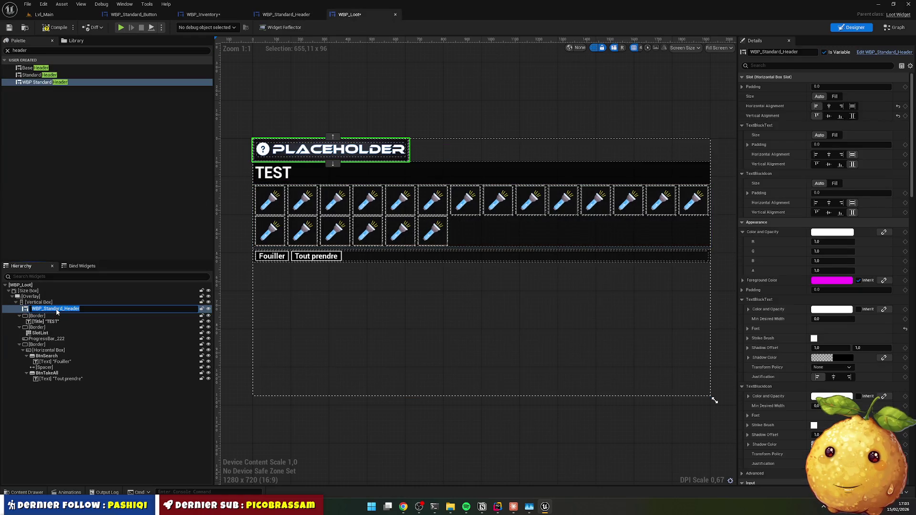
text(Header)
key(Return)
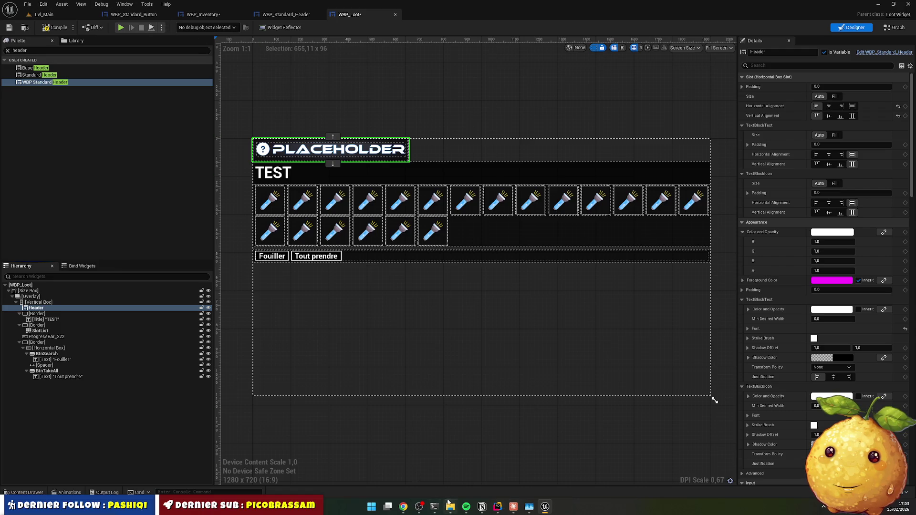
mouse_move(499, 511)
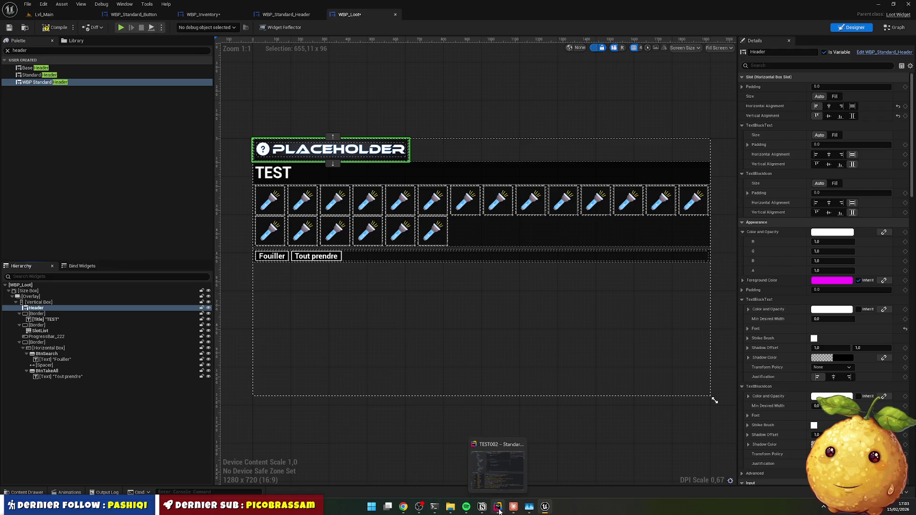
Step: In Rider, open LootWidget.h from the Loot source folder
click(499, 510)
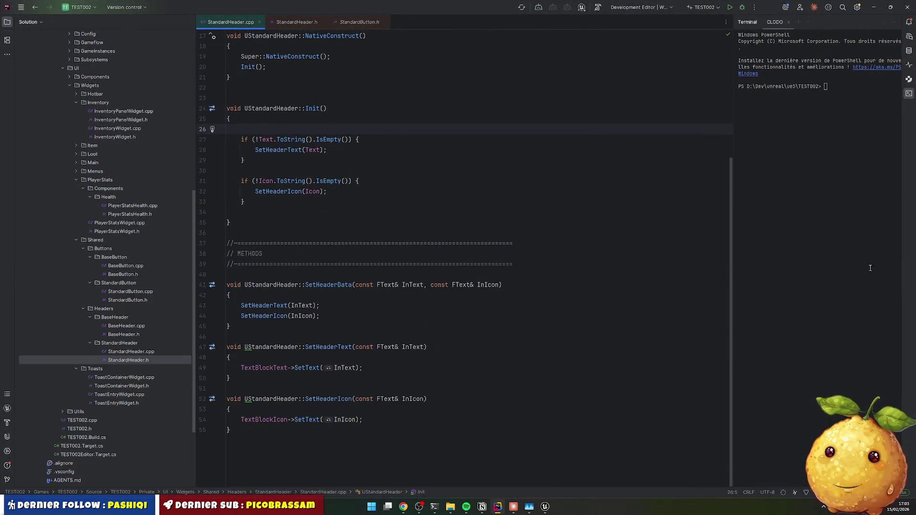
scroll(150, 332, up, 1)
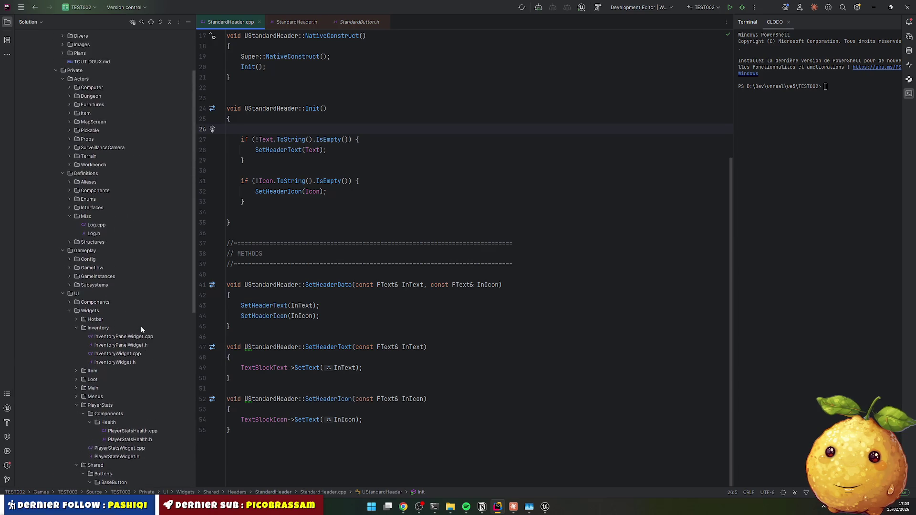
scroll(134, 325, down, 1)
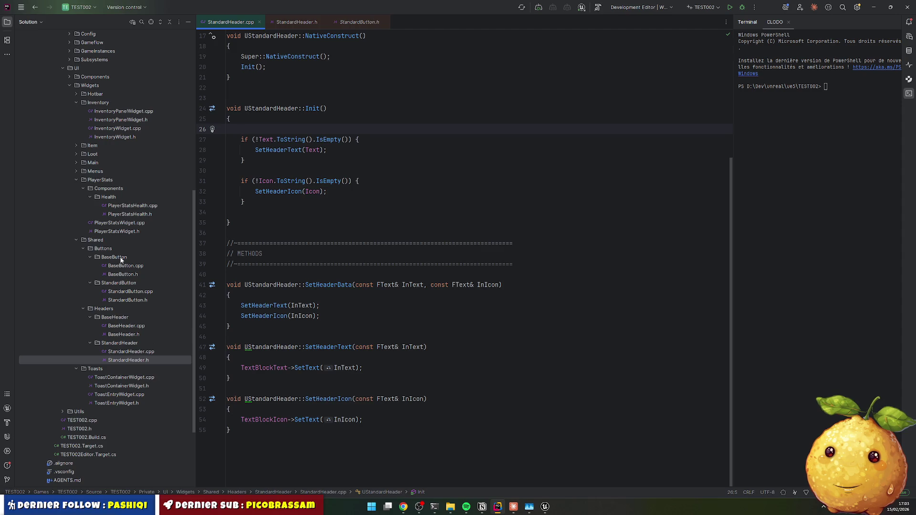
scroll(121, 260, up, 3)
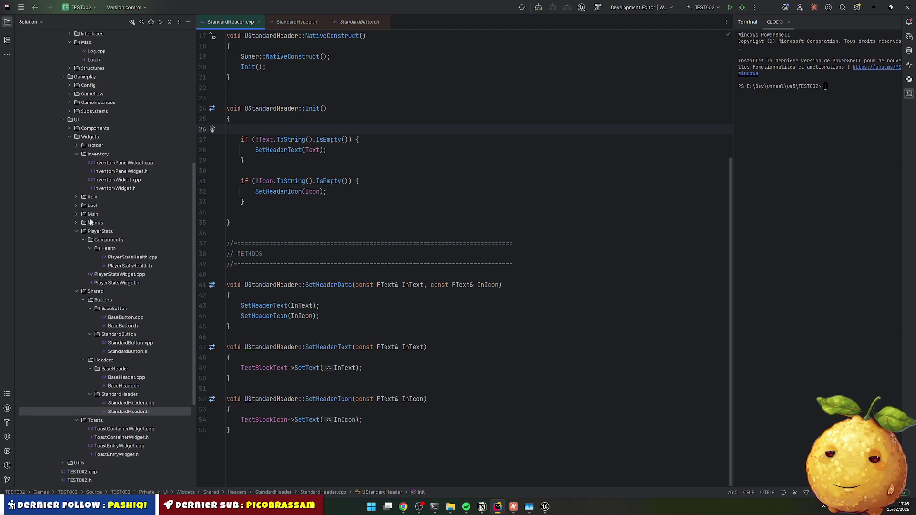
double_click(92, 206)
click(109, 222)
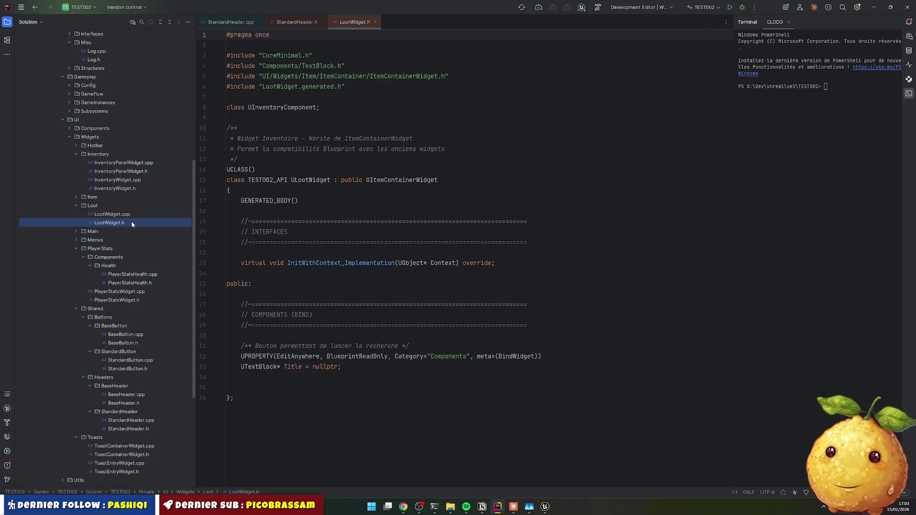
Step: Rename the Title property to Header and retype it as UStandardHeader*, adding its #include
click(439, 263)
click(292, 367)
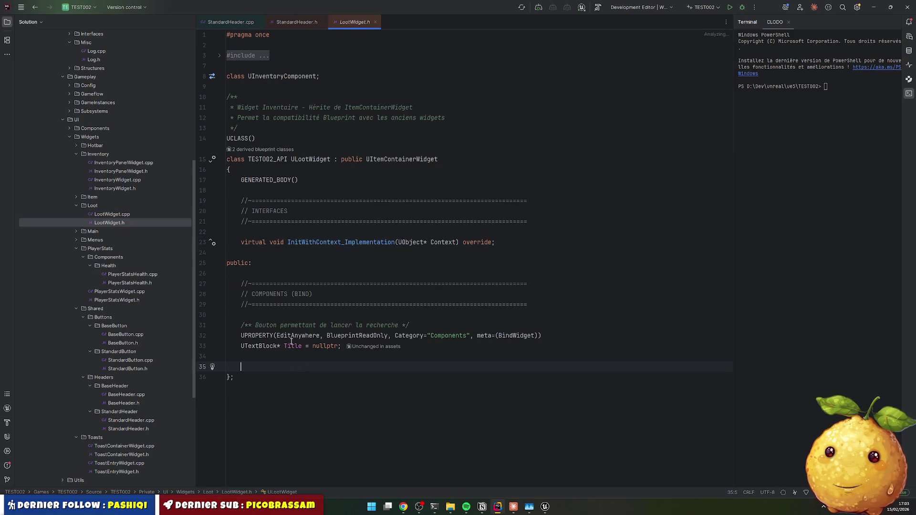
double_click(292, 347)
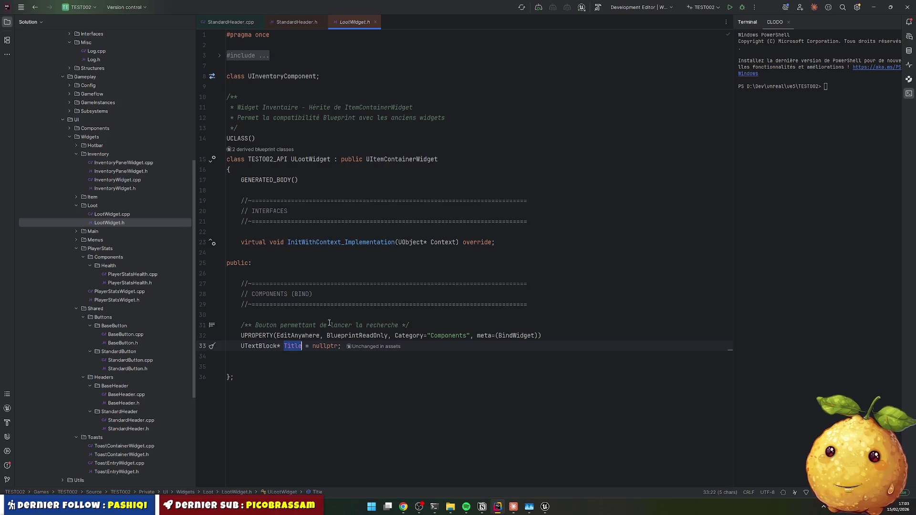
text(Header)
key(Escape)
double_click(260, 346)
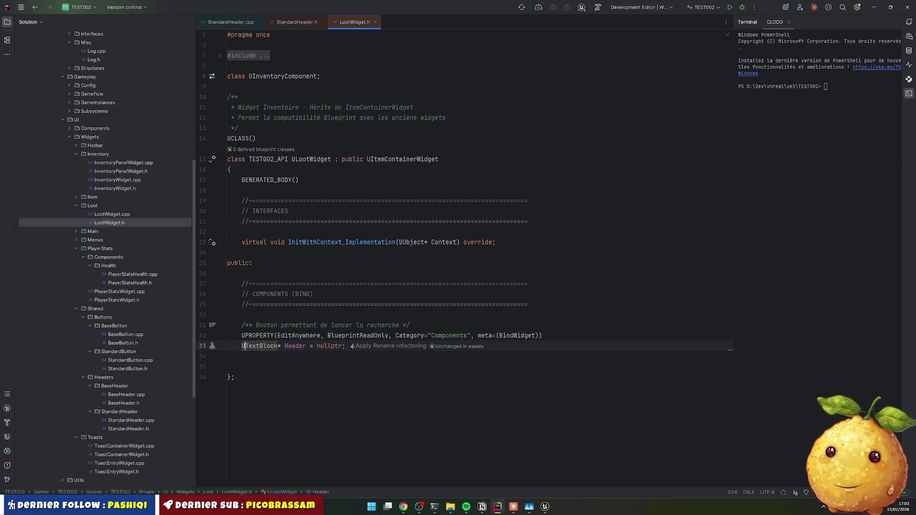
text(Stand)
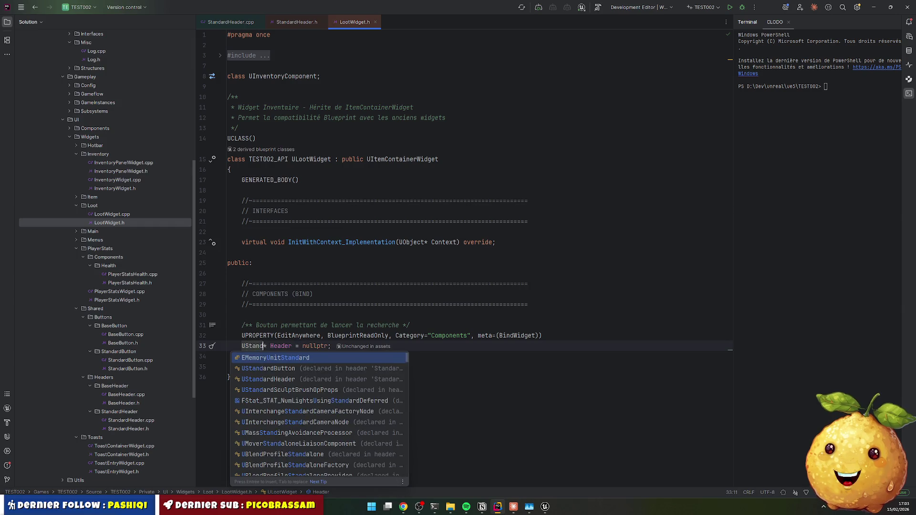
key(Down)
key(Down)
key(Return)
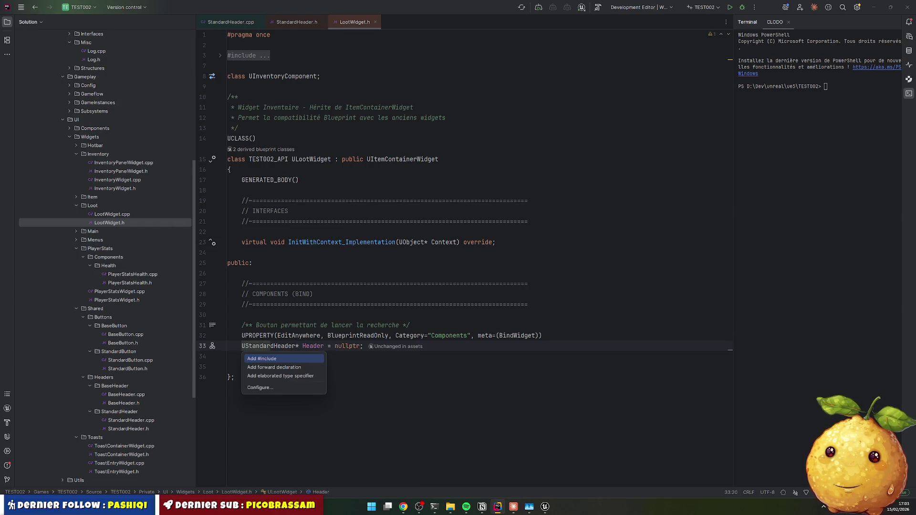
key(Return)
key(Down)
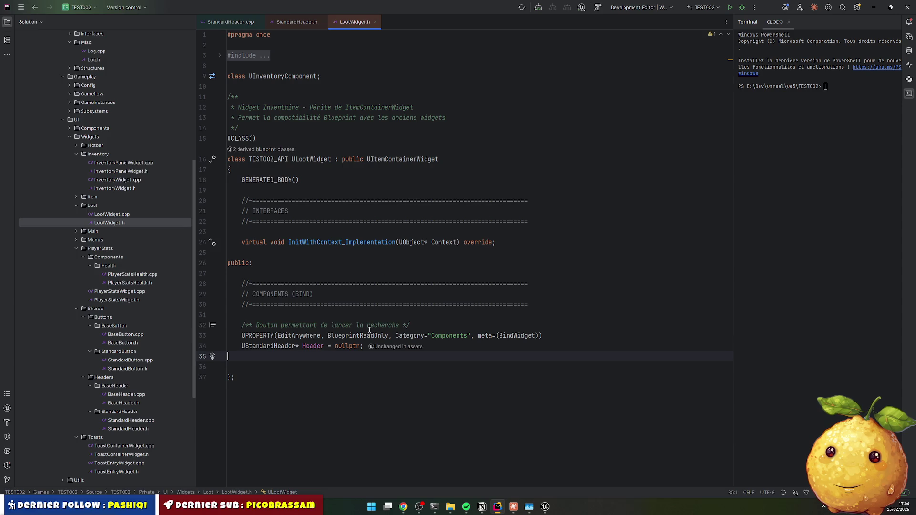
Step: Check LootWidget.cpp, then return to LootWidget.h around line 31
click(126, 214)
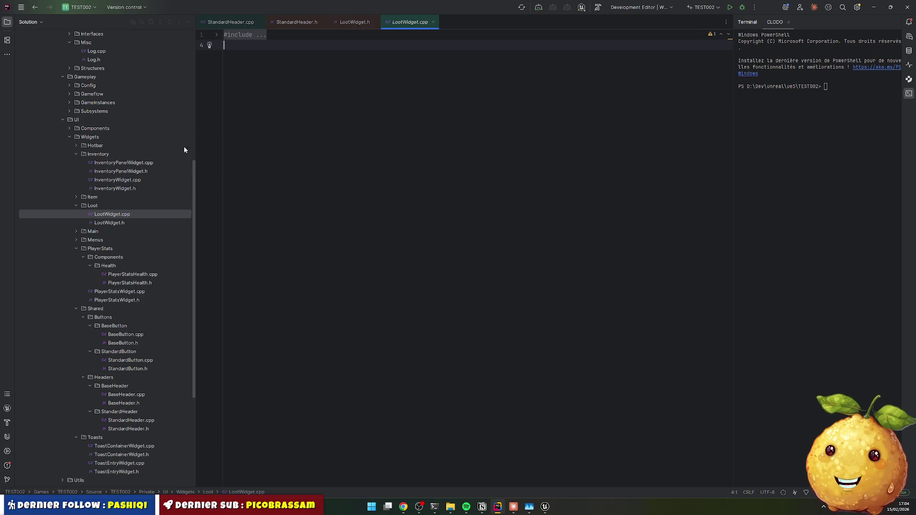
click(109, 223)
click(377, 318)
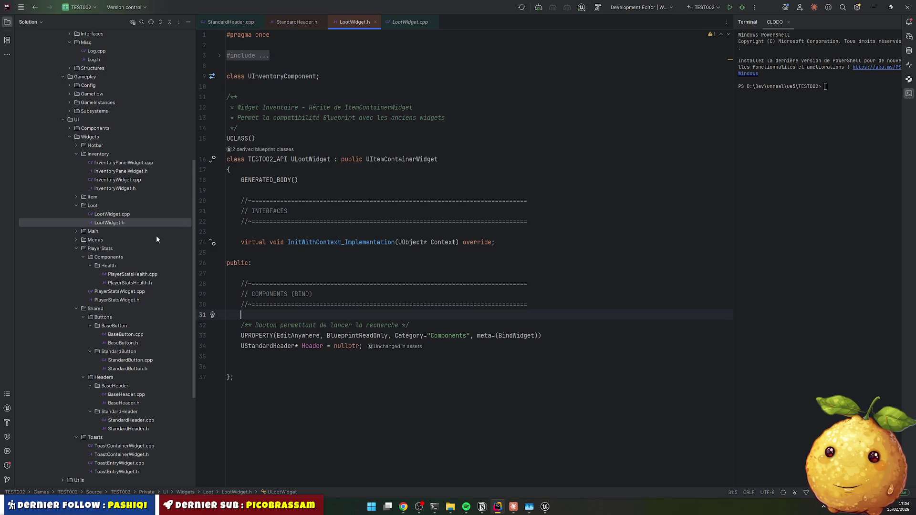
scroll(150, 231, up, 2)
scroll(151, 233, up, 5)
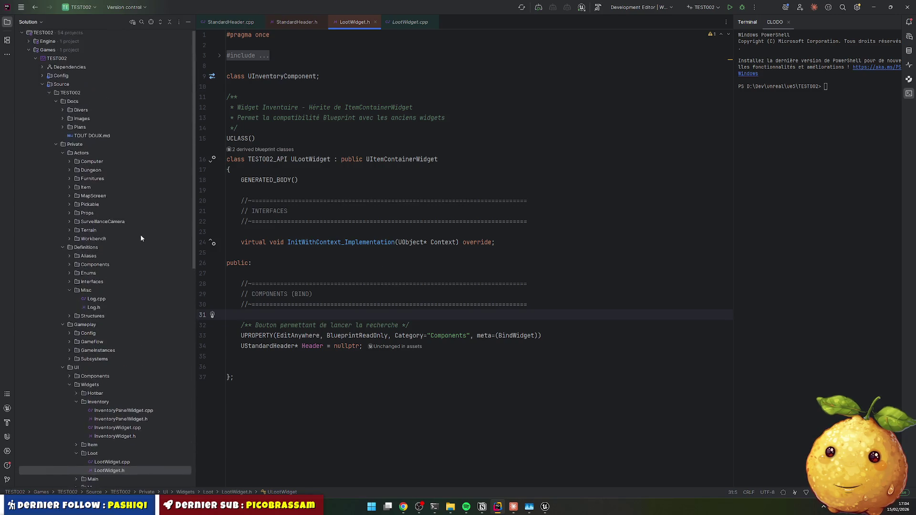
Step: Search LootContainerComponent.cpp for 'title', then run a project-wide Find in Files for Title
click(70, 267)
click(76, 285)
click(128, 302)
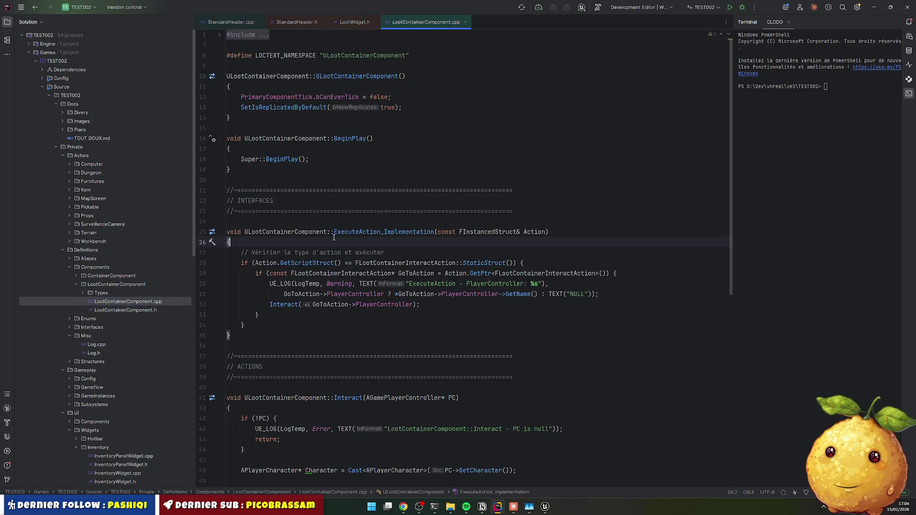
key(ctrl+f)
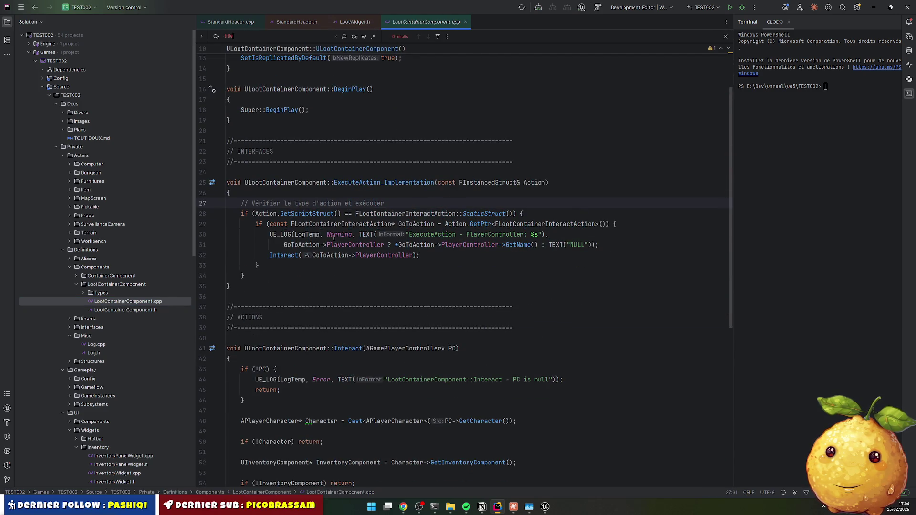
text(ti)
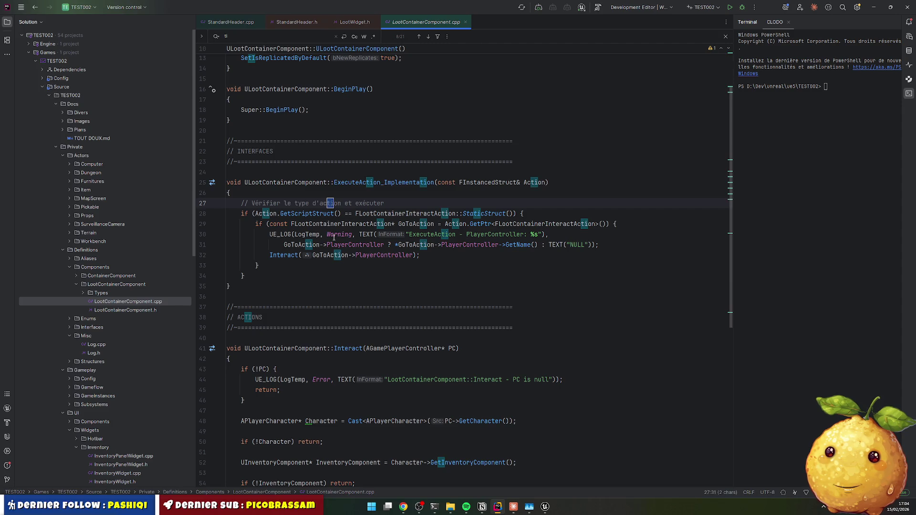
text(tle)
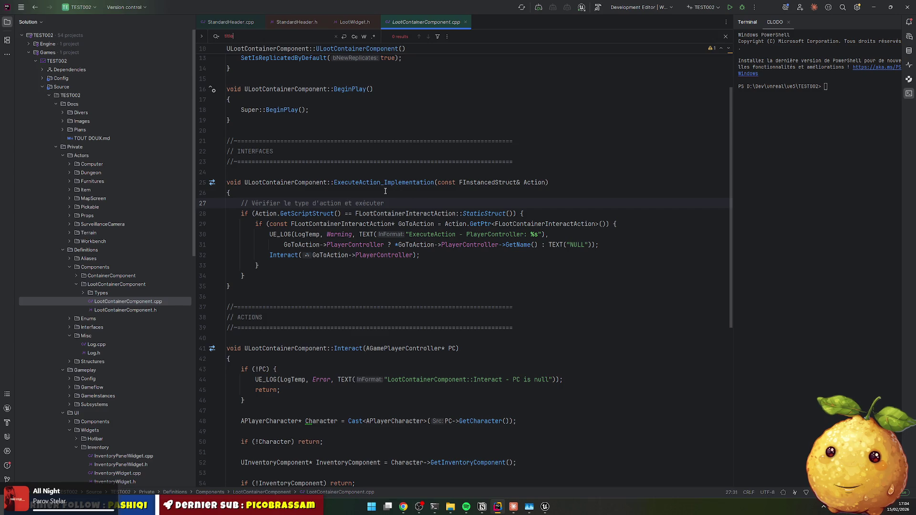
key(ctrl+shift+f)
text(Title)
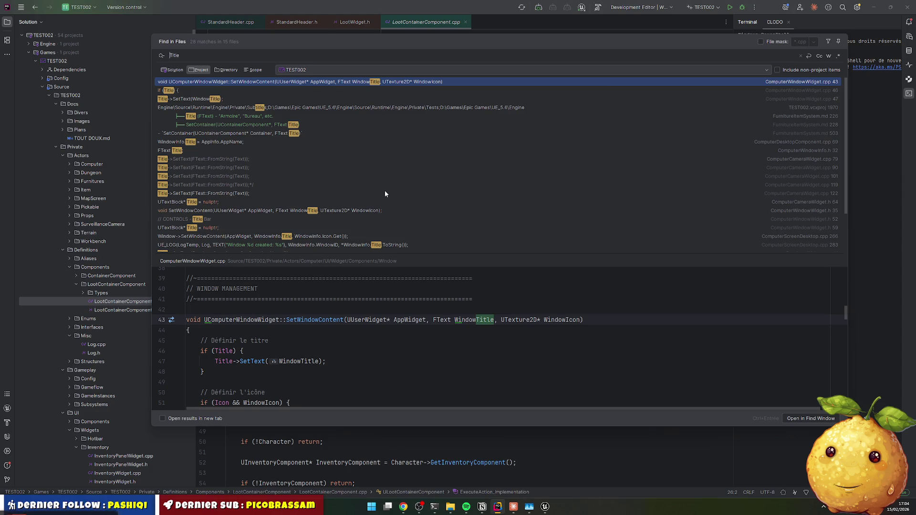
Step: Refine the project search query to 'Title->SetText'
key(Home)
text(->)
key(End)
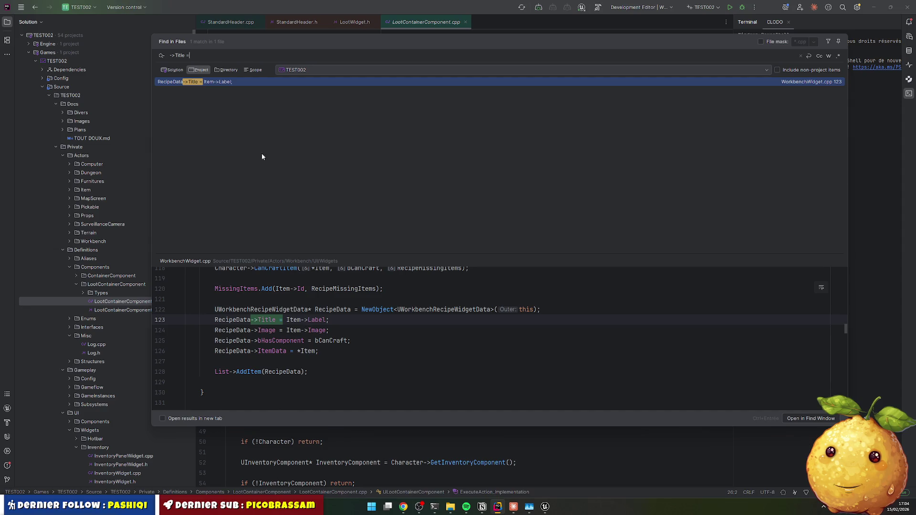
key(BackSpace)
key(BackSpace)
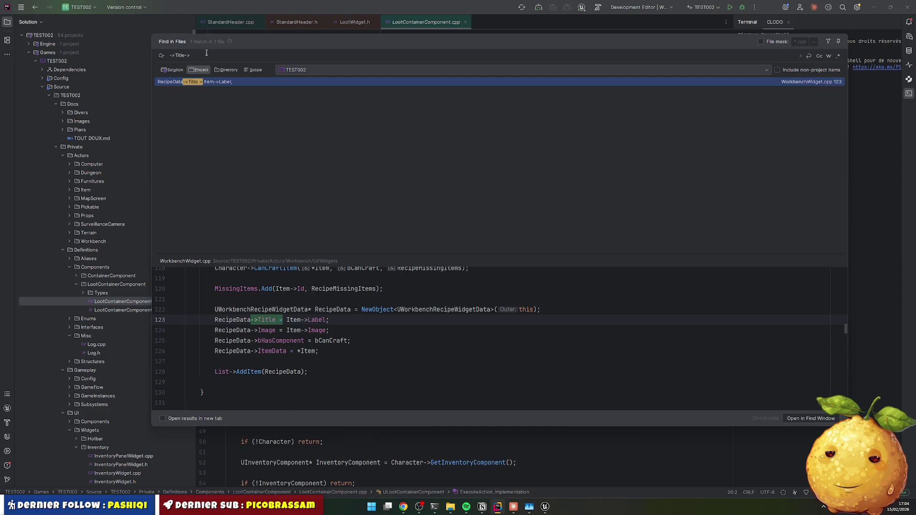
text(Set)
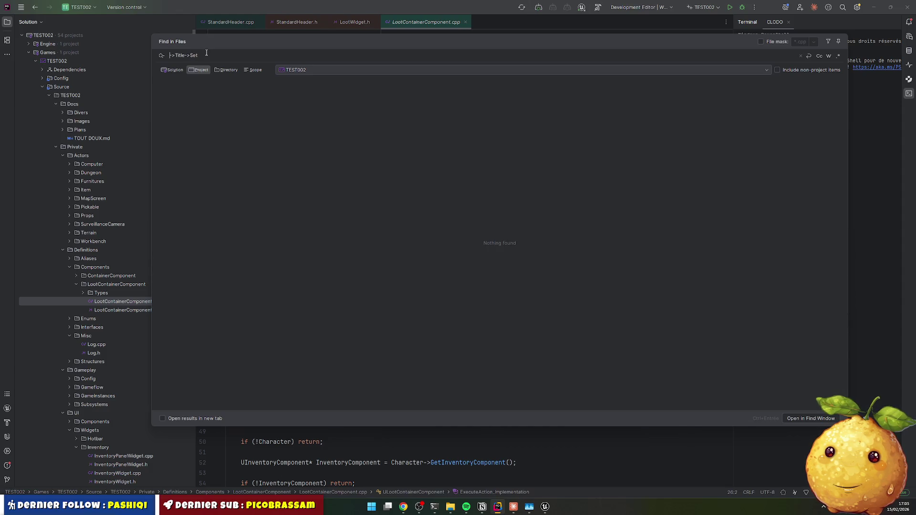
key(Delete)
key(Delete)
key(End)
text(Text)
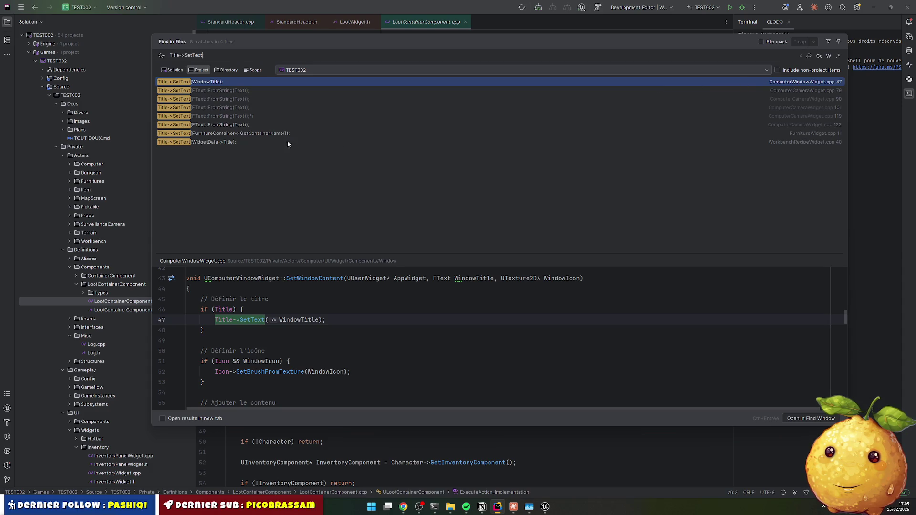
Step: Open the FurnitureWidget.cpp Title->SetText match, now flagged as an error
click(227, 134)
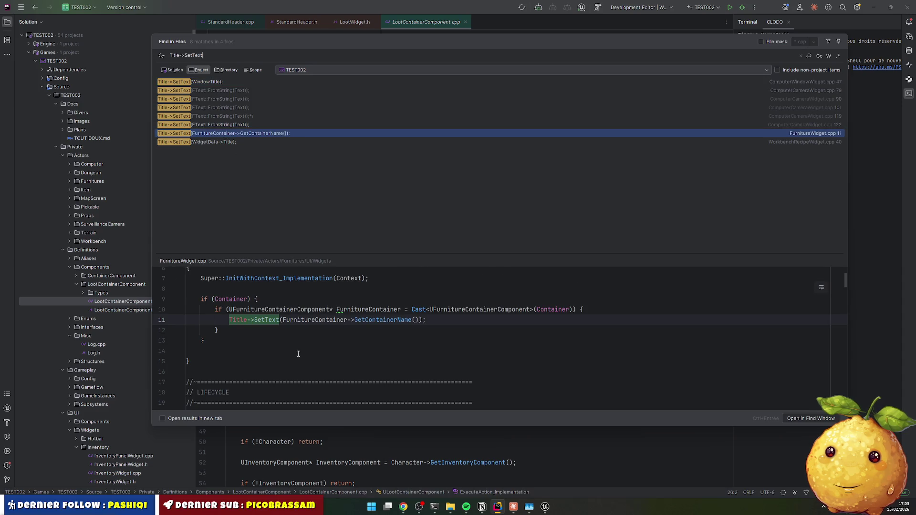
scroll(292, 352, up, 2)
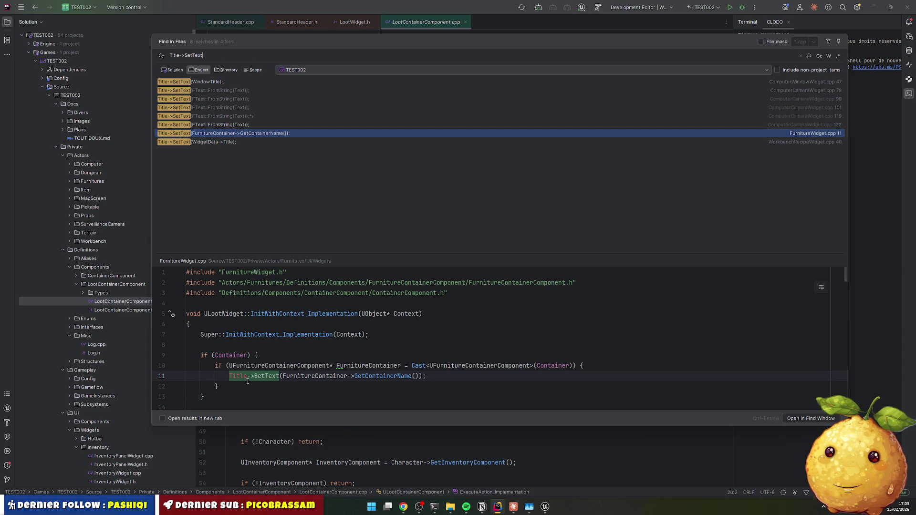
mouse_move(248, 381)
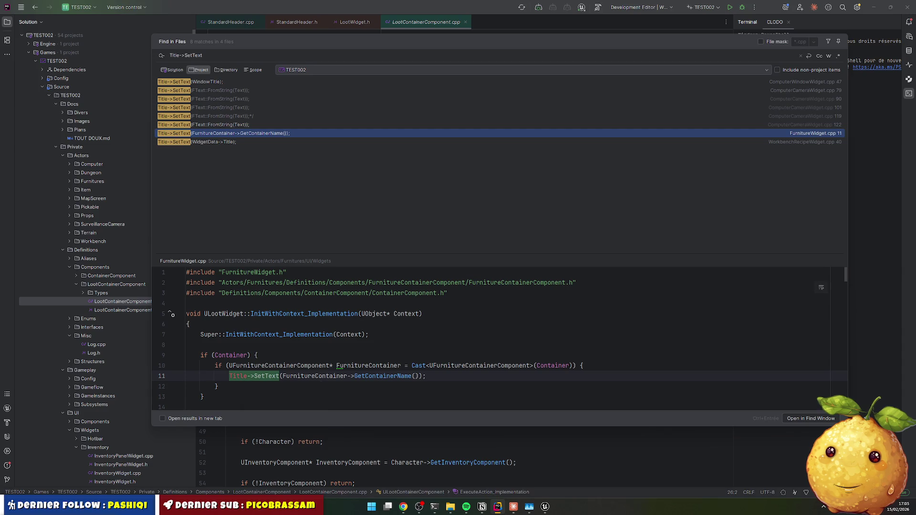
click(466, 506)
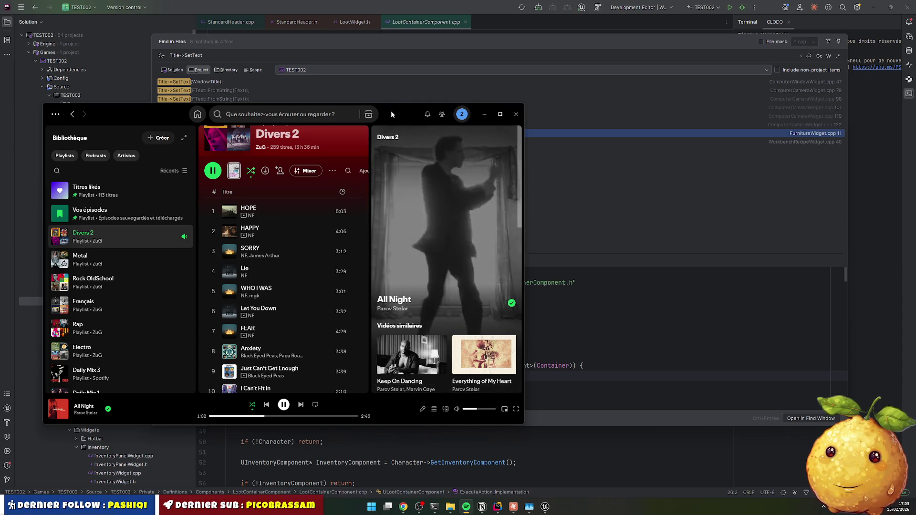
drag(392, 115, 366, 119)
key(alt+Tab)
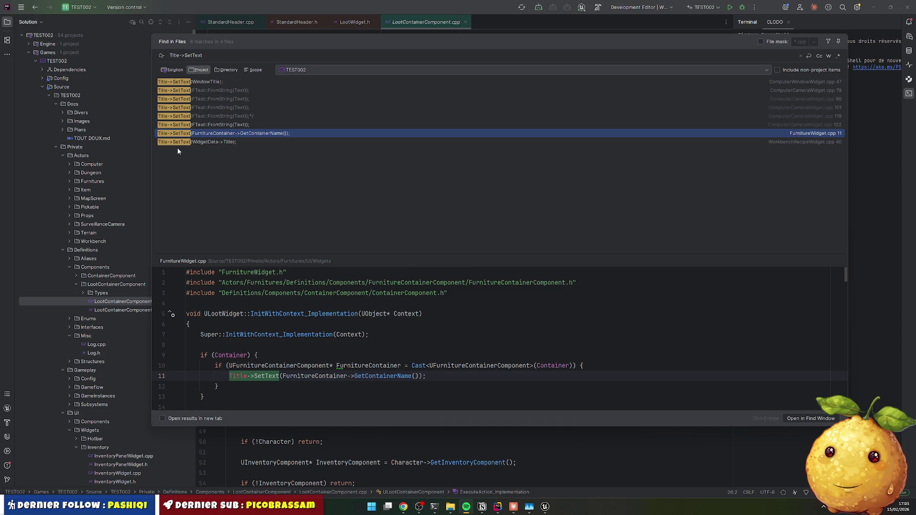
double_click(289, 133)
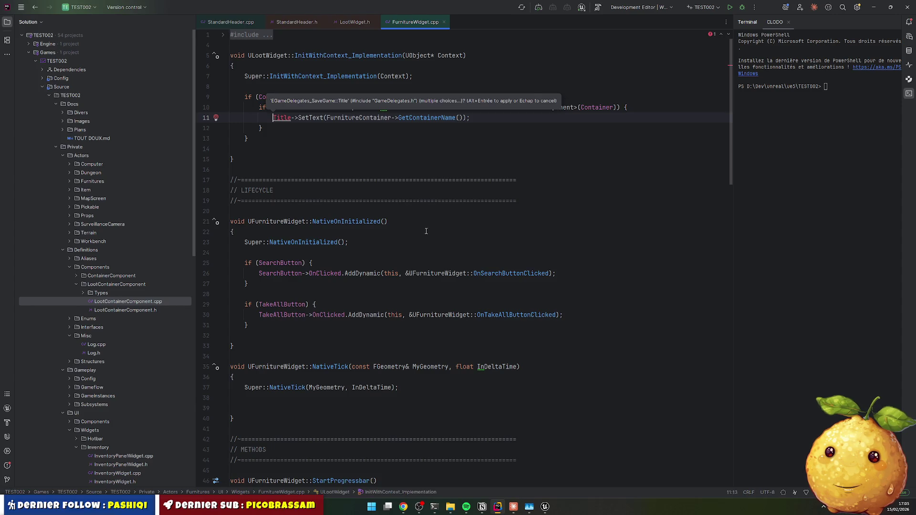
Step: Comment out the Title->SetText line and insert a Header->SetHeaderData call beneath it
click(356, 178)
click(345, 120)
key(Home)
text(//)
key(End)
key(Return)
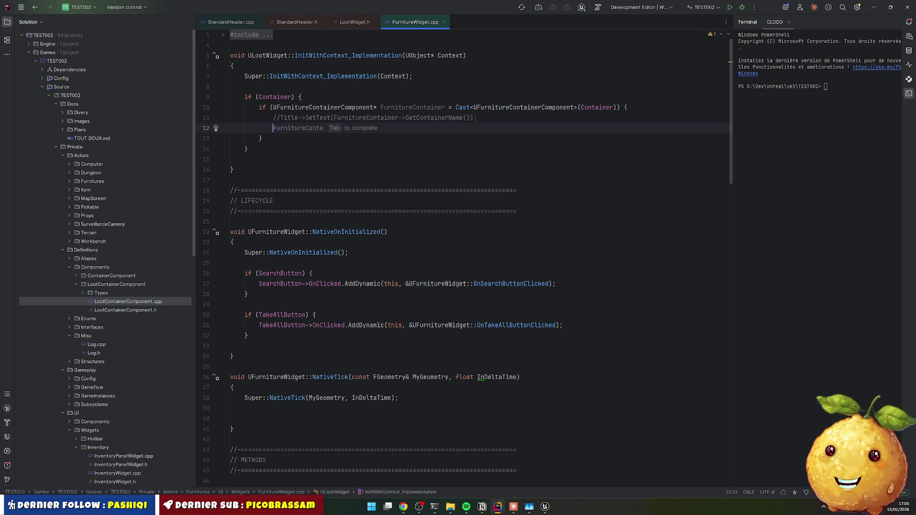
text(Header->)
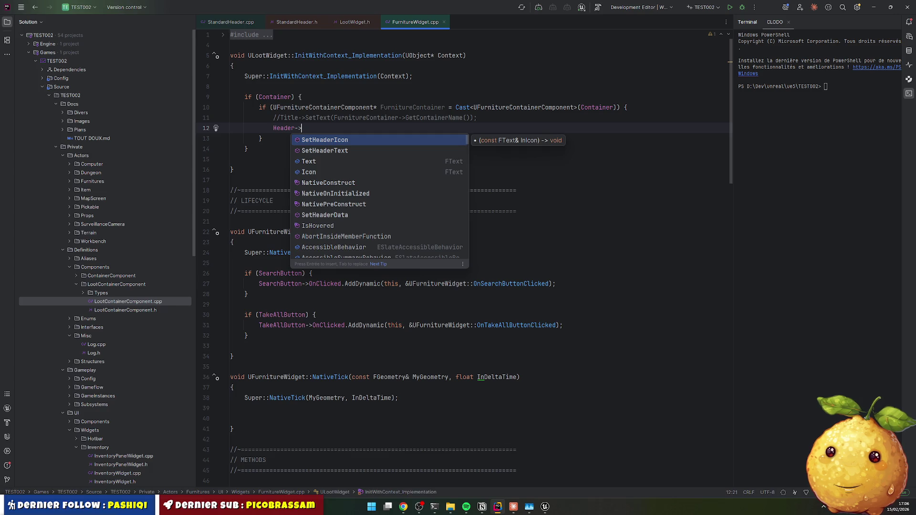
key(Down)
key(Down)
key(Down)
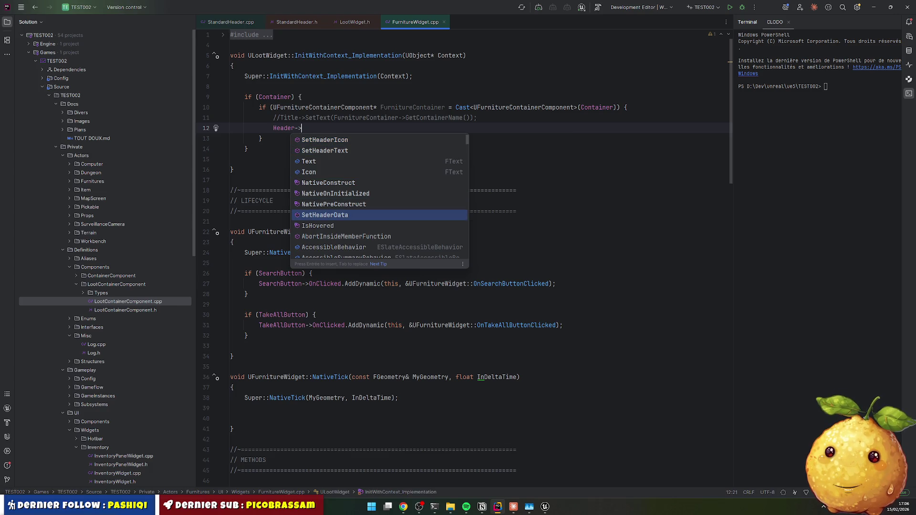
key(Return)
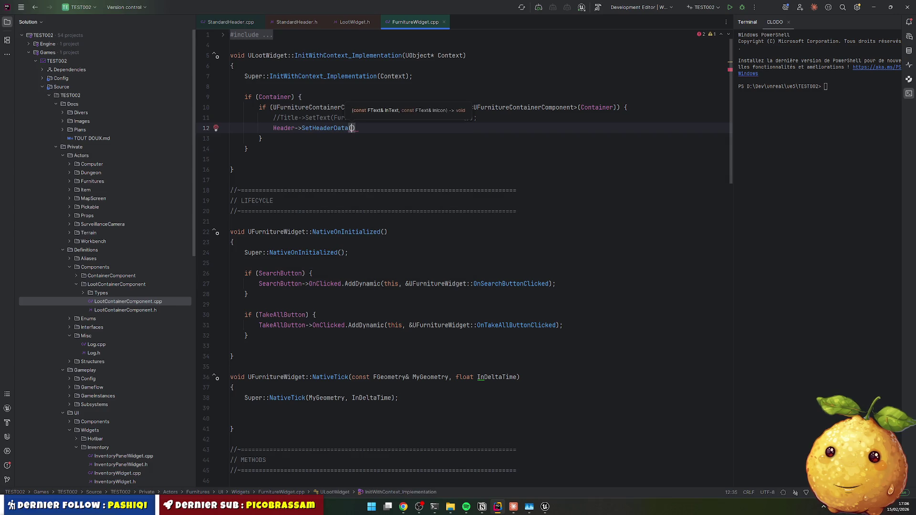
Step: Pass FurnitureContainer->GetContainerName() and an empty FText::FromString(TEXT("")) icon to SetHeaderData
click(352, 128)
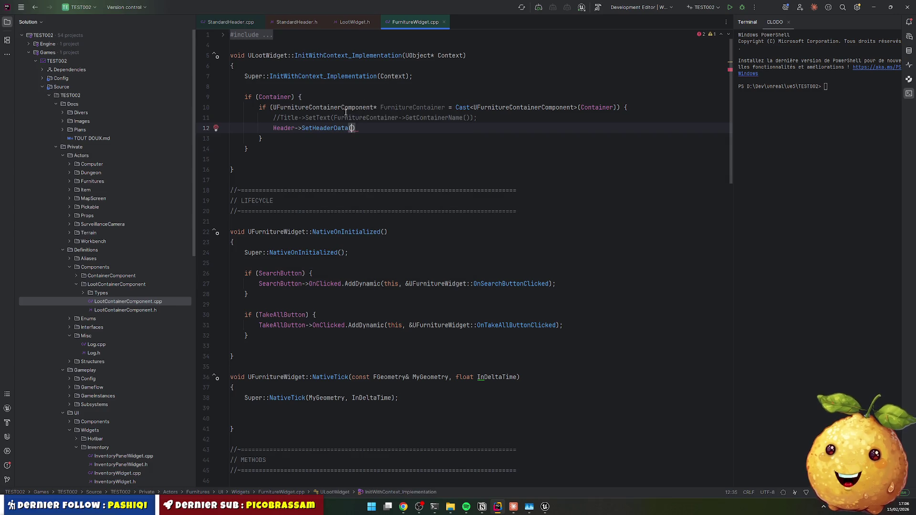
drag(334, 118, 476, 118)
key(ctrl+c)
click(351, 128)
key(ctrl+v)
key(Down)
click(486, 128)
text(, )
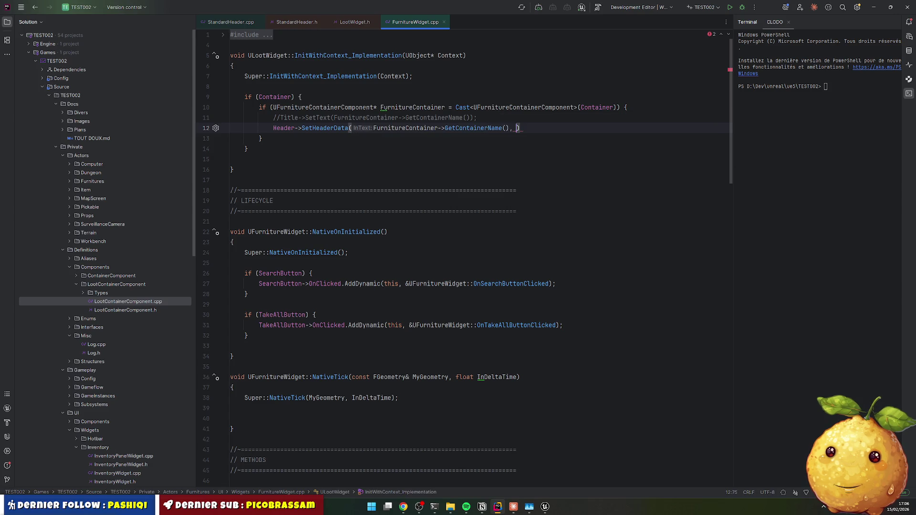
text(FText)
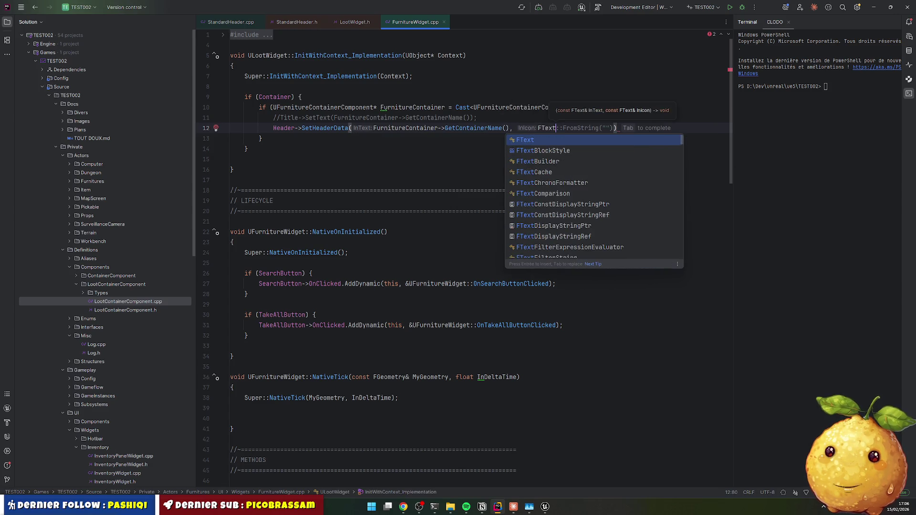
key(Tab)
key(BackSpace)
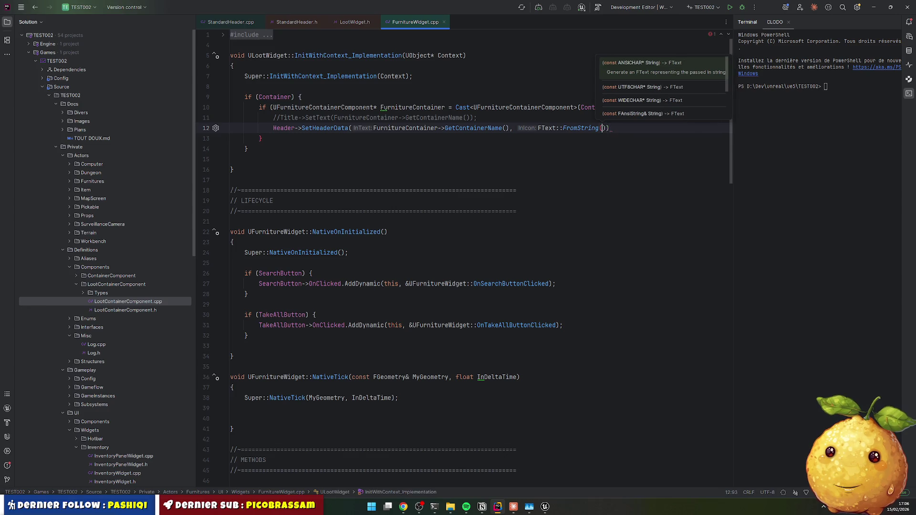
text(TEXT(")
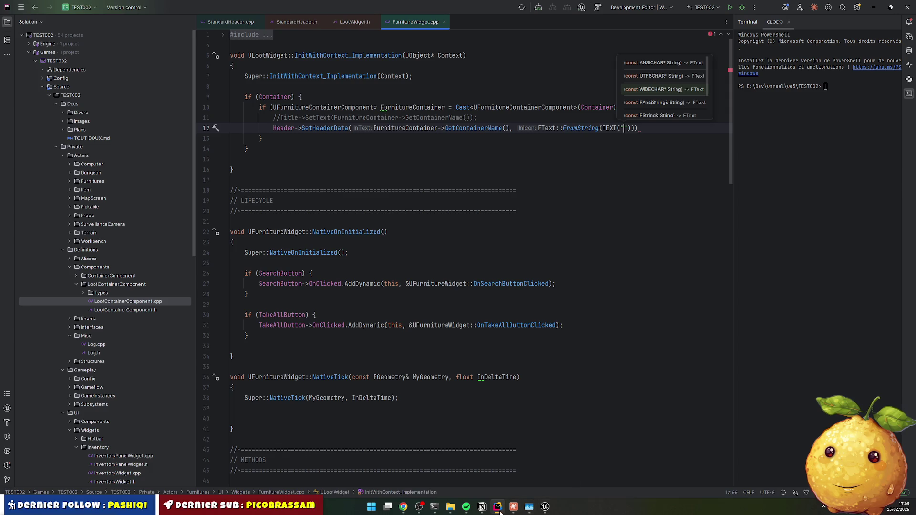
click(403, 506)
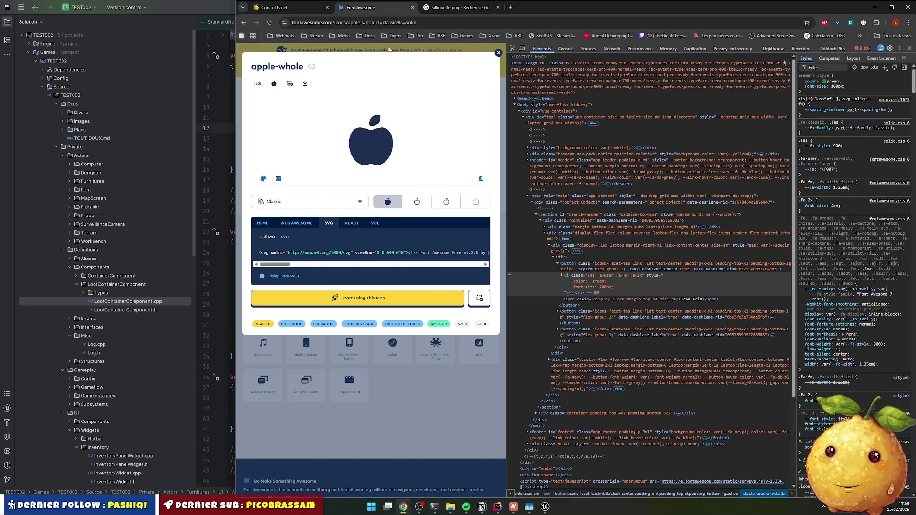
Step: Search Font Awesome for 'furniture' icons and filter the results to Free
click(498, 53)
double_click(361, 115)
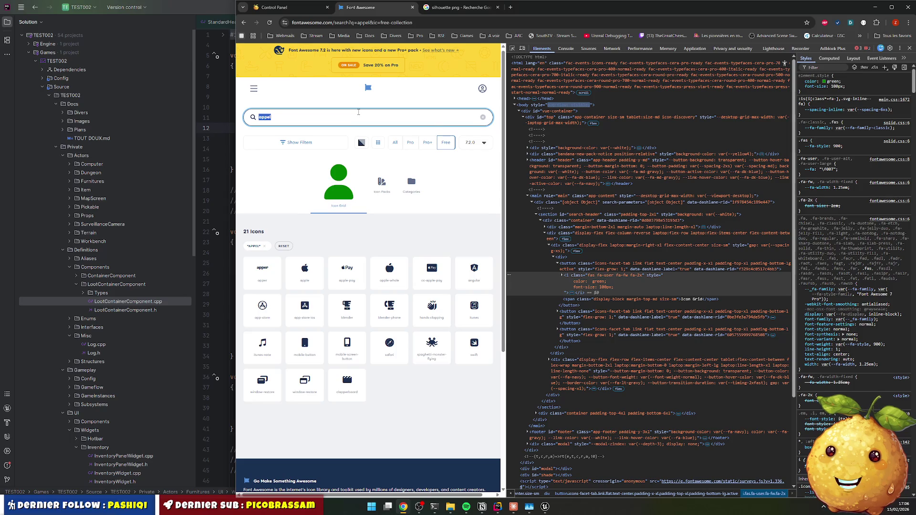
text(furniture)
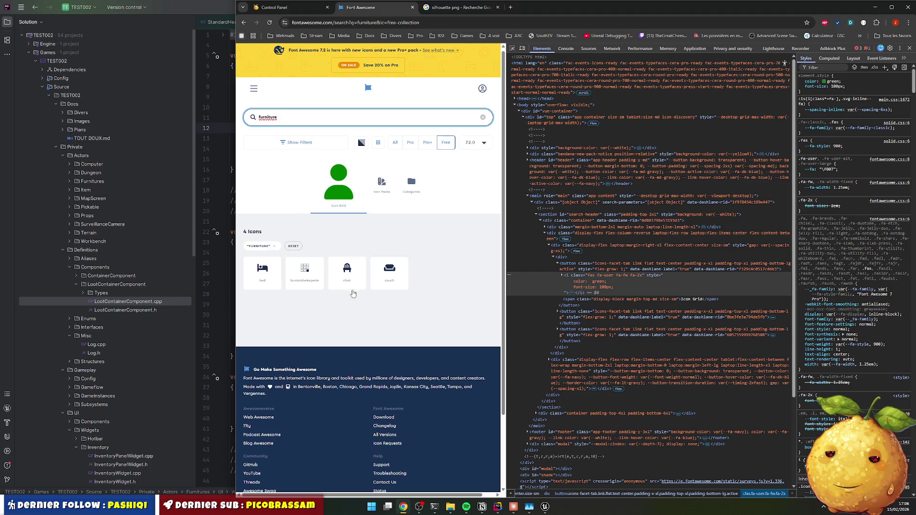
click(410, 142)
scroll(395, 347, down, 5)
scroll(395, 347, down, 4)
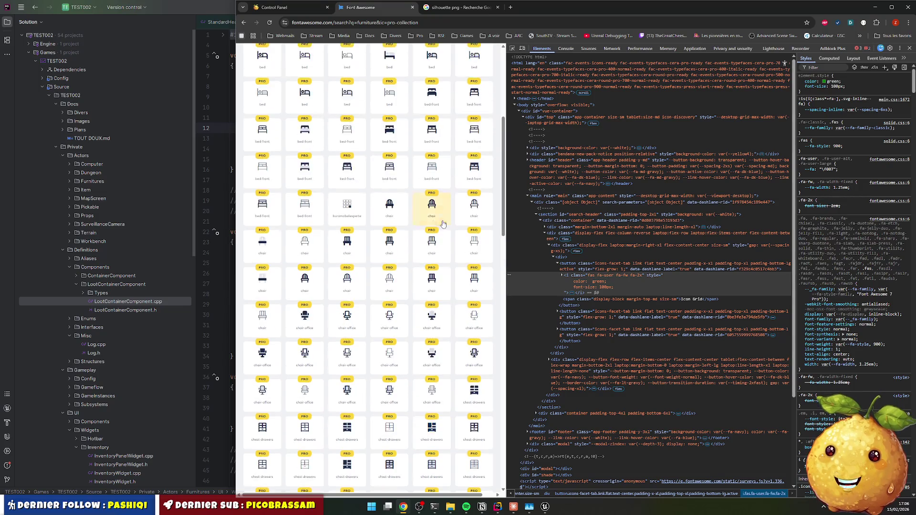
scroll(432, 205, up, 10)
click(445, 144)
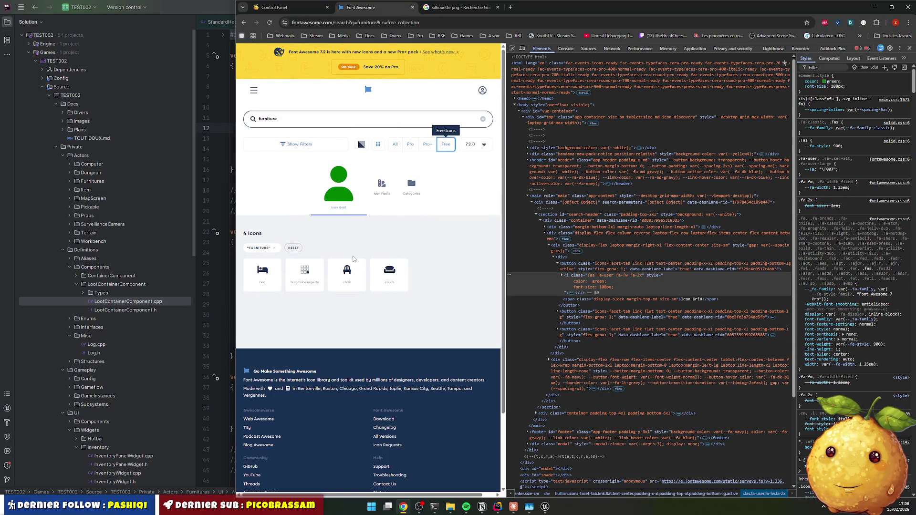
Step: Open the couch icon's details and copy its unicode code
click(389, 272)
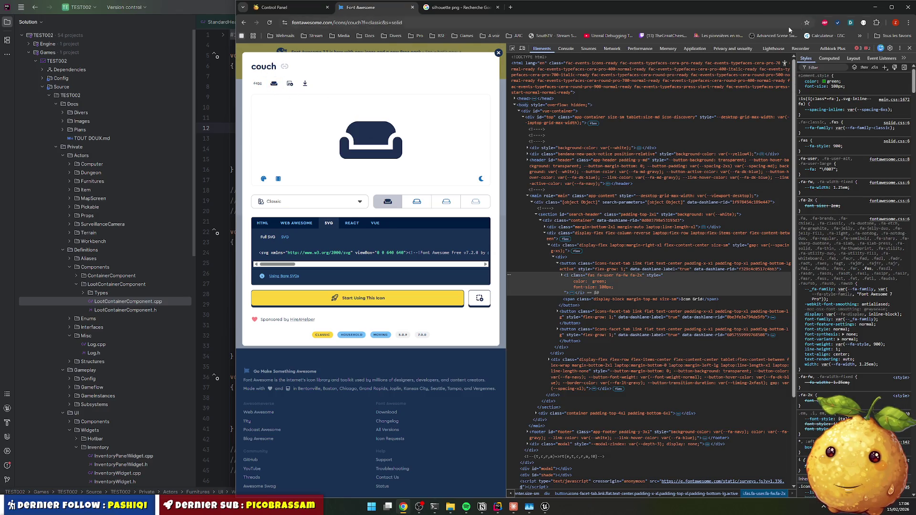
click(876, 10)
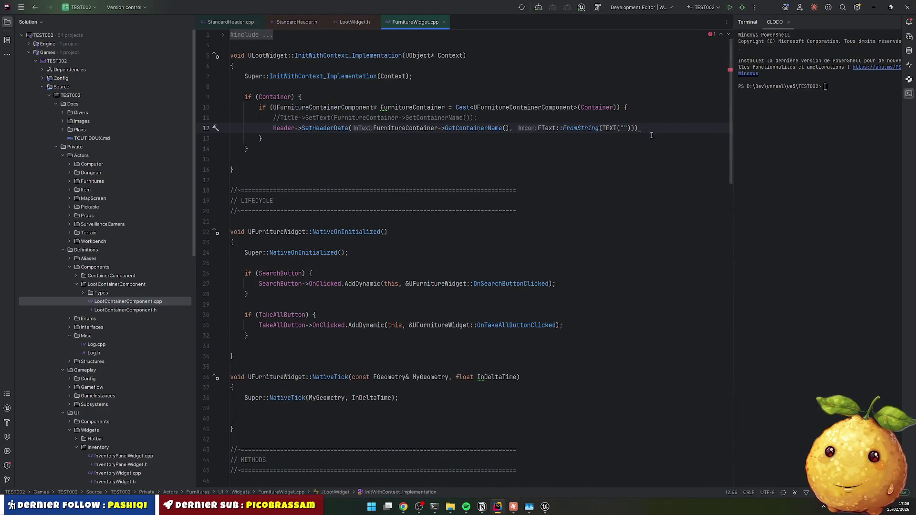
key(alt+Tab)
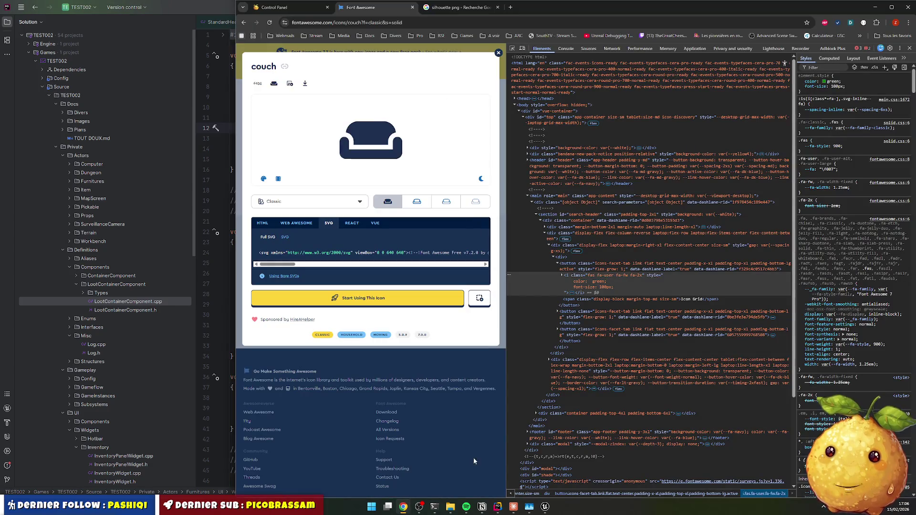
click(285, 89)
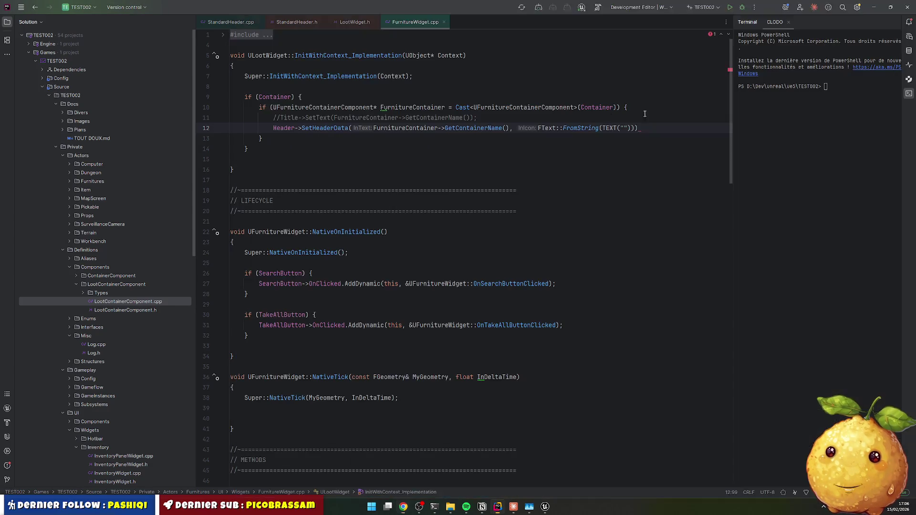
Step: Terminate the new SetHeaderData line with a semicolon
key(alt+Tab)
text()
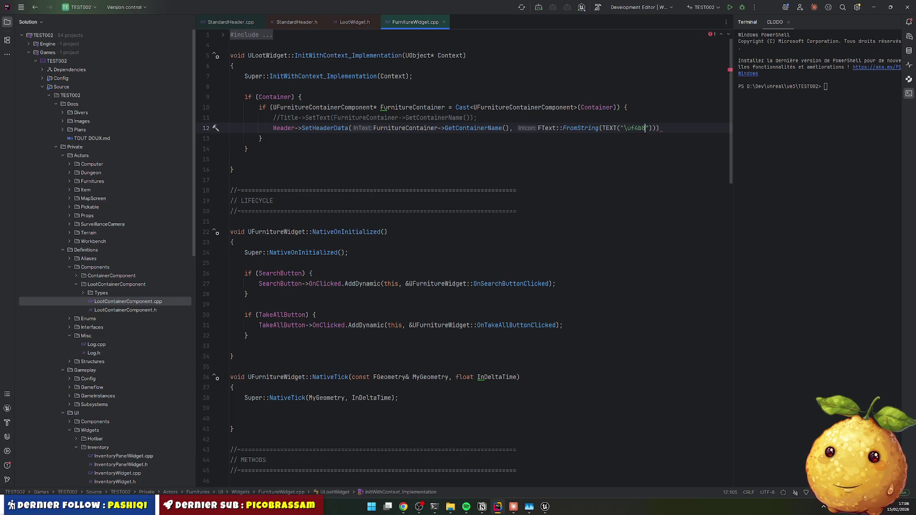
key(End)
text(;)
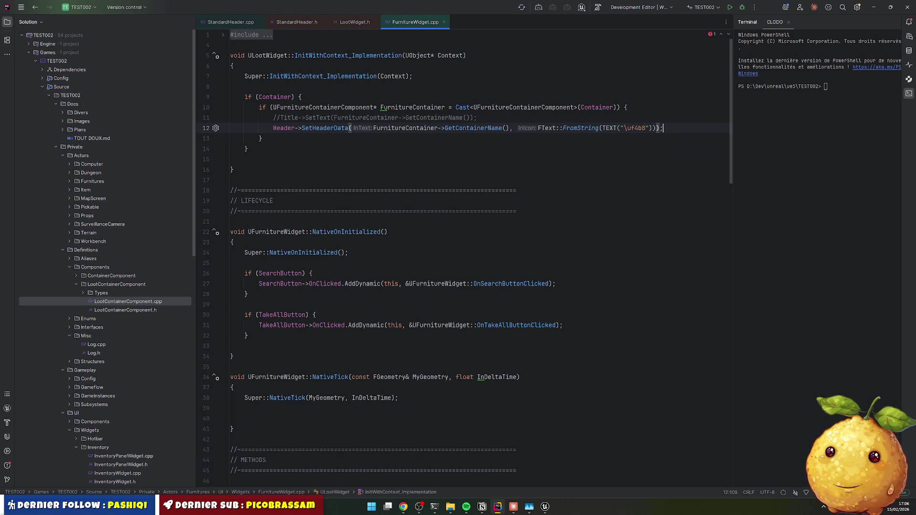
click(433, 169)
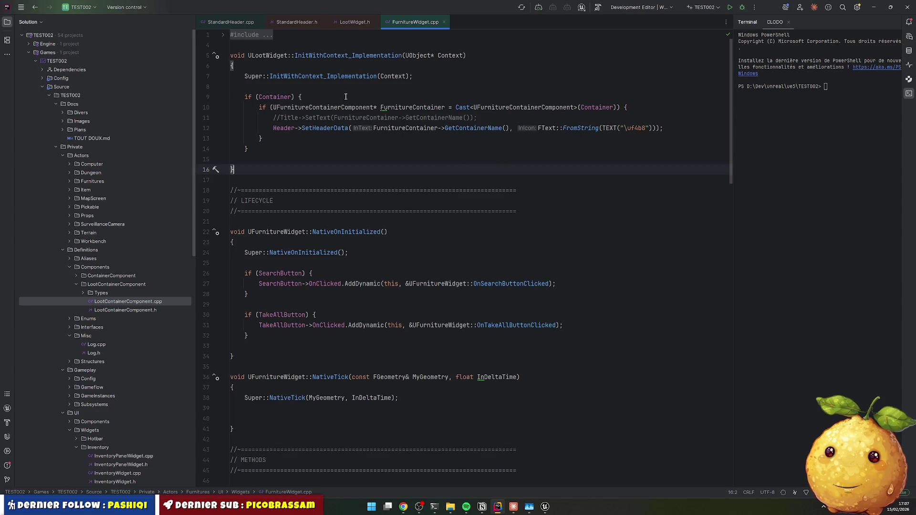
Step: Review LootWidget.h, StandardHeader.h and StandardHeader.cpp, then return to Unreal's WBP_Loot designer
click(365, 28)
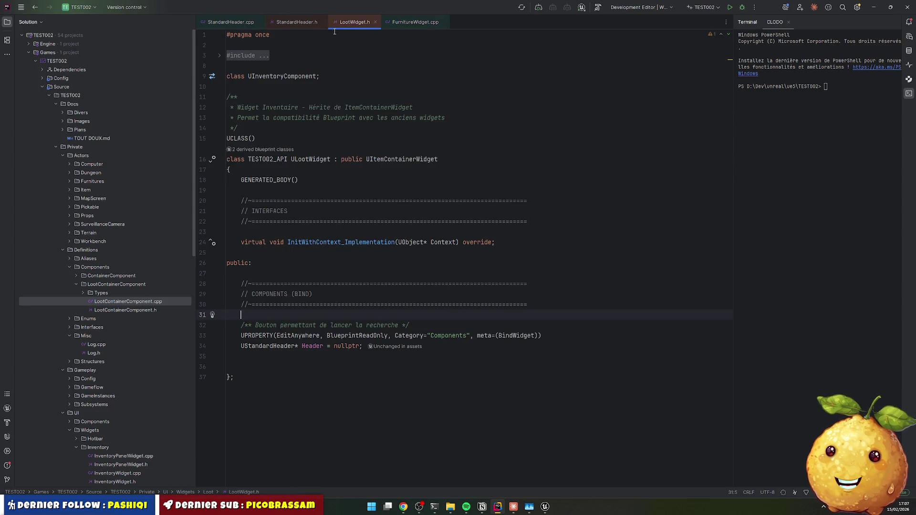
click(293, 23)
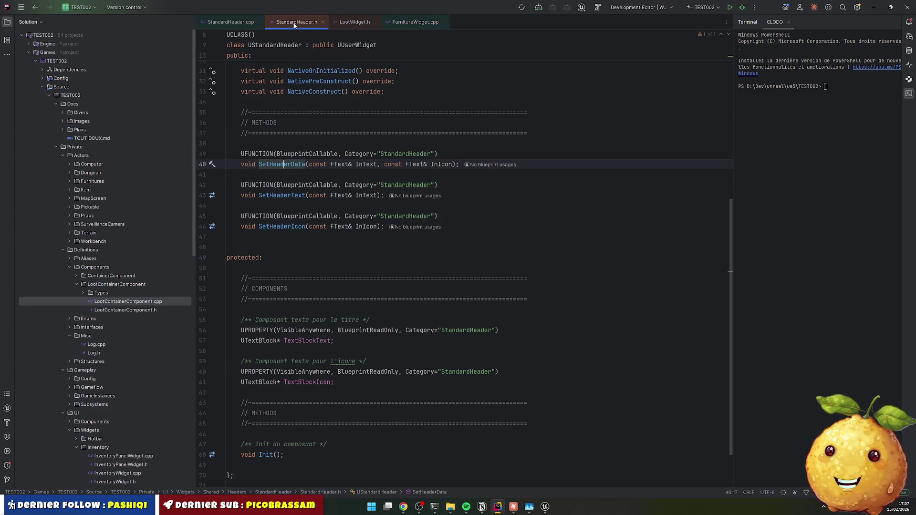
click(244, 26)
key(alt+Tab)
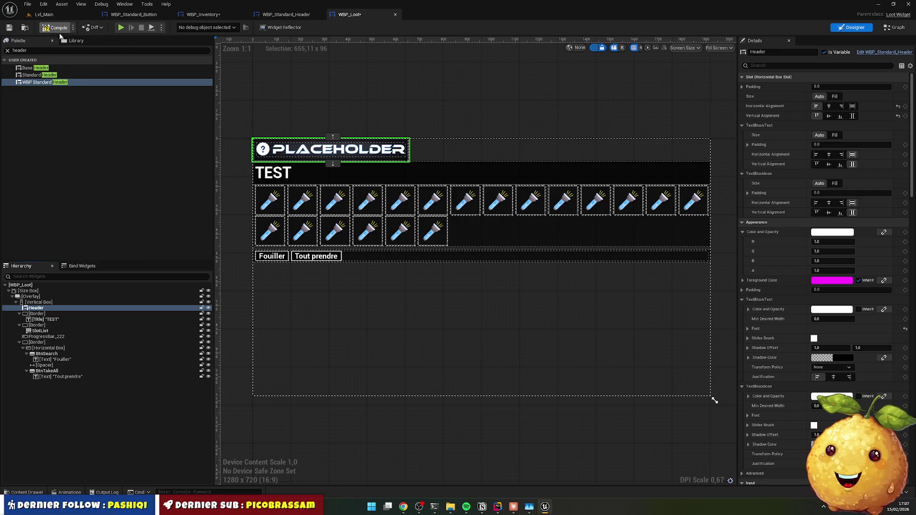
Step: Rebuild the C++ code with Live Coding (Ctrl+Alt+F11), then close the finished patch window
click(498, 507)
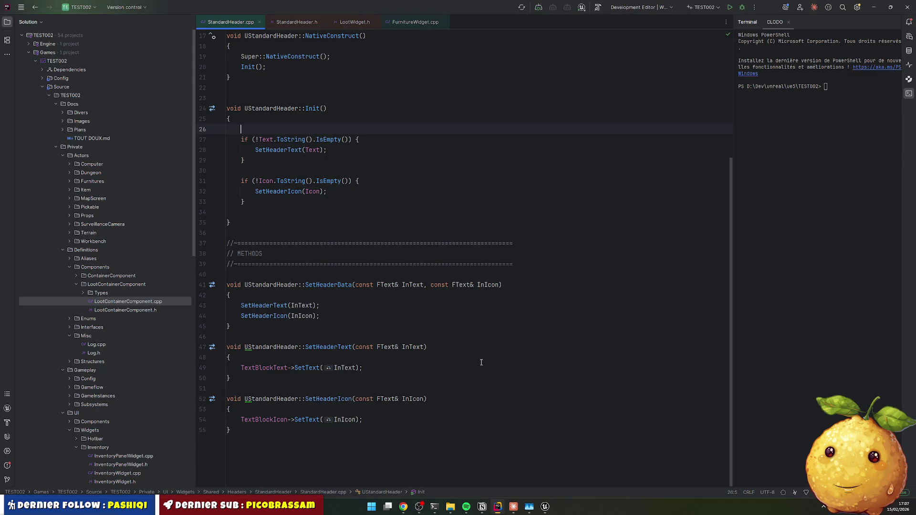
key(ctrl+alt+F11)
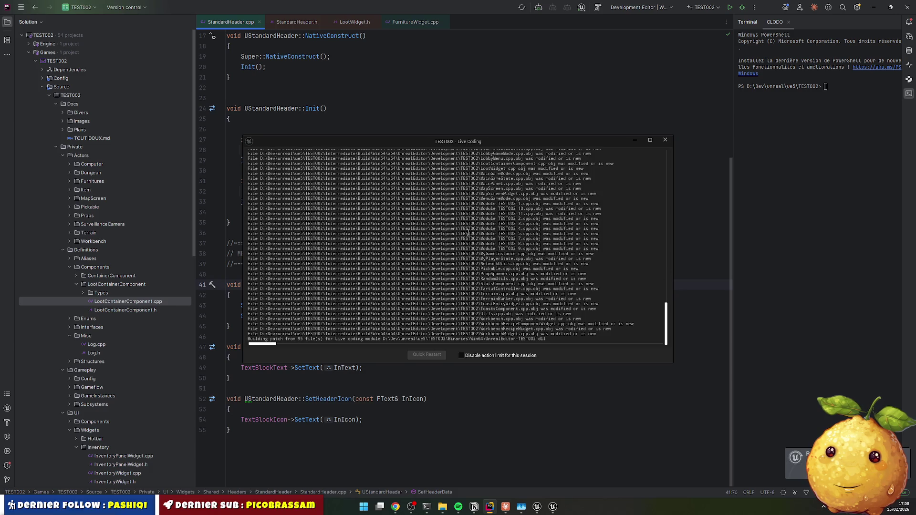
click(664, 141)
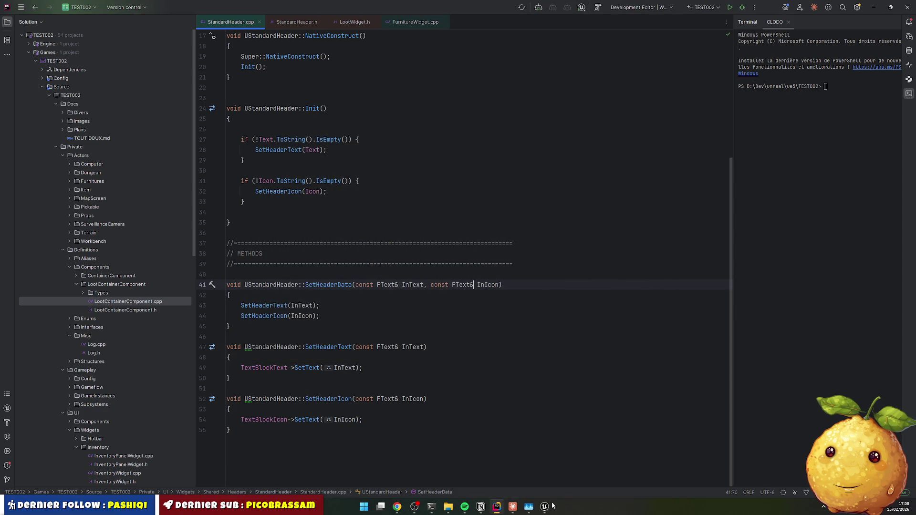
click(550, 513)
Step: Delete the border holding the TEST title from WBP_Loot's hierarchy
click(548, 513)
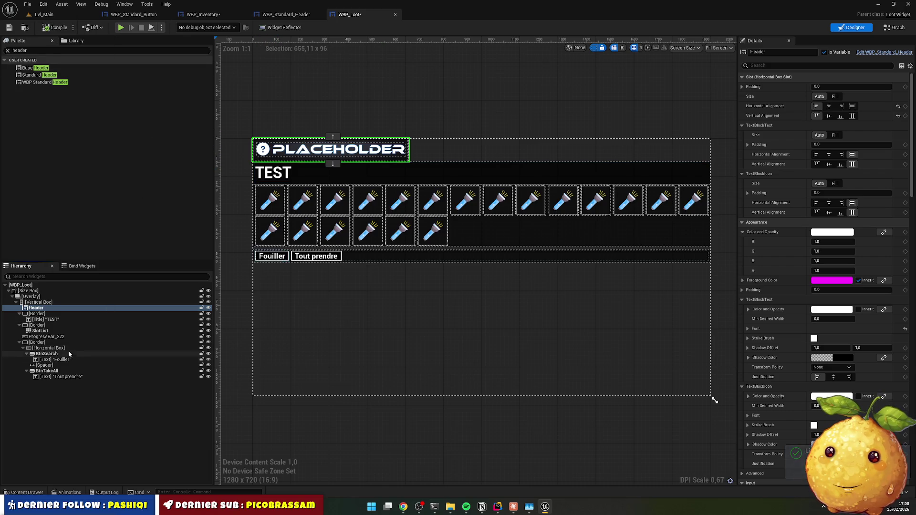
click(43, 314)
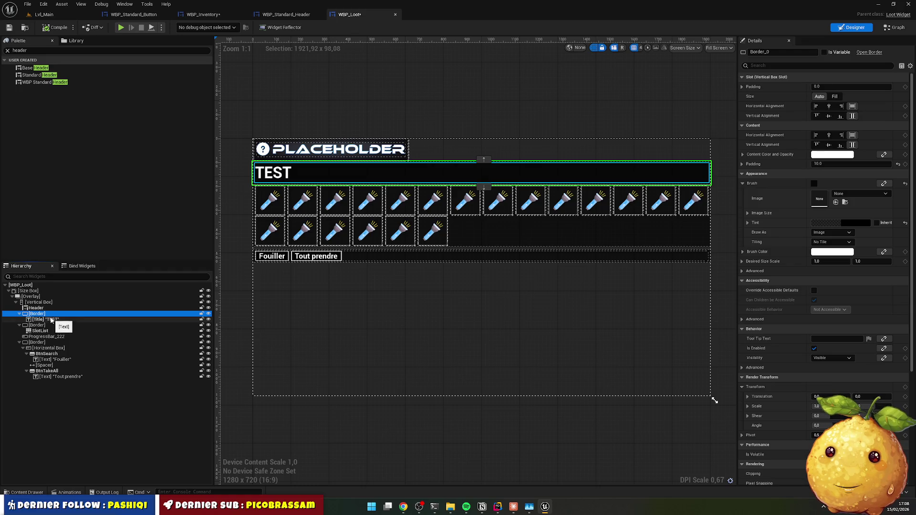
click(41, 319)
click(37, 313)
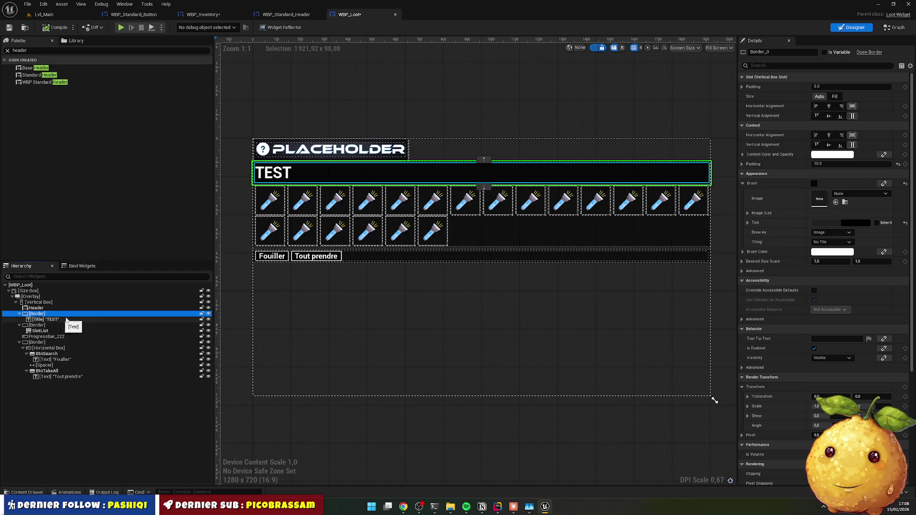
key(Delete)
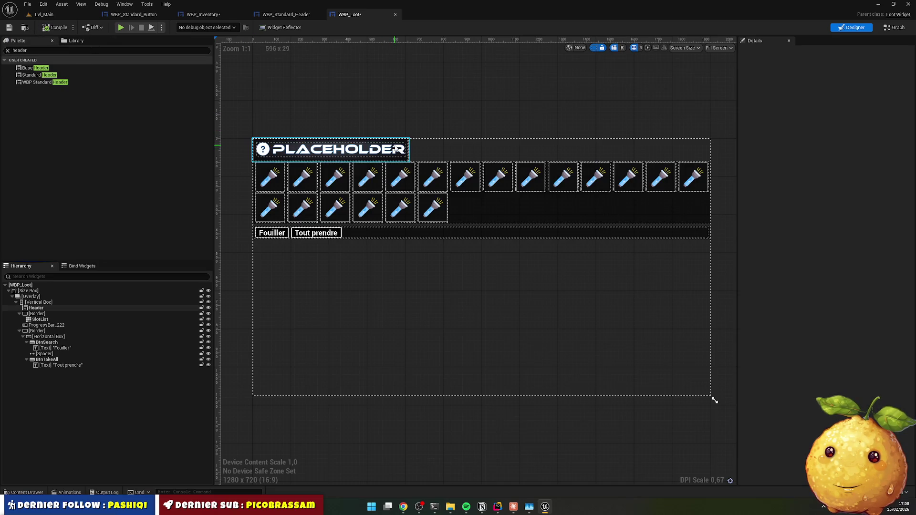
Step: Set the Header's horizontal alignment to Fill, compile WBP_Loot, and start a play test
click(398, 148)
click(852, 106)
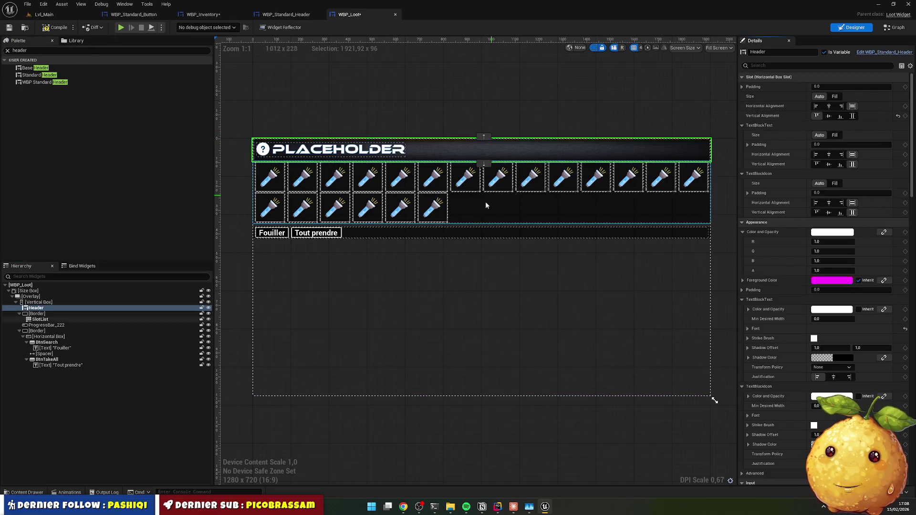
click(54, 30)
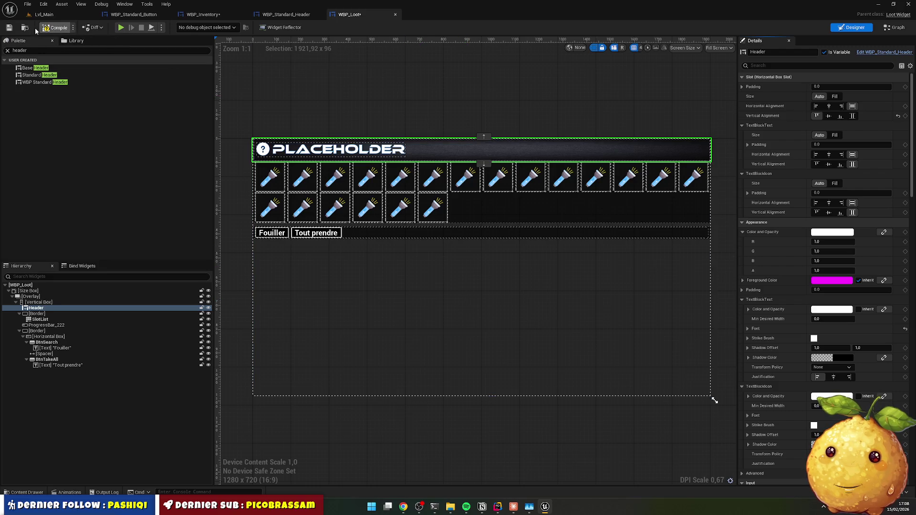
click(125, 26)
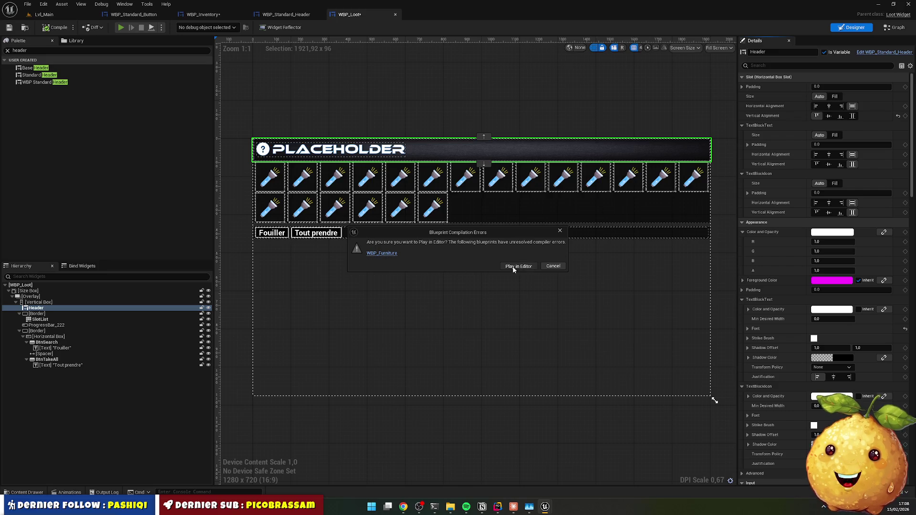
click(384, 254)
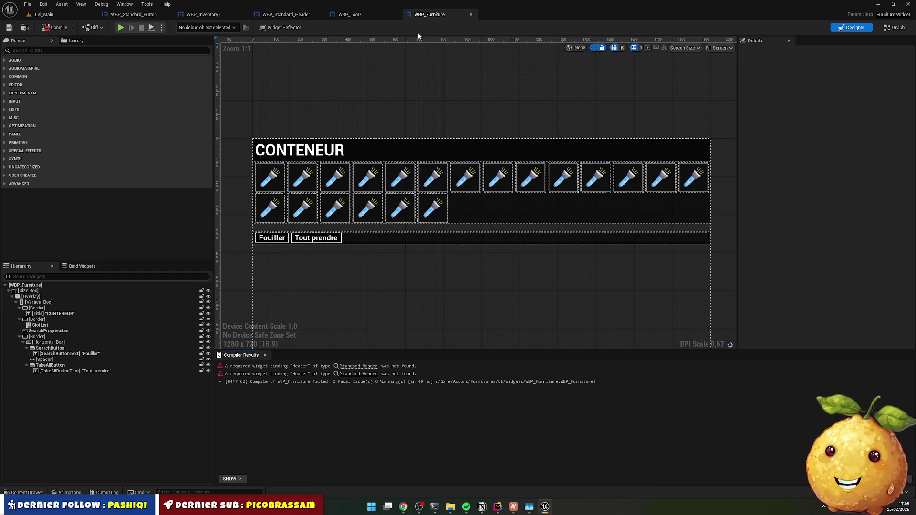
Step: Add a WBP Standard Header at the top of WBP_Furniture's vertical box, named Header
click(42, 50)
text(header)
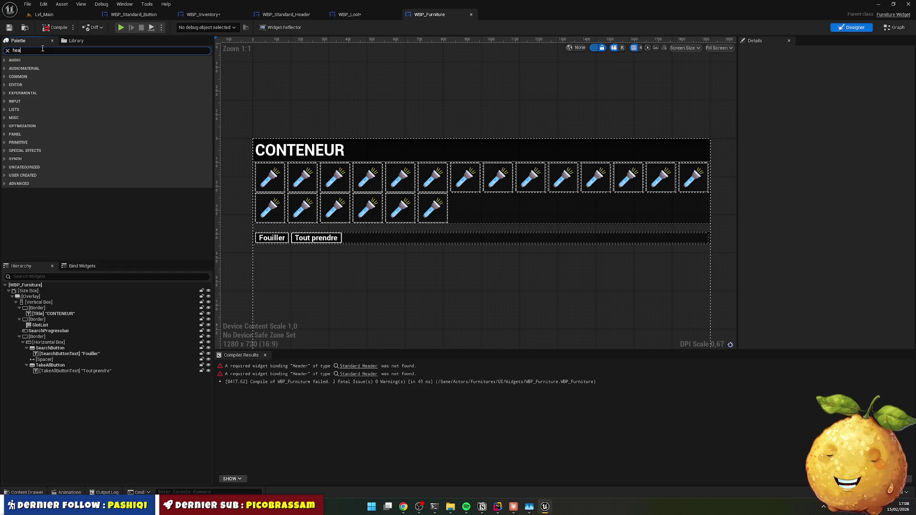
mouse_move(42, 83)
mouse_down()
mouse_move(58, 271)
mouse_move(48, 304)
mouse_up()
drag(47, 377, 56, 315)
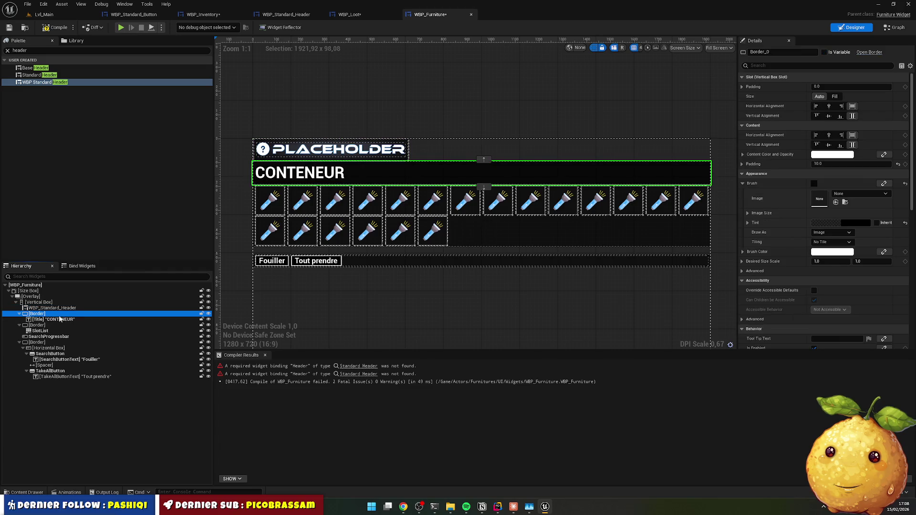
double_click(66, 309)
text(He)
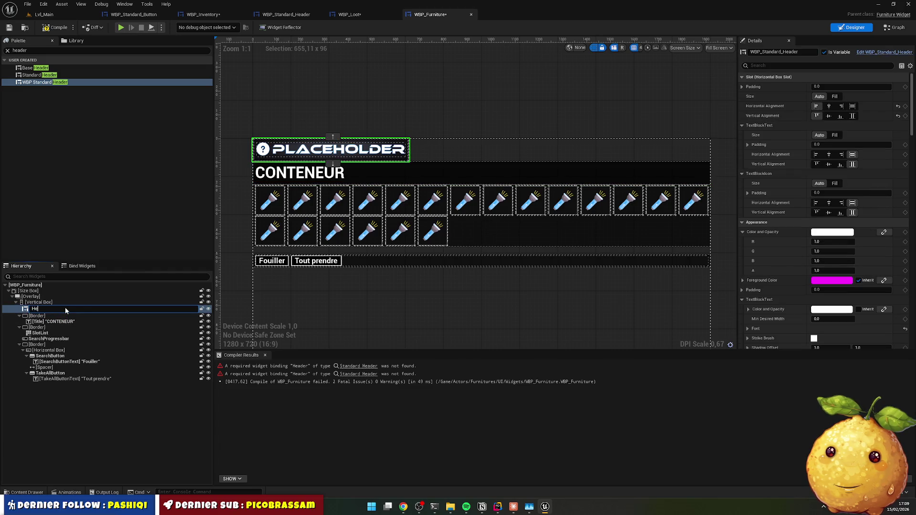
text(ader)
key(Return)
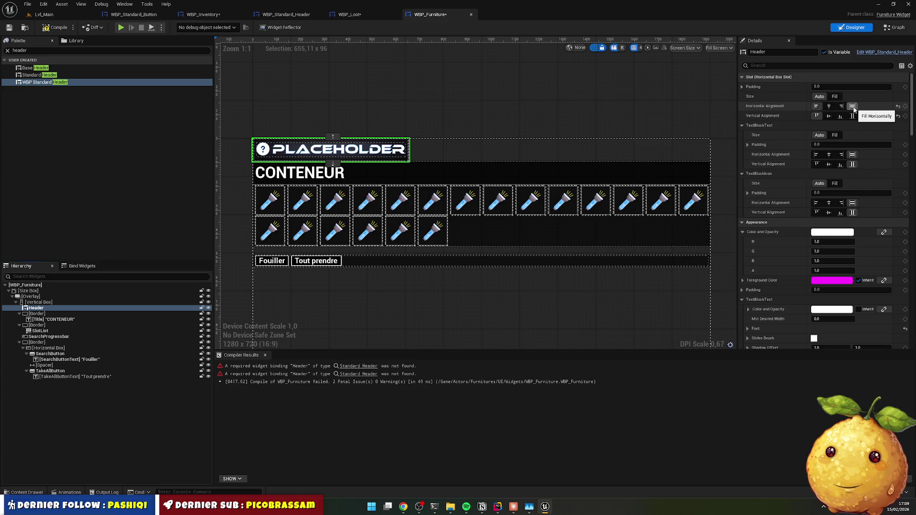
Step: Make Header fill horizontally, delete the CONTENEUR title border, then compile and save
click(853, 106)
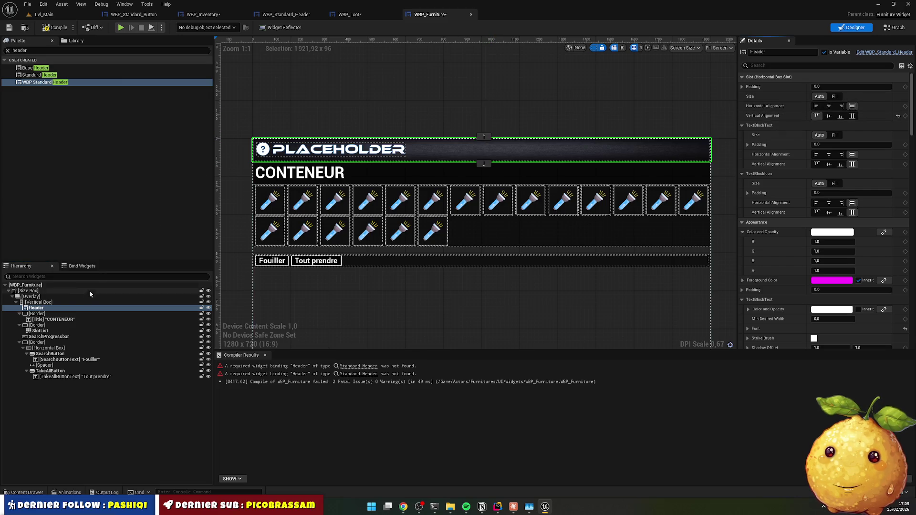
click(95, 313)
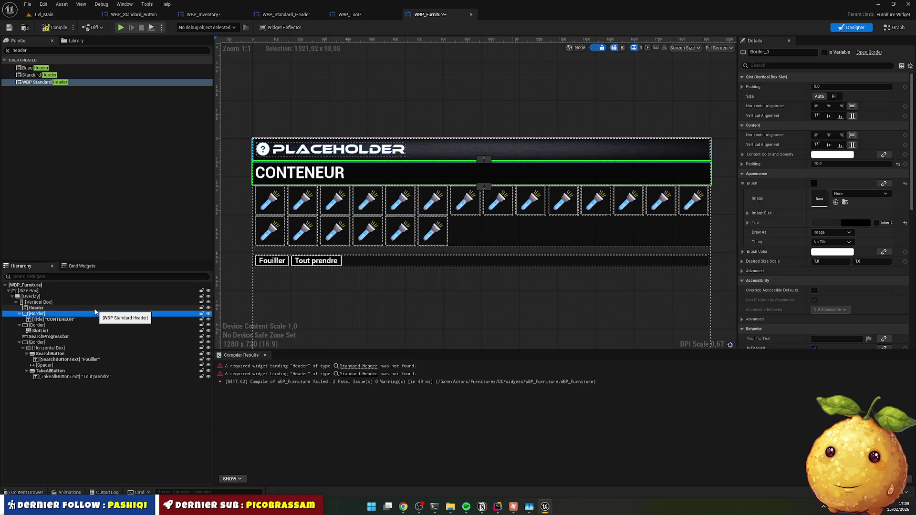
key(Delete)
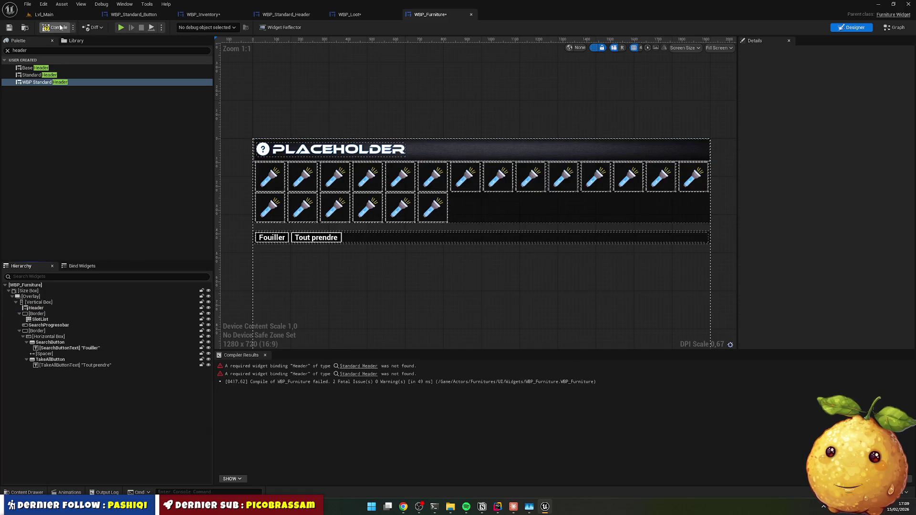
click(55, 28)
key(ctrl+s)
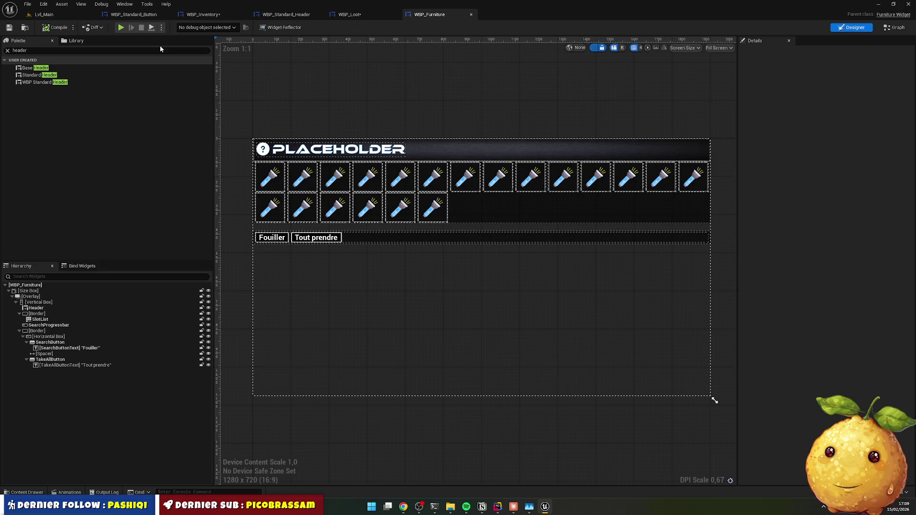
click(44, 14)
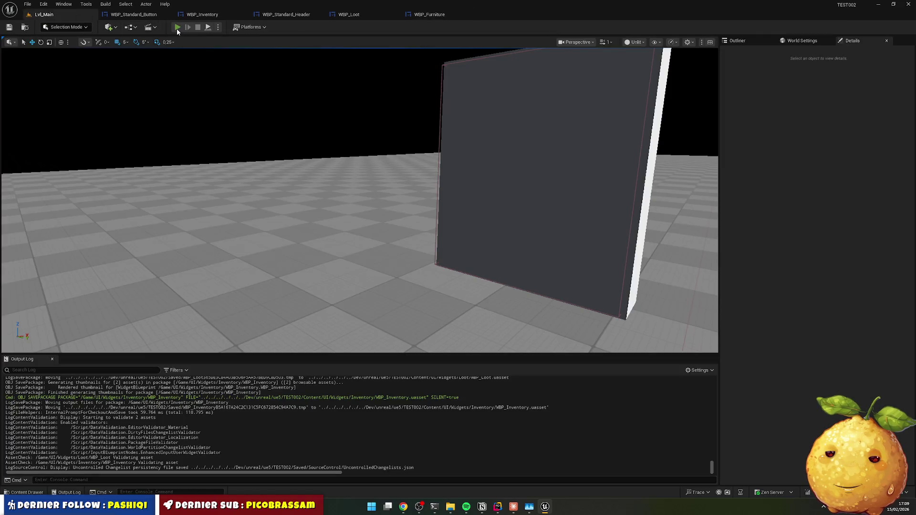
Step: Play the level, opening inventory and wardrobe to check INVENTAIRE and ARMOIRE headers, then stop
click(177, 28)
key(i)
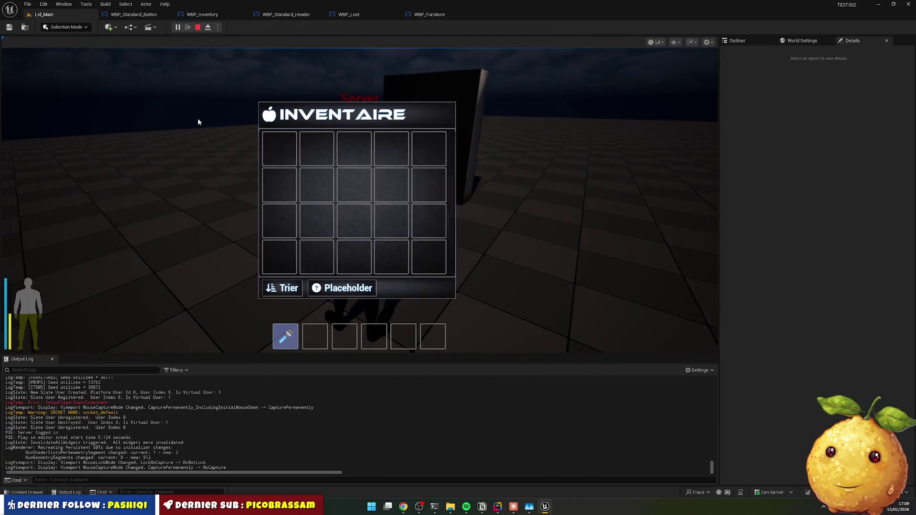
key(i)
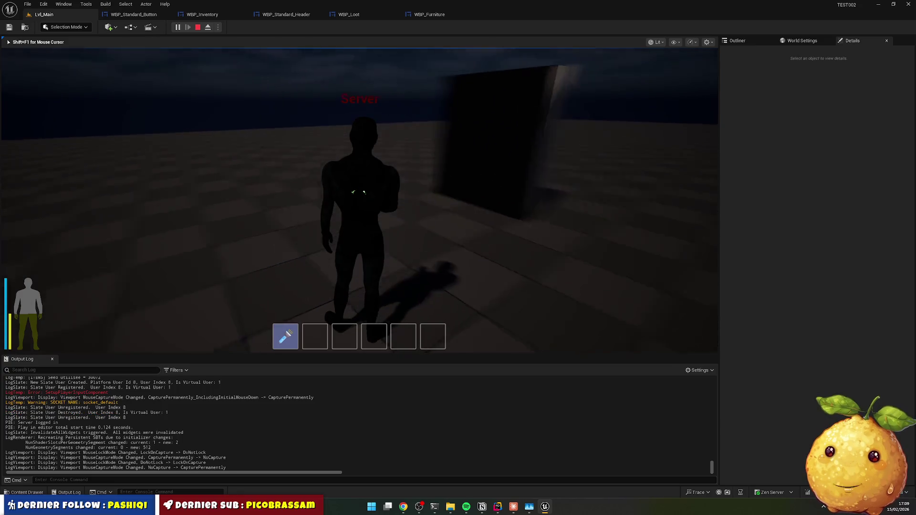
key(w)
key(e)
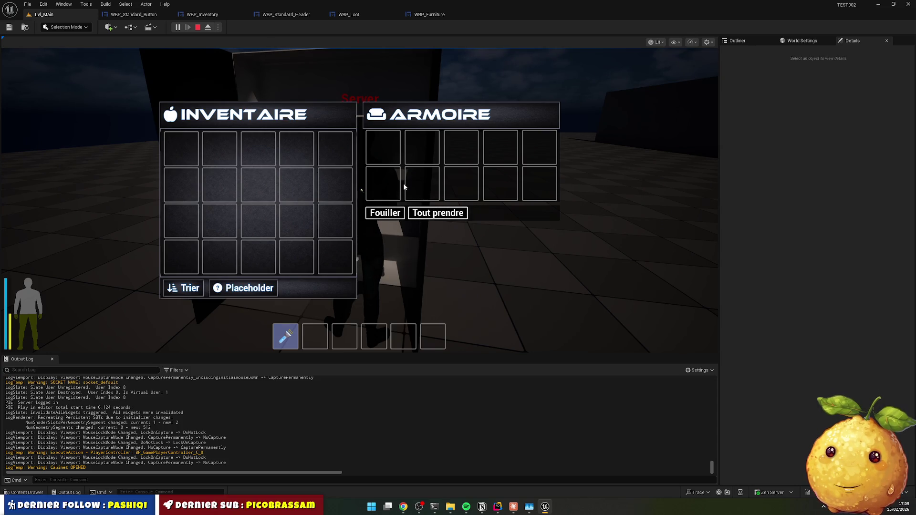
key(e)
key(Escape)
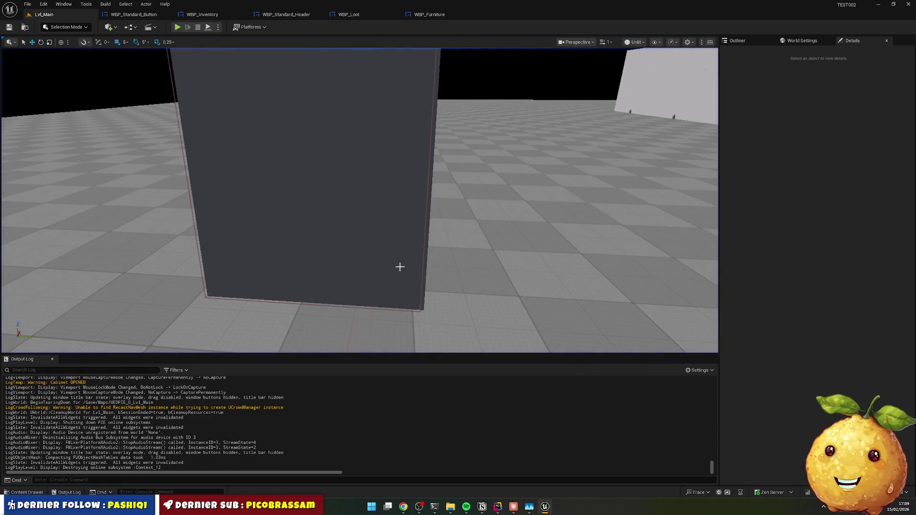
key(ctrl+space)
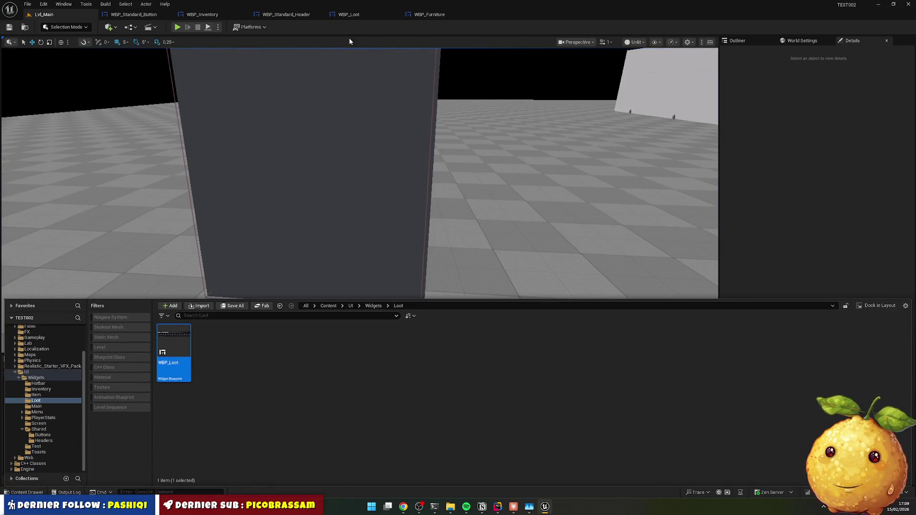
Step: Go from the WBP_Loot designer to the WBP_Inventory designer tab
click(346, 14)
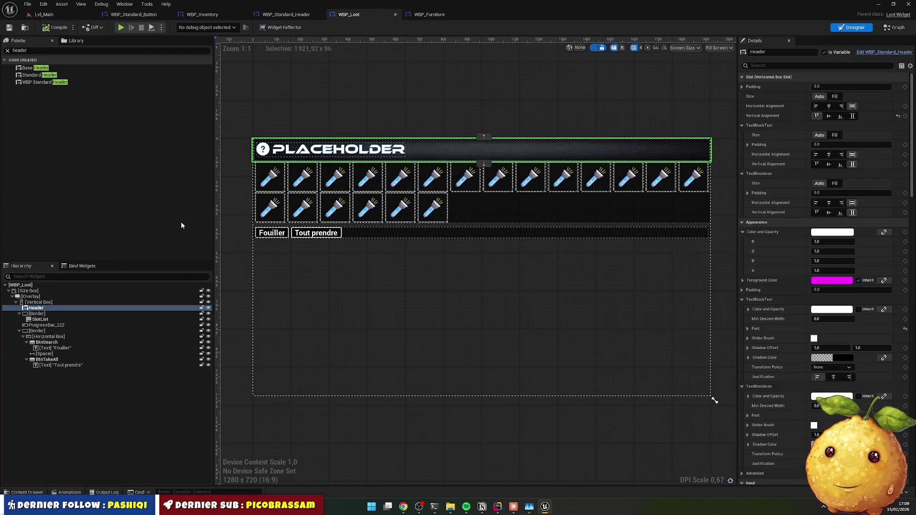
click(218, 16)
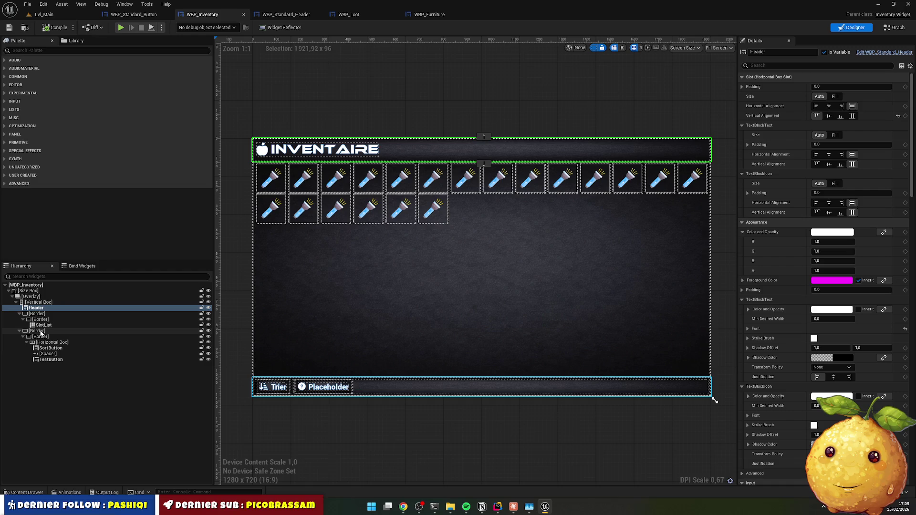
click(427, 433)
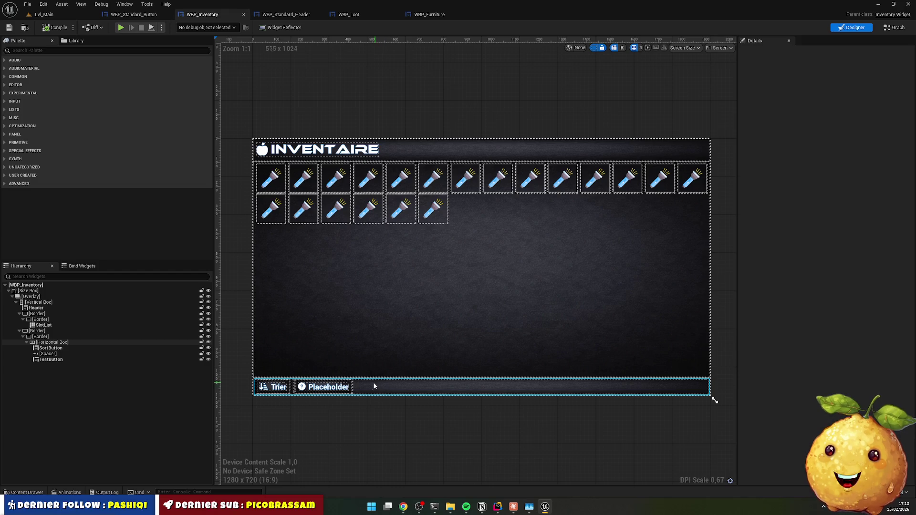
click(362, 390)
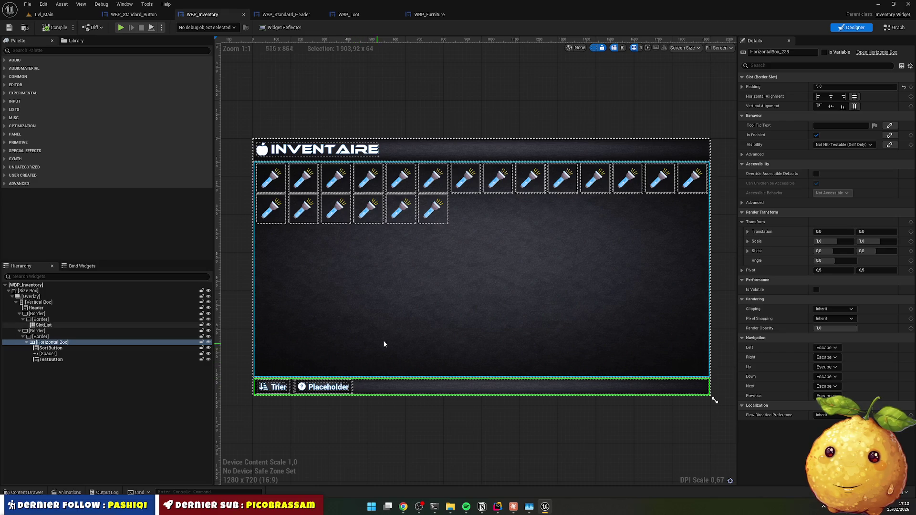
click(452, 420)
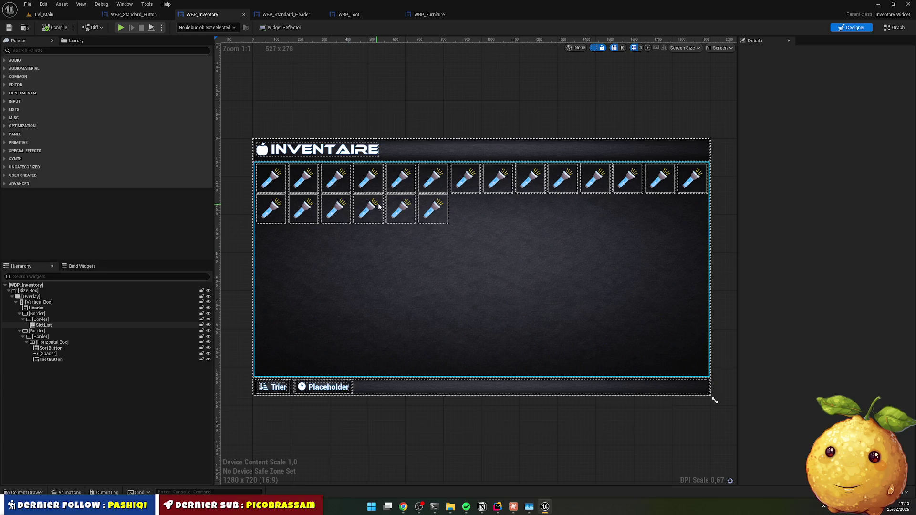
click(384, 391)
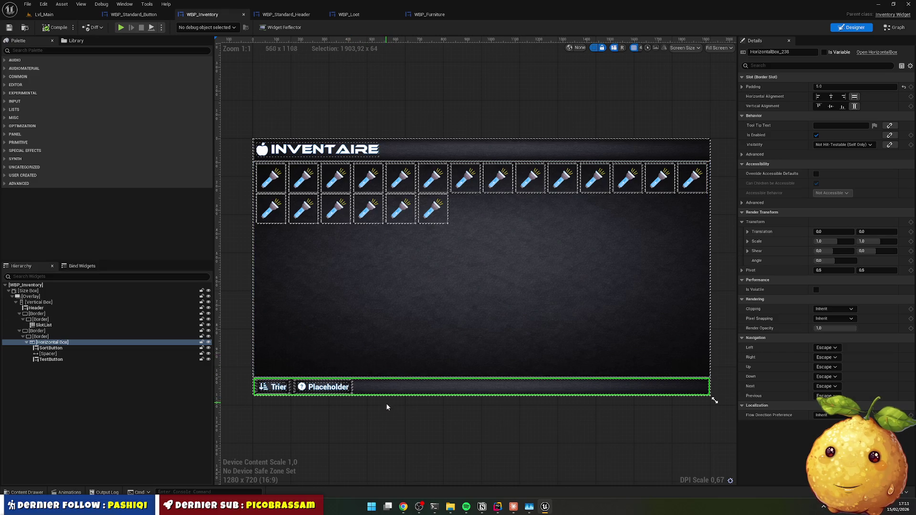
click(387, 404)
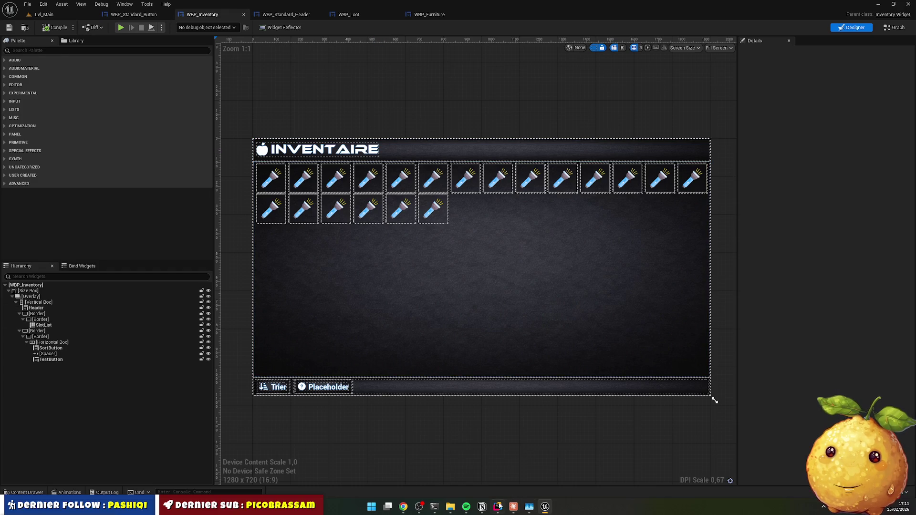
key(alt+Tab)
Step: Create a Footers directory inside the Shared folder
scroll(130, 295, down, 15)
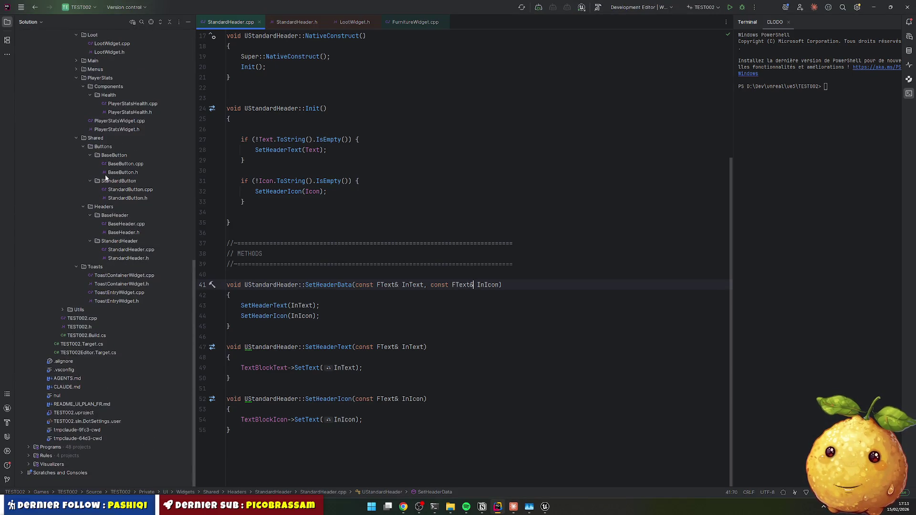
right_click(99, 140)
mouse_move(144, 141)
click(226, 153)
text(Footers)
key(Return)
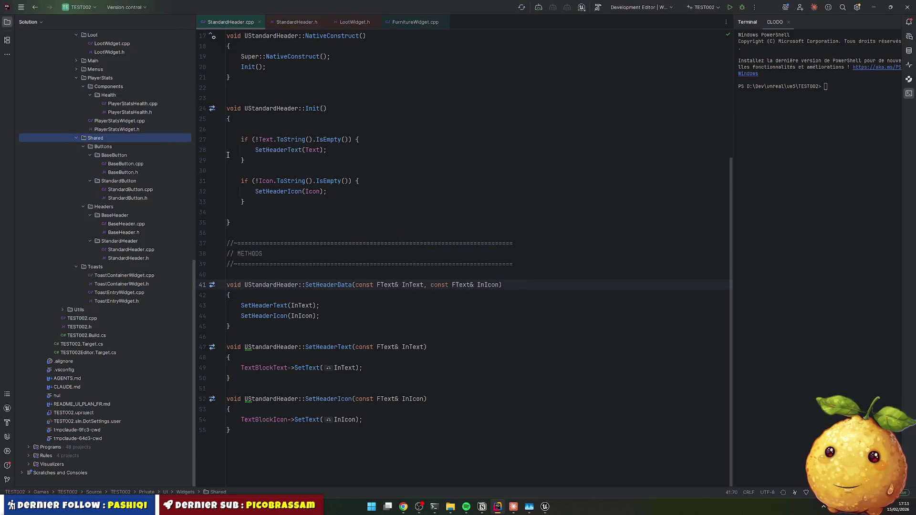
Step: Add a BaseFooter subdirectory inside Footers
right_click(107, 209)
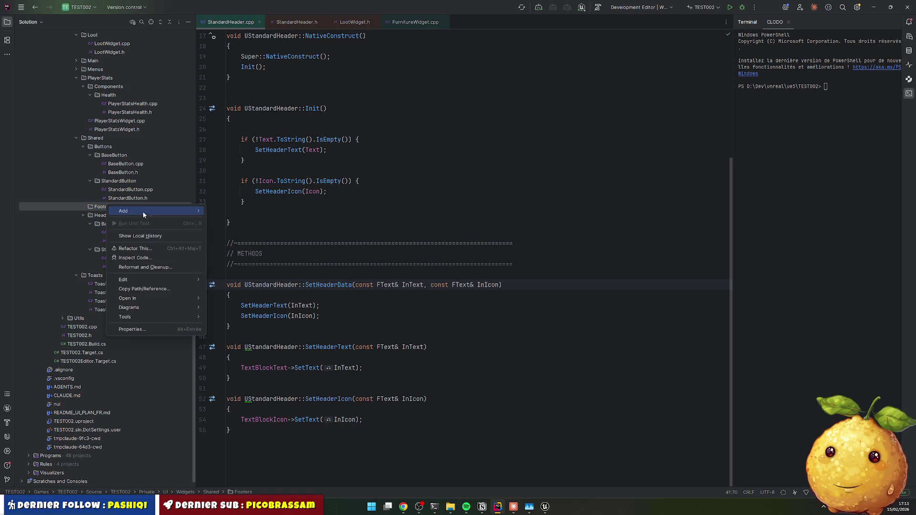
mouse_move(142, 211)
click(232, 221)
text(B)
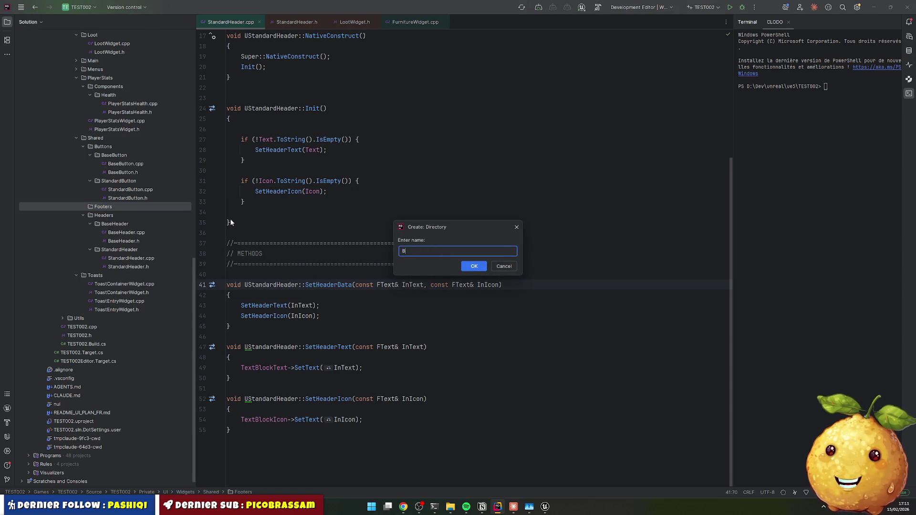
text(aseFooter)
key(Return)
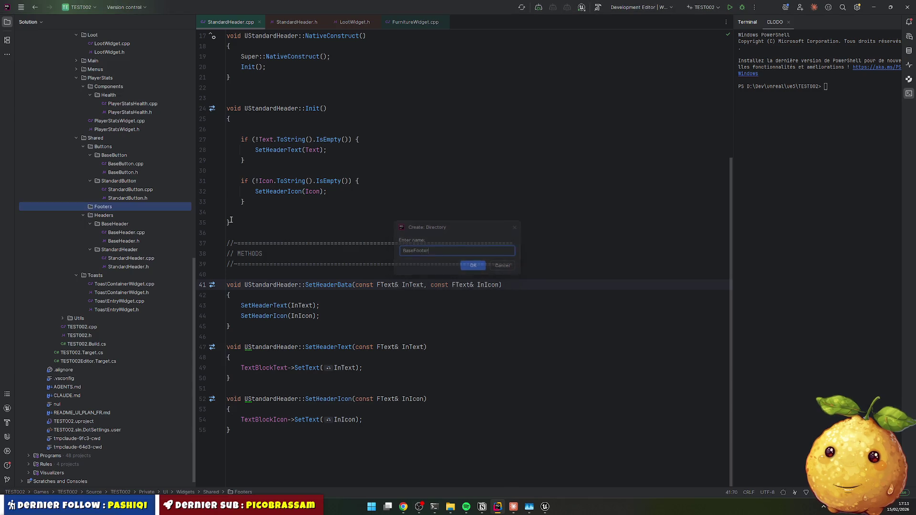
Step: Duplicate BaseFooter as a StandardFooter folder
click(119, 218)
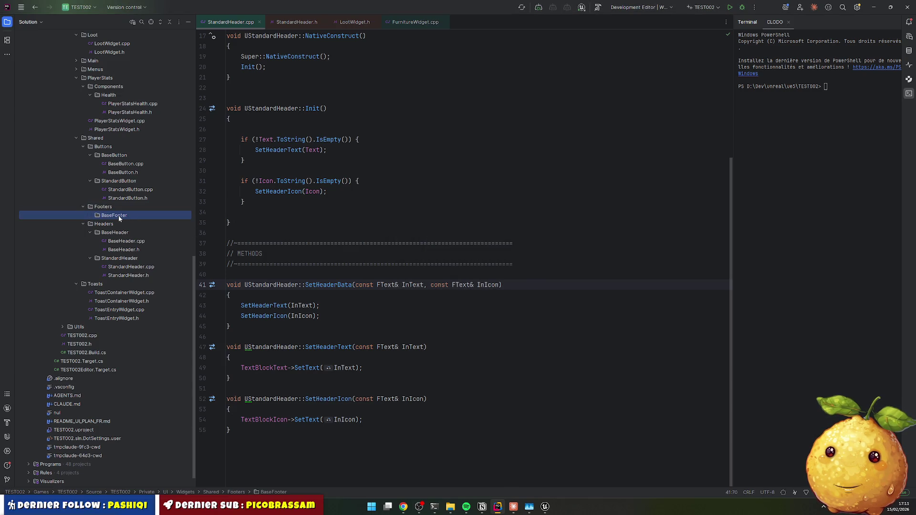
key(ctrl+d)
key(ctrl+shift+Right)
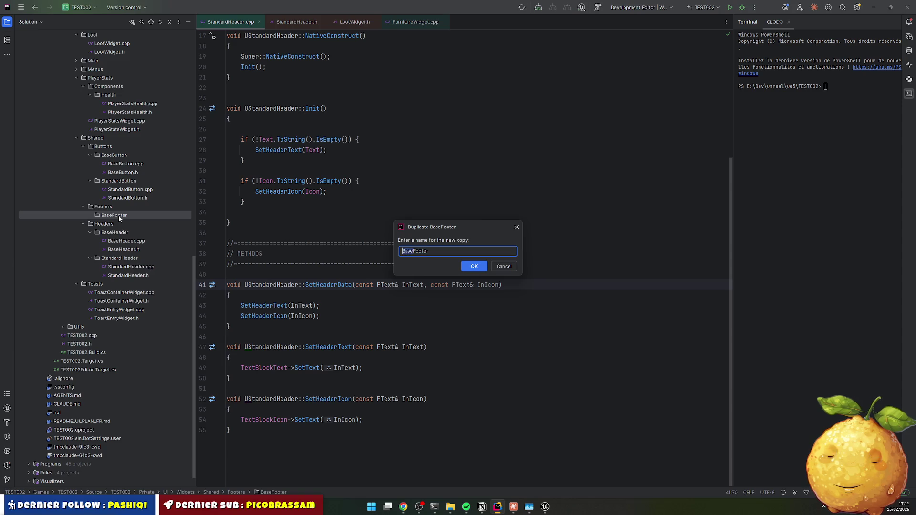
text(Standard)
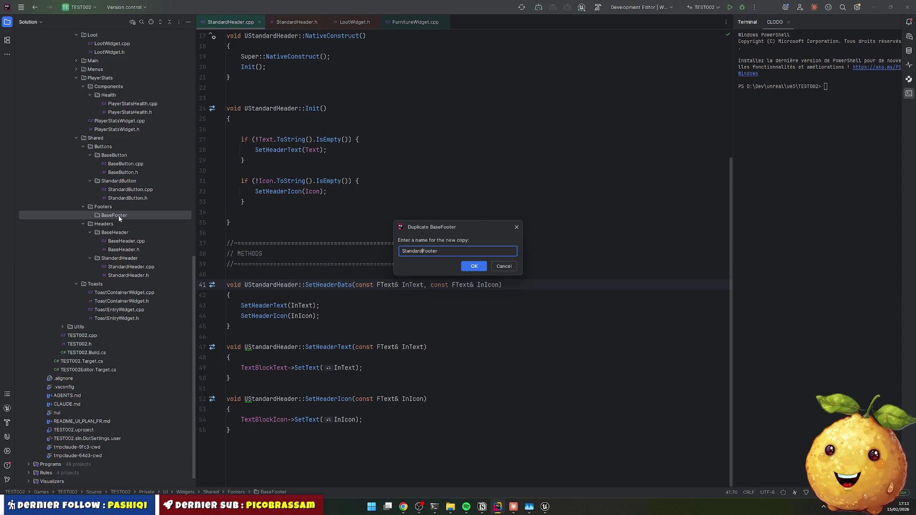
key(Return)
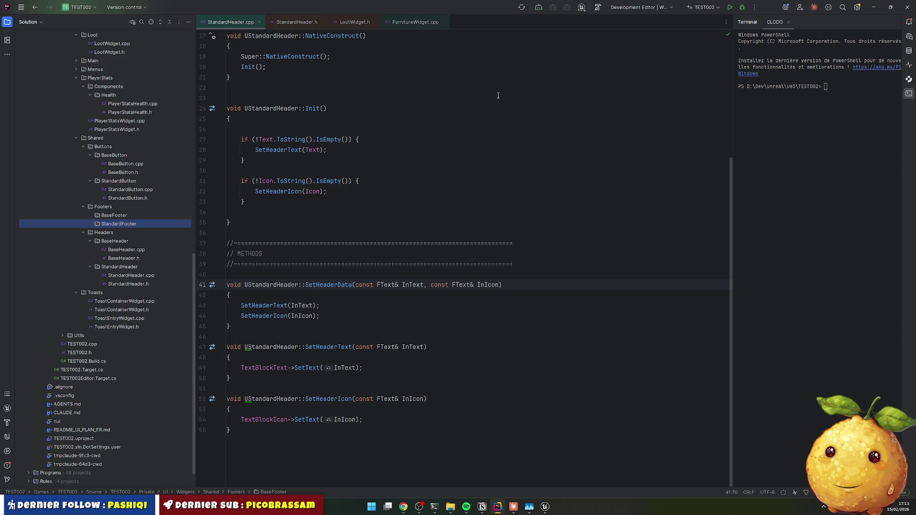
click(450, 330)
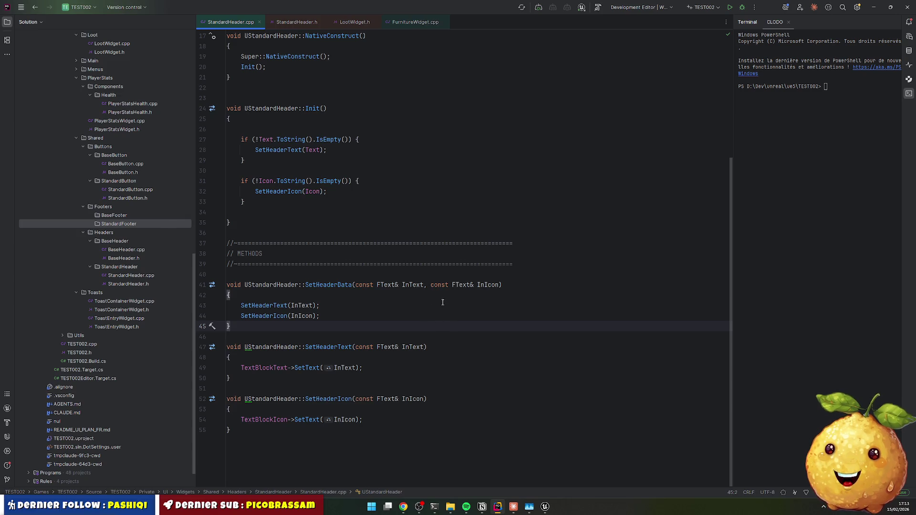
click(443, 305)
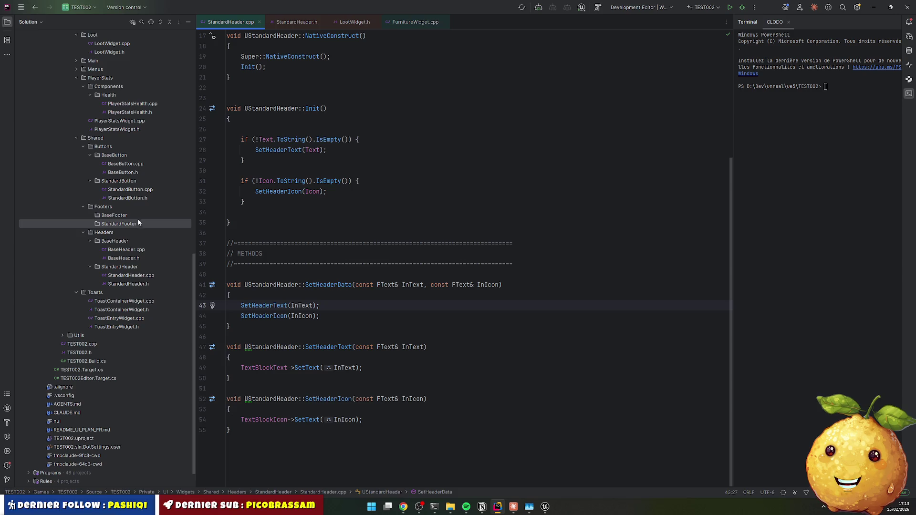
Step: Copy the BaseHeader files into BaseFooter and rename the .cpp to BaseFooter.cpp
click(117, 251)
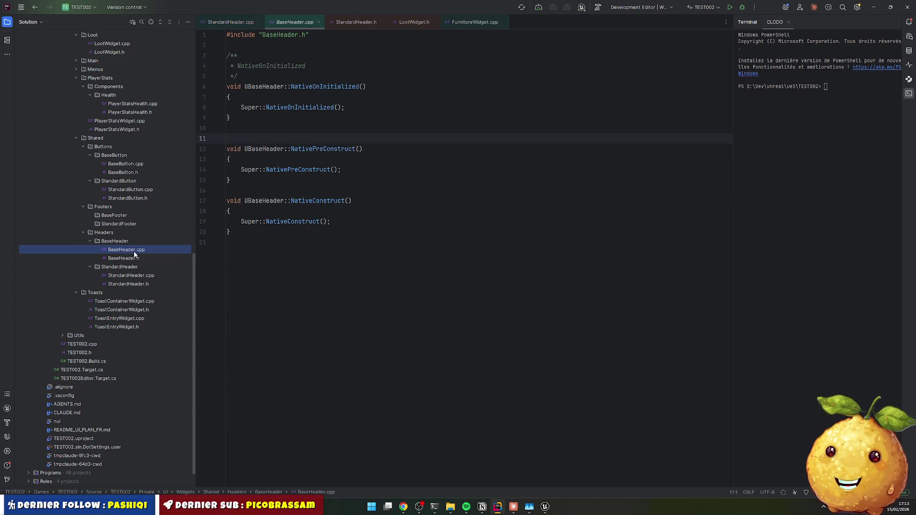
drag(137, 251, 119, 213)
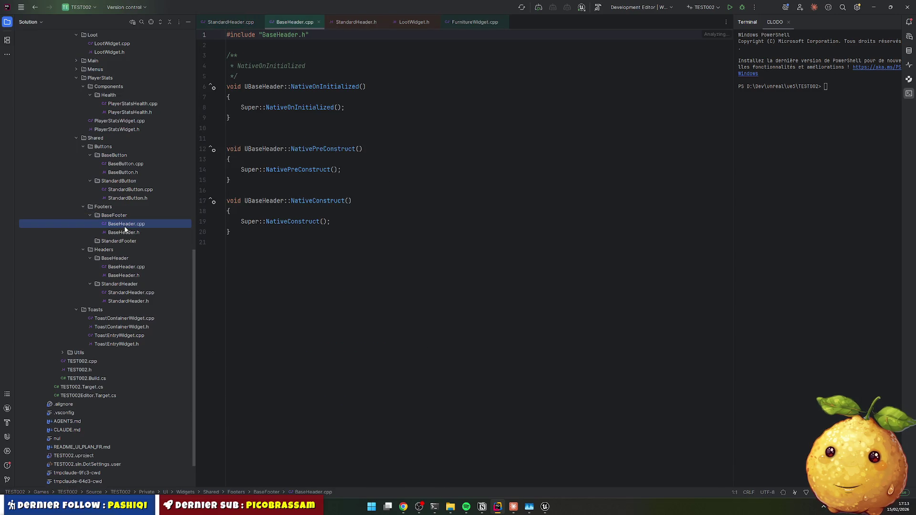
key(shift+F6)
key(Right)
key(Right)
key(Right)
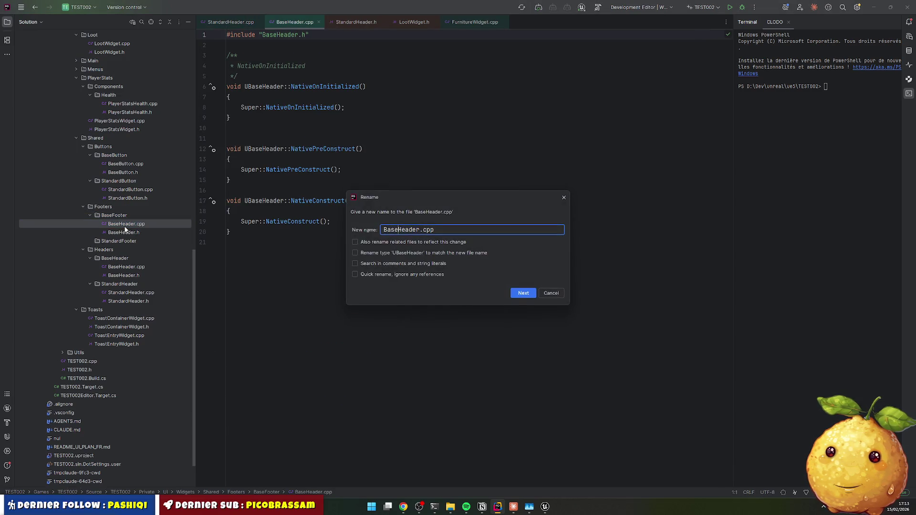
key(ctrl+shift+Left)
key(shift+Right)
key(shift+Right)
key(shift+Right)
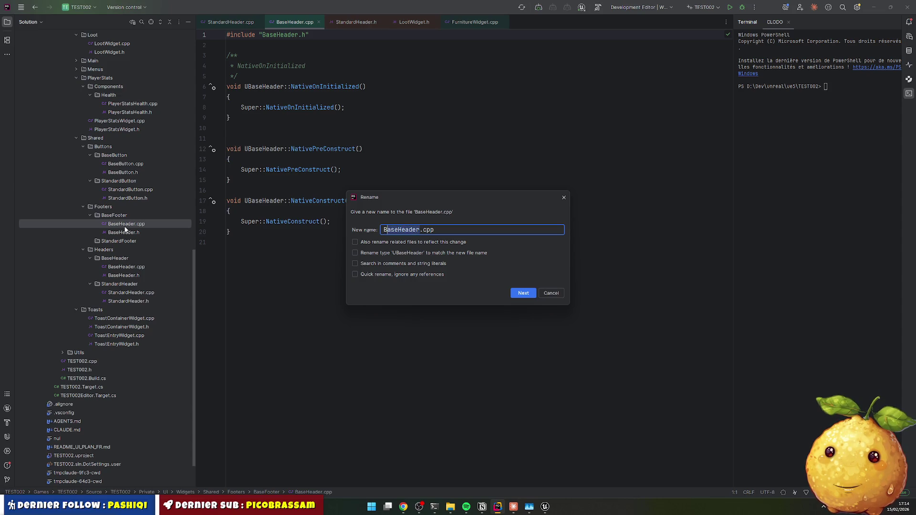
text(Footer)
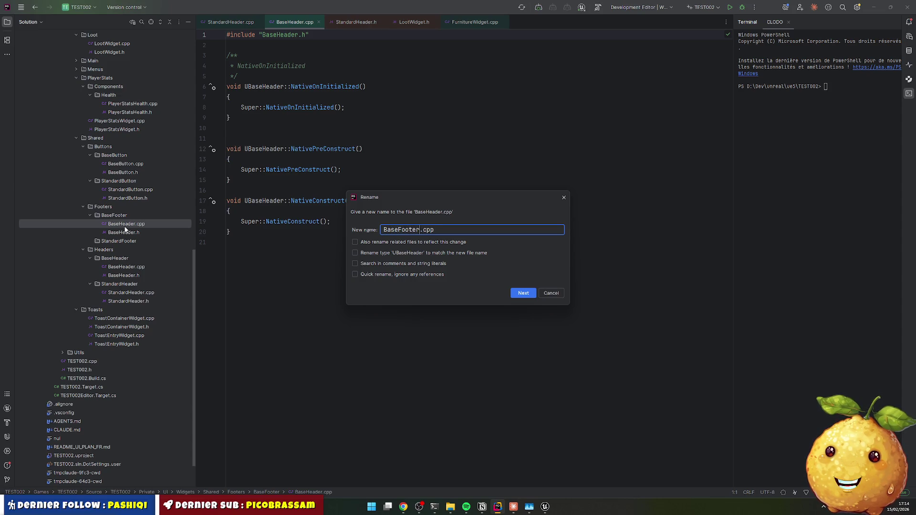
key(Return)
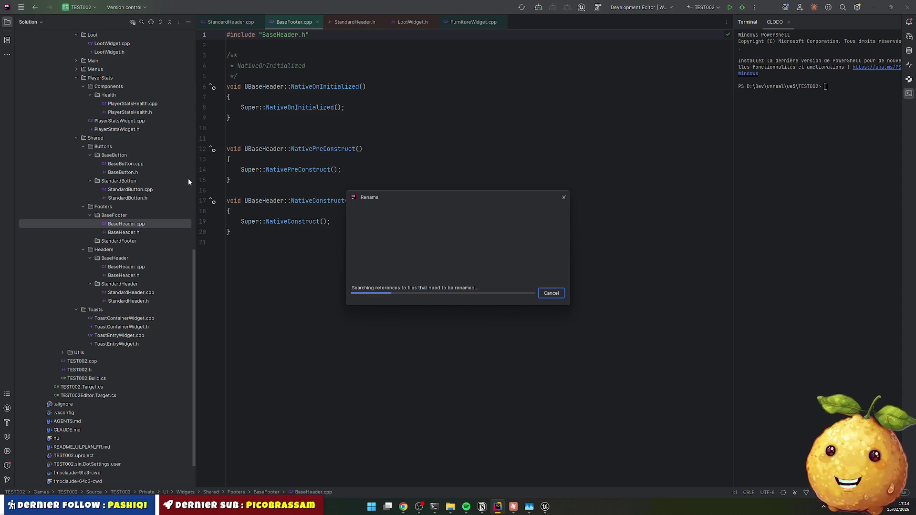
Step: Rename the header to BaseFooter.h, its class to UBaseFooter, and remove the Button include
click(145, 233)
key(shift+F6)
text(Footer)
key(Return)
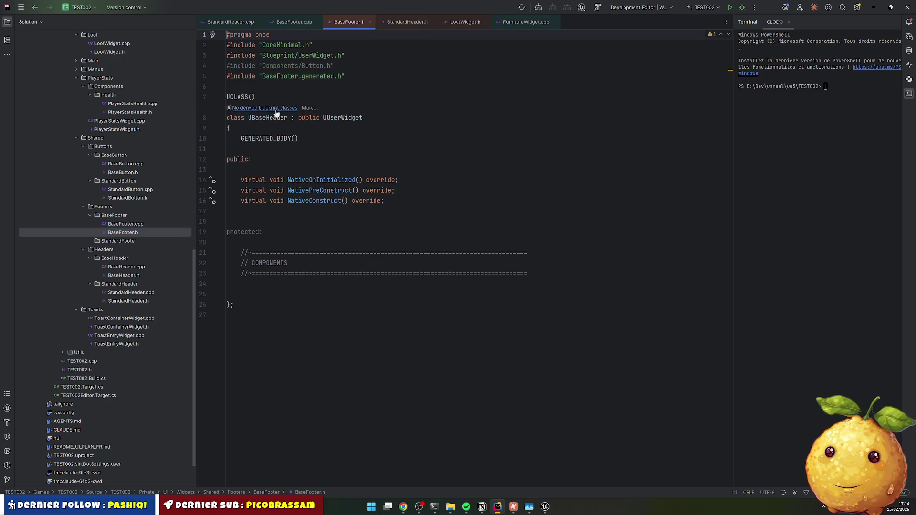
double_click(267, 118)
text(UBaseFooter)
key(Up)
key(Up)
key(Up)
key(Up)
key(ctrl+x)
key(Down)
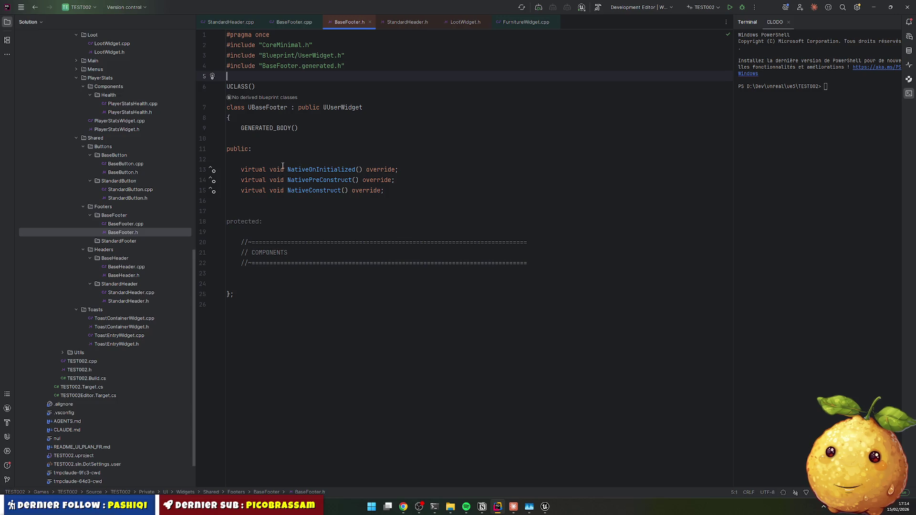
Step: Replace the three UBaseHeader occurrences in BaseFooter.cpp with UBaseFooter
click(137, 233)
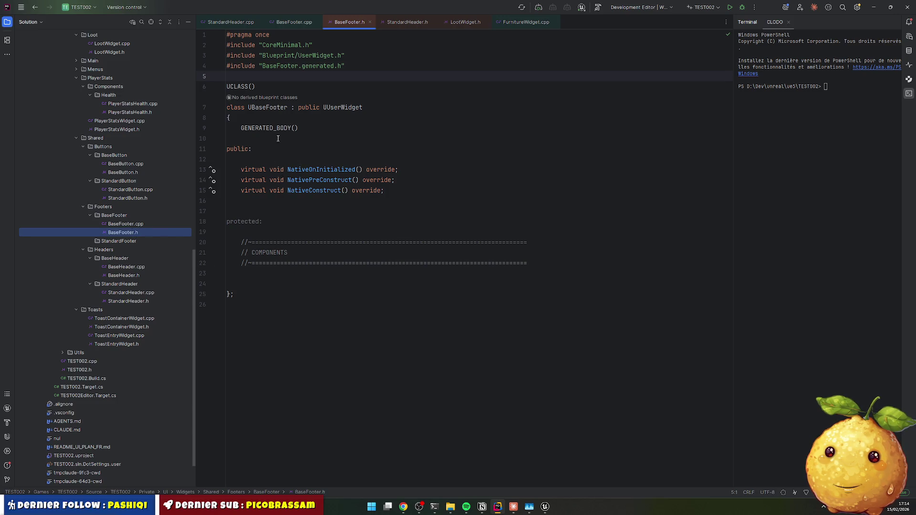
click(267, 108)
double_click(143, 224)
double_click(264, 87)
key(ctrl+v)
double_click(264, 149)
key(ctrl+v)
double_click(263, 200)
key(ctrl+v)
click(333, 255)
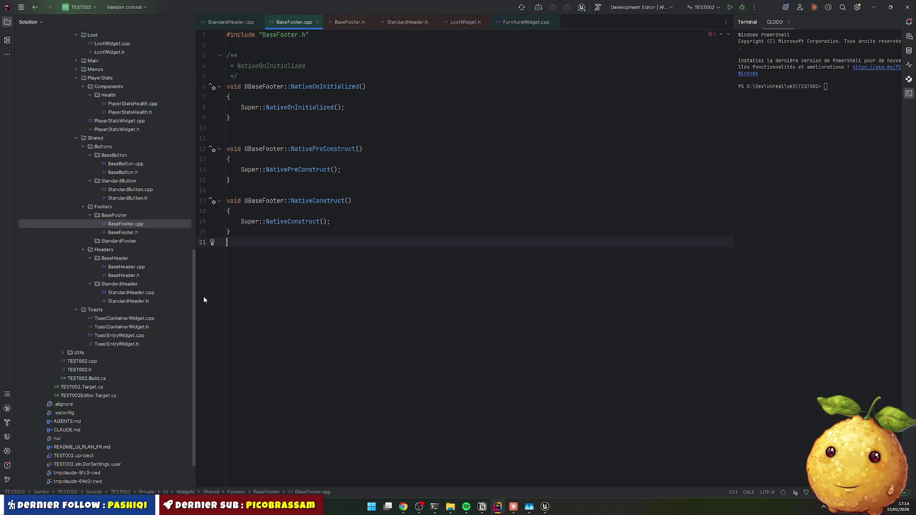
double_click(131, 292)
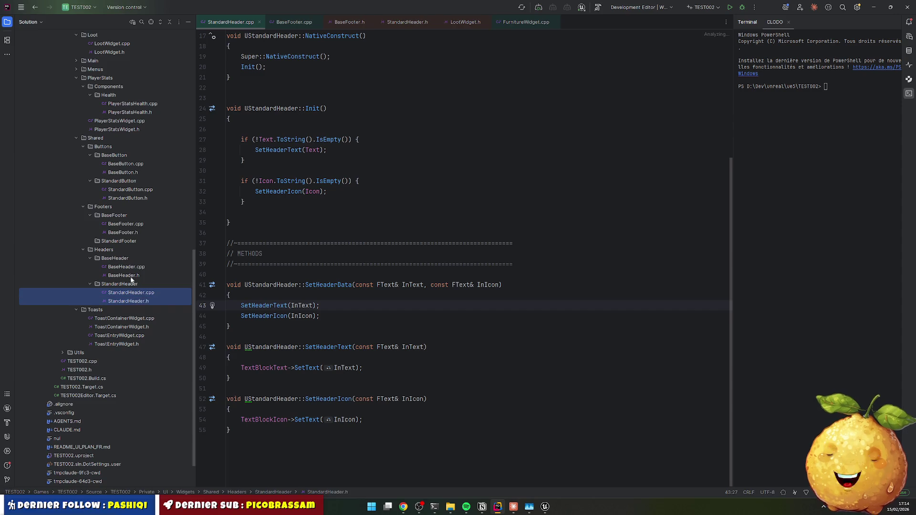
Step: Paste the StandardHeader files into the StandardFooter folder and rename the .cpp to StandardFooter.cpp
click(121, 242)
key(ctrl+v)
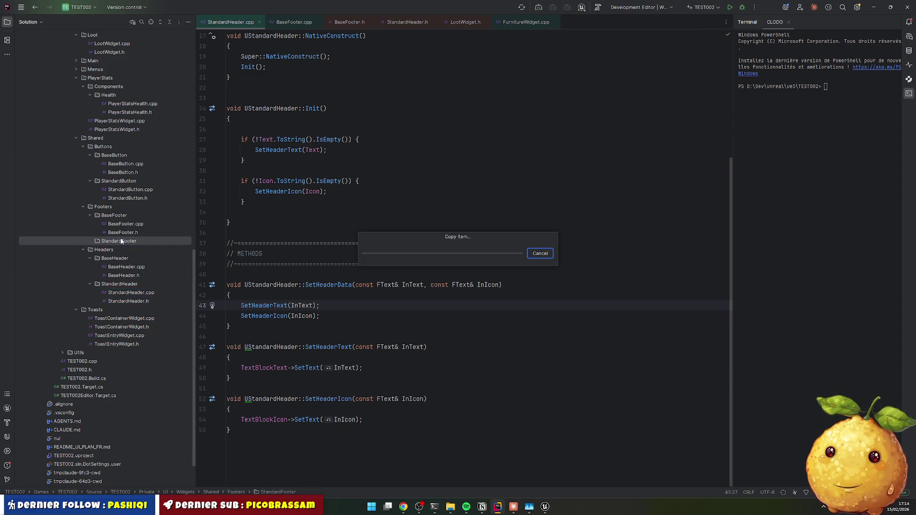
key(Return)
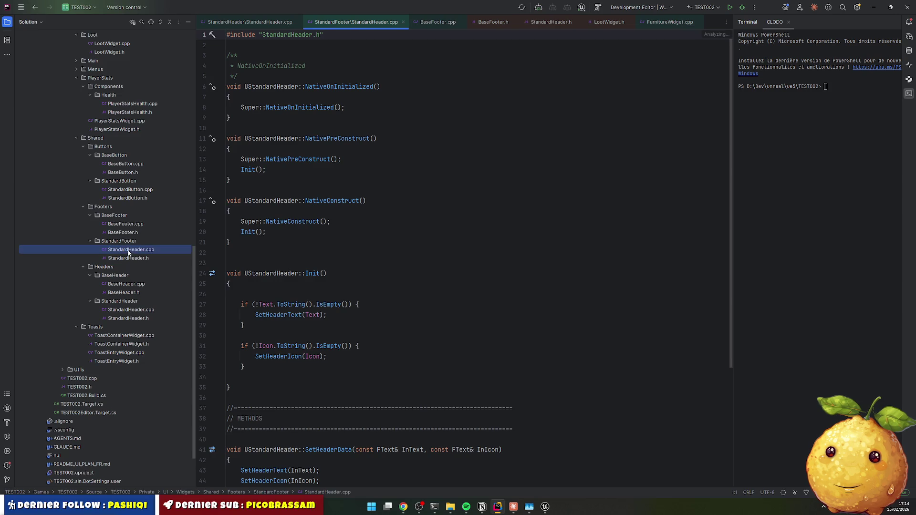
key(F2)
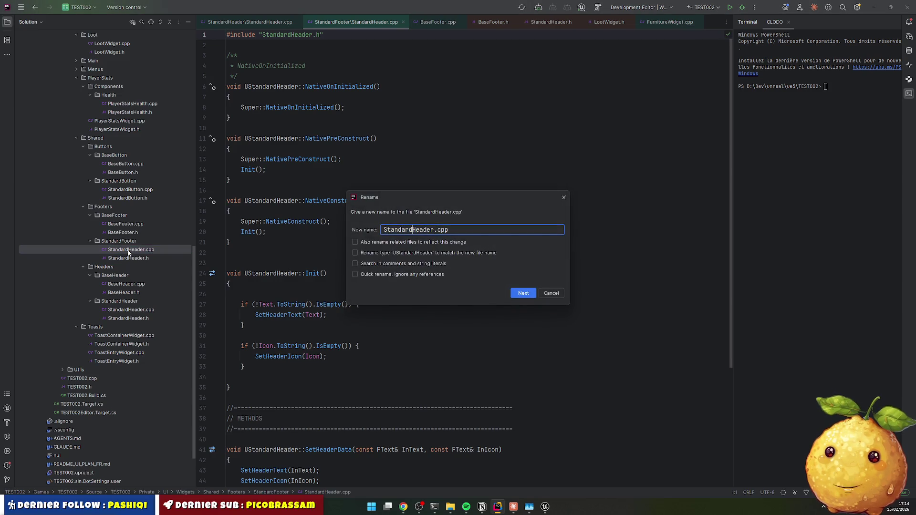
text(Footer)
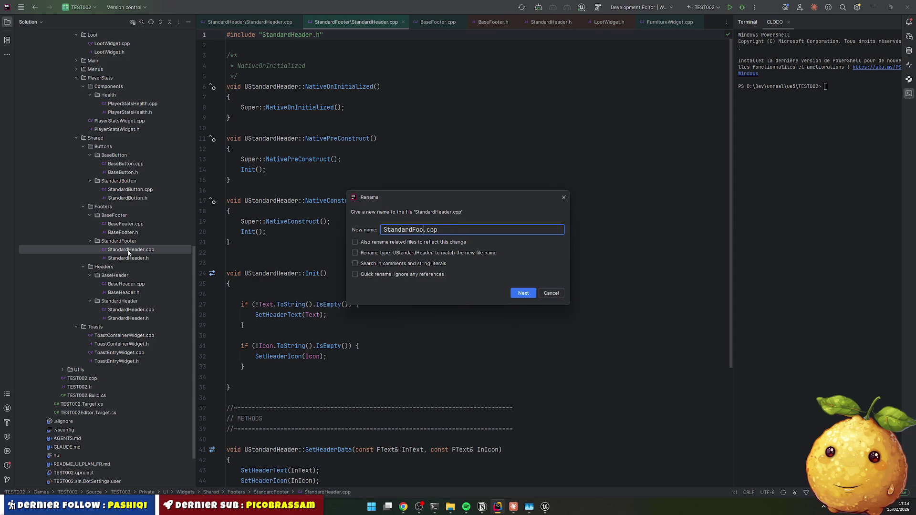
key(Return)
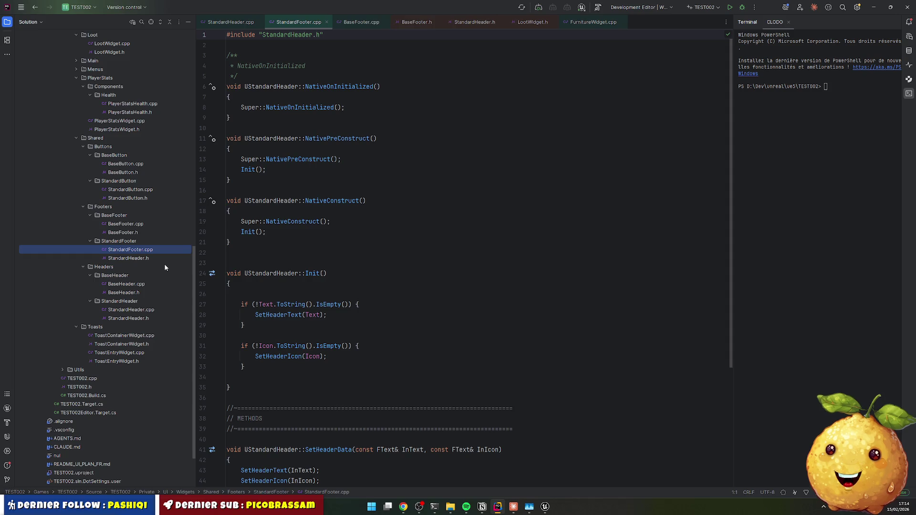
Step: Rename the copied header file to StandardFooter.h
click(130, 258)
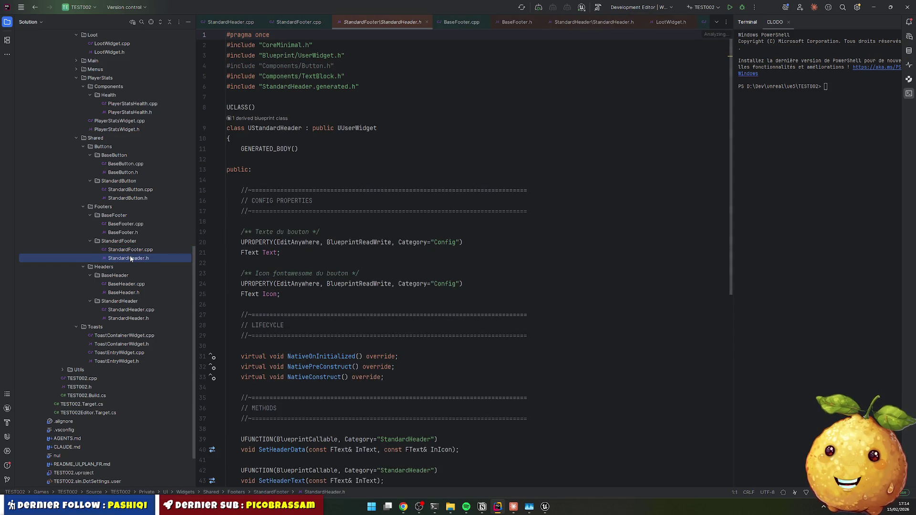
key(F2)
text(StandardFooter)
key(Return)
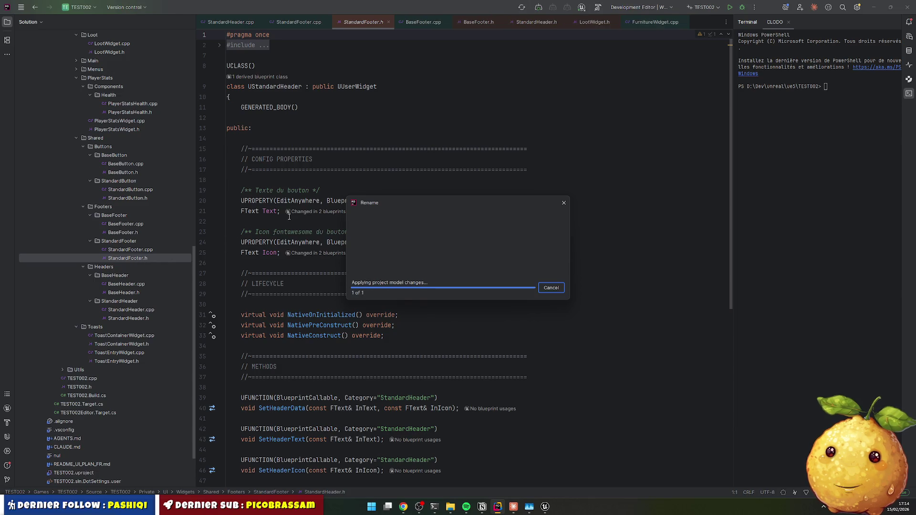
Step: Rename the class declared on line 9 from UStandardHeader to UStandardFooter
double_click(273, 129)
key(ctrl+alt+b)
key(Escape)
text(StandardFooter)
click(248, 127)
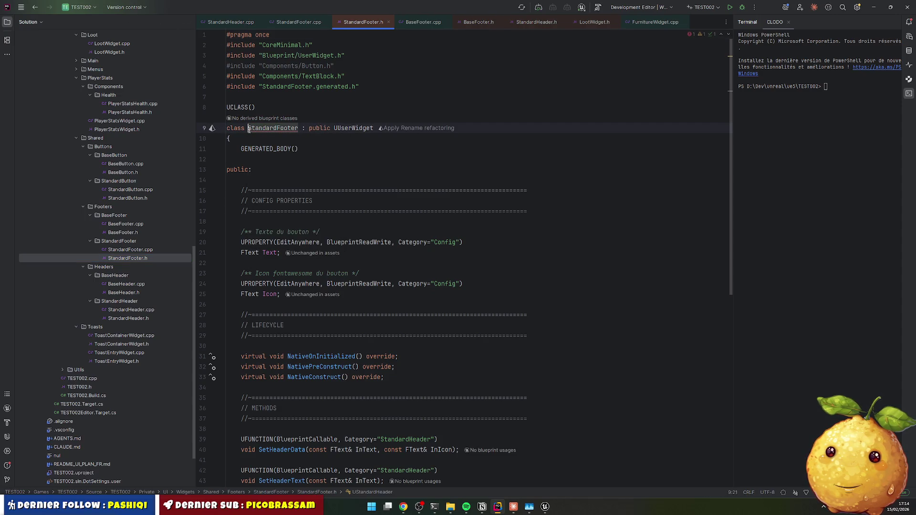
text(U)
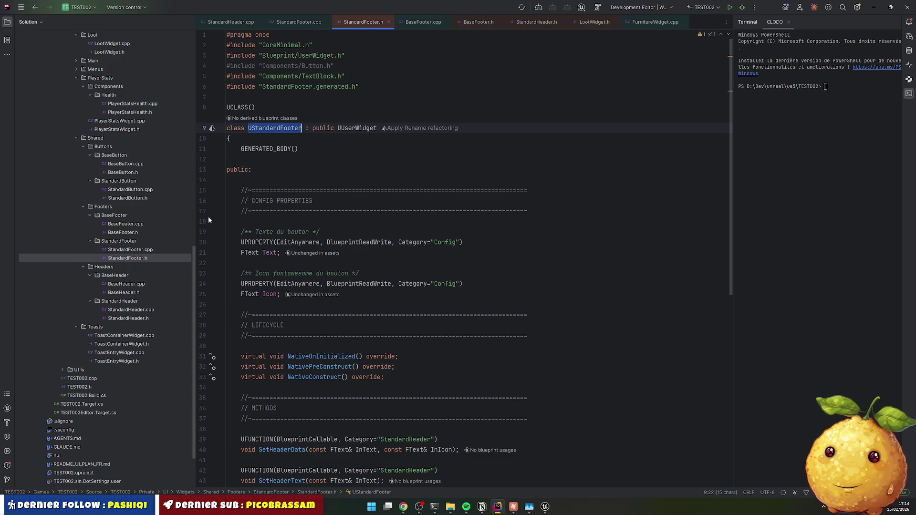
double_click(144, 249)
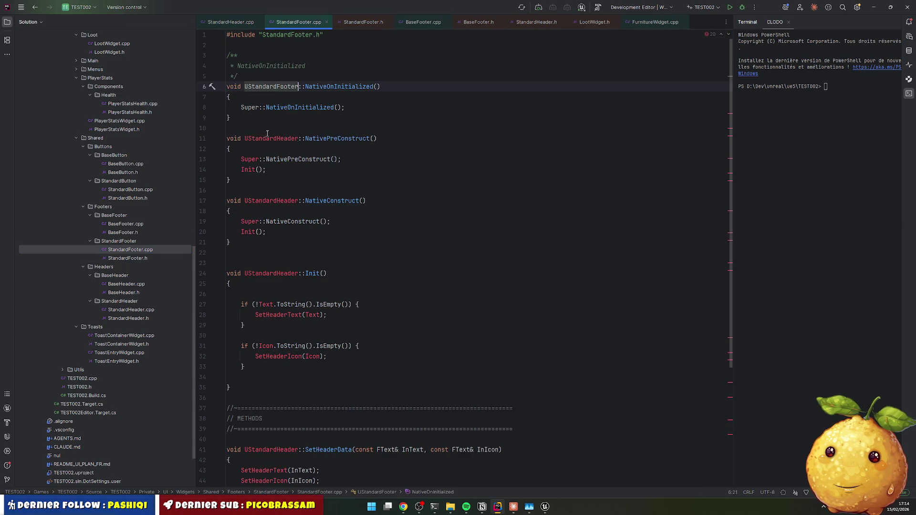
Step: Replace every UStandardHeader with UStandardFooter in StandardFooter.cpp
double_click(267, 138)
key(ctrl+r)
key(Tab)
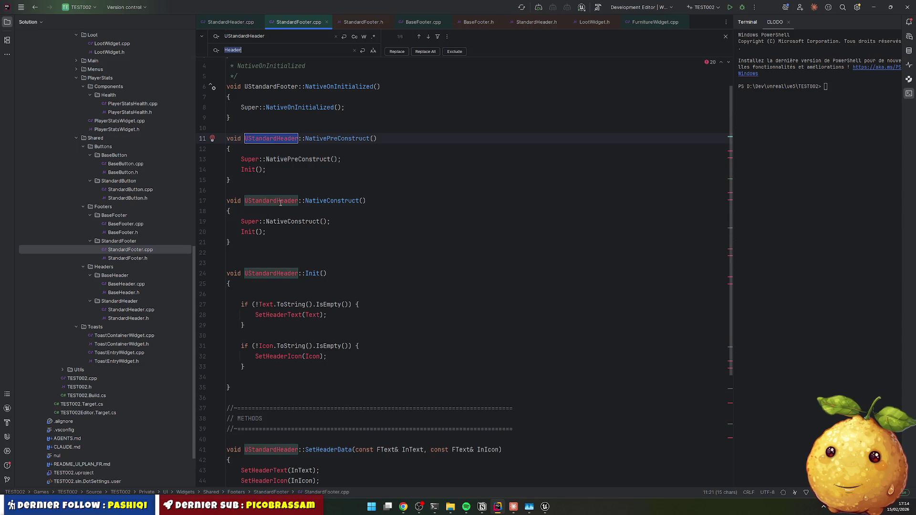
text(UStandardFooter)
click(425, 51)
Step: Back in StandardFooter.h, select the copied Text and Icon config properties
scroll(378, 233, down, 5)
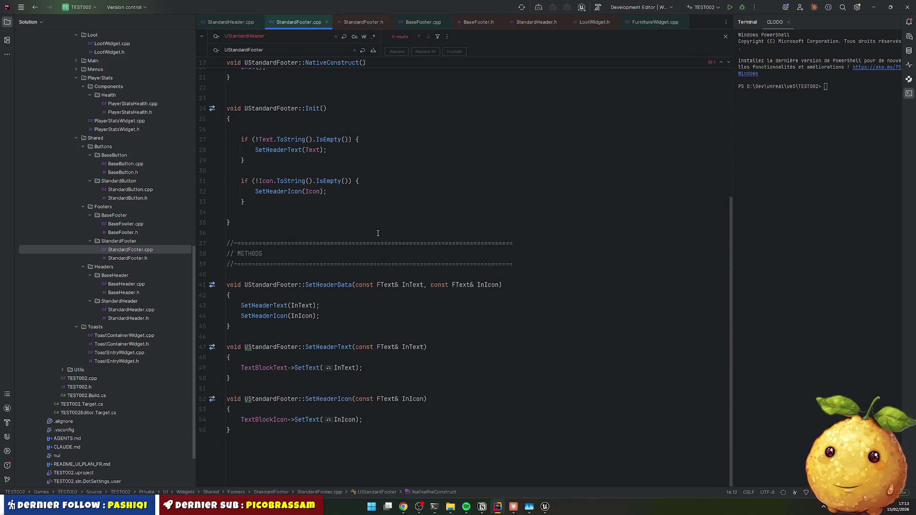
double_click(152, 258)
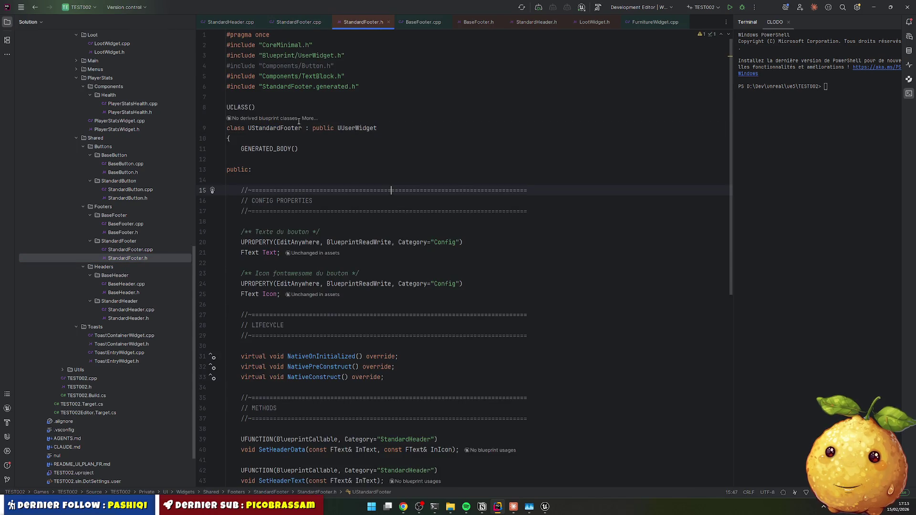
scroll(279, 193, down, 4)
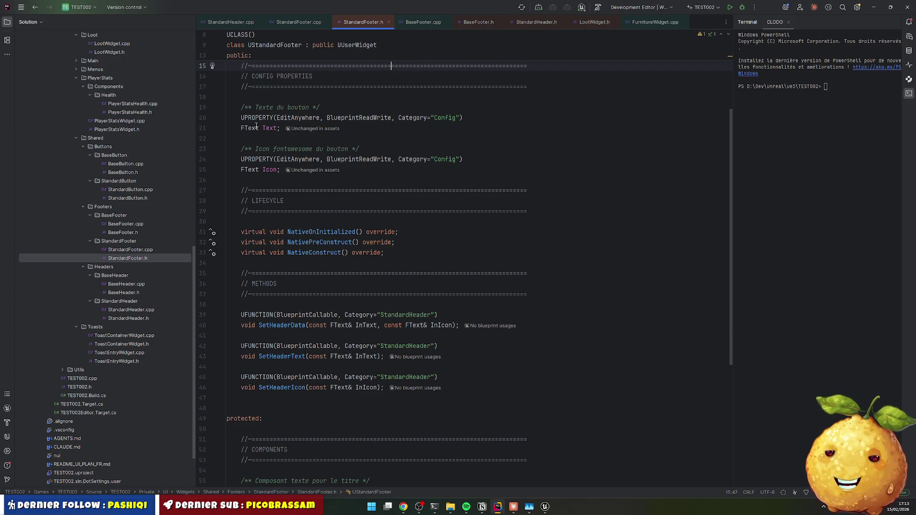
mouse_move(262, 125)
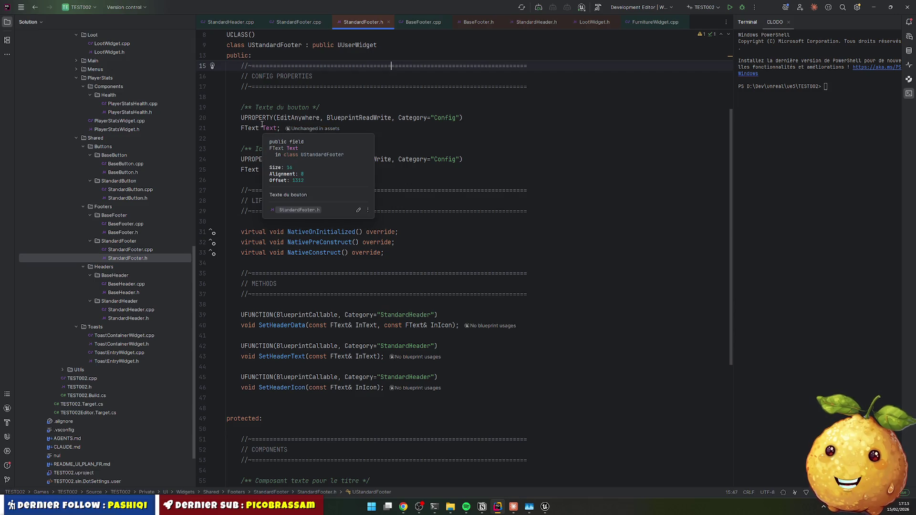
mouse_move(254, 95)
mouse_down()
mouse_move(416, 128)
mouse_move(481, 172)
mouse_up()
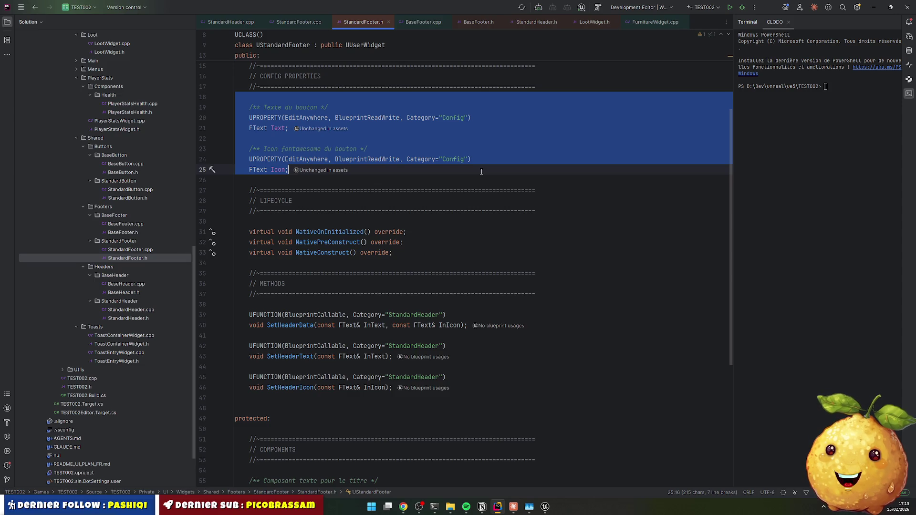
Step: Delete the Text and Icon config properties and the three UFUNCTION declarations
key(BackSpace)
scroll(293, 131, up, 2)
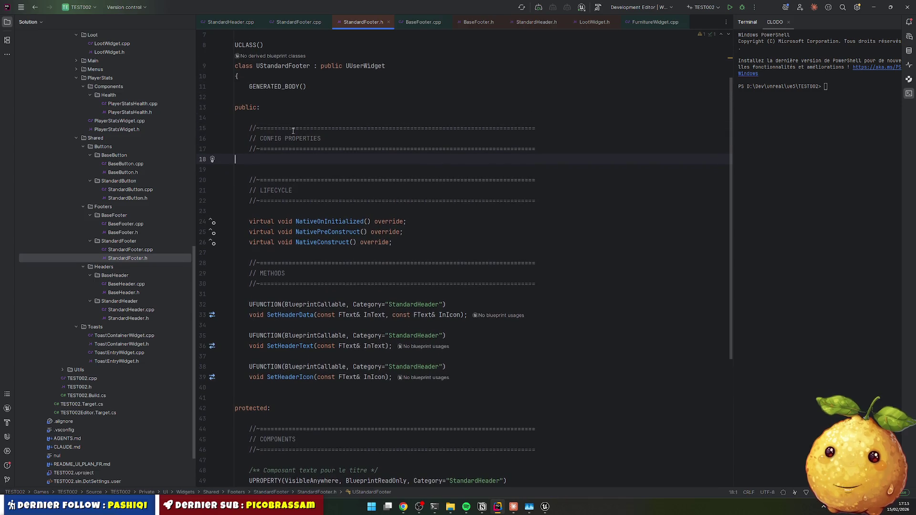
scroll(288, 180, down, 1)
scroll(288, 231, down, 3)
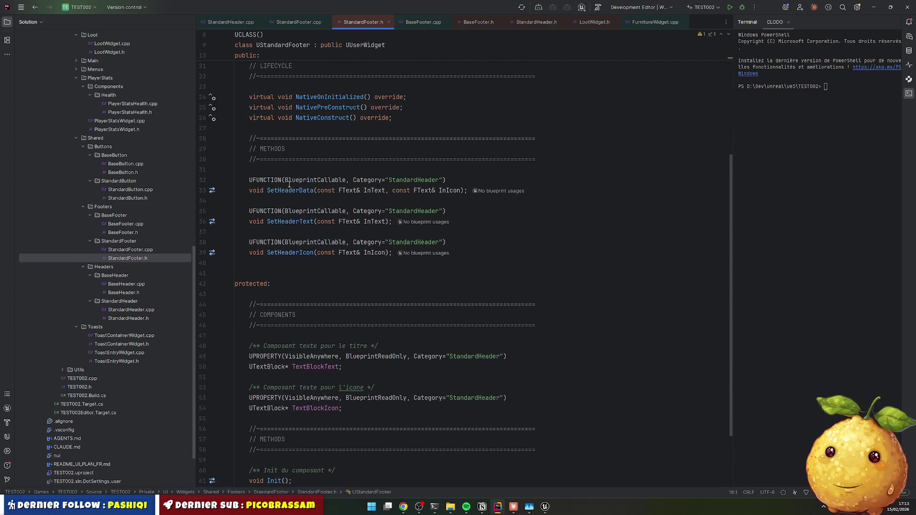
mouse_move(267, 171)
mouse_down()
mouse_move(521, 241)
mouse_move(525, 269)
mouse_up()
key(BackSpace)
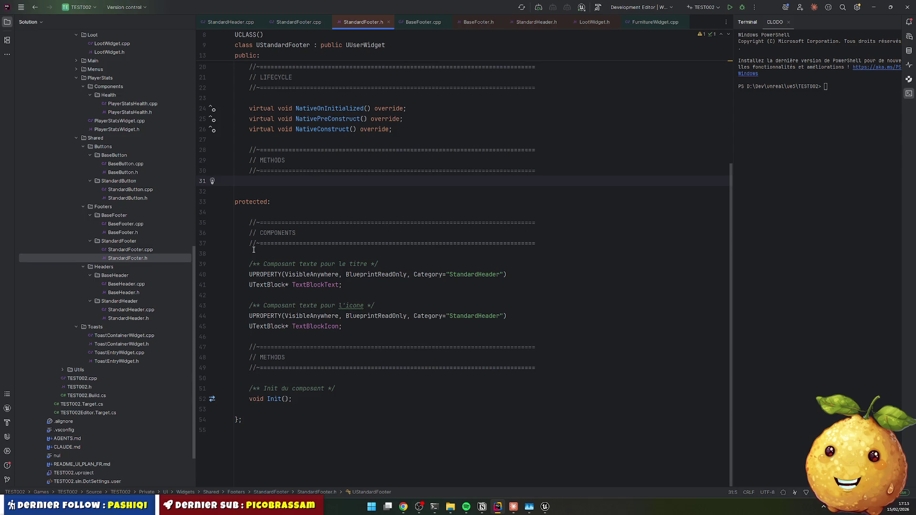
Step: Change TextBlockText into a UHorizontalBox* HorizontalBox component, adding the UHorizontalBox include
drag(253, 285, 289, 286)
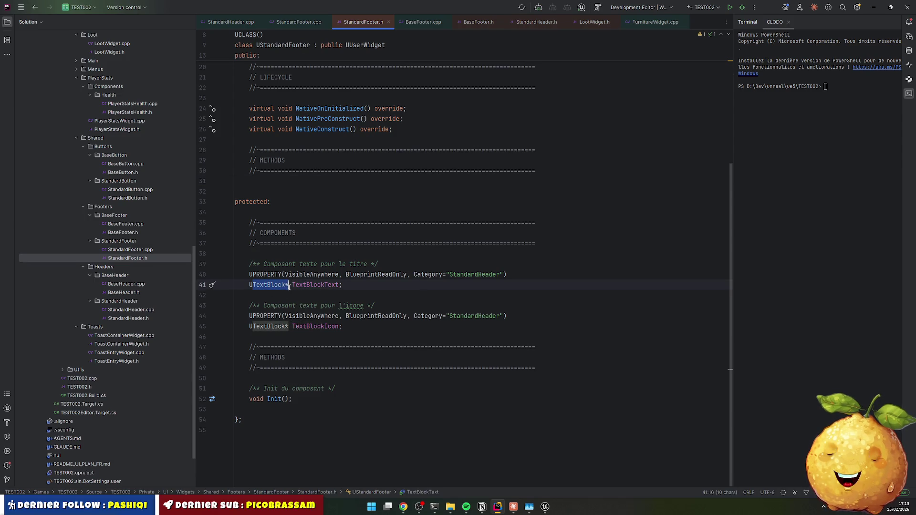
text(Horiz)
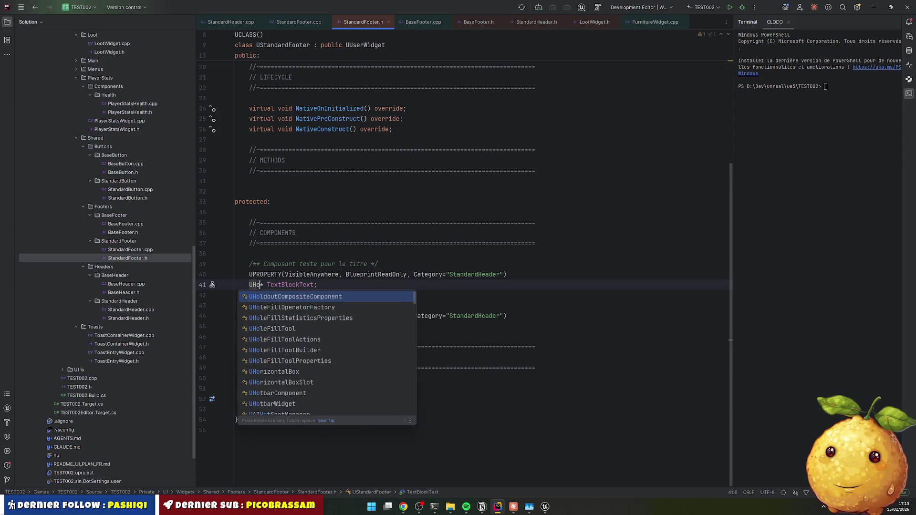
key(Return)
key(alt+Return)
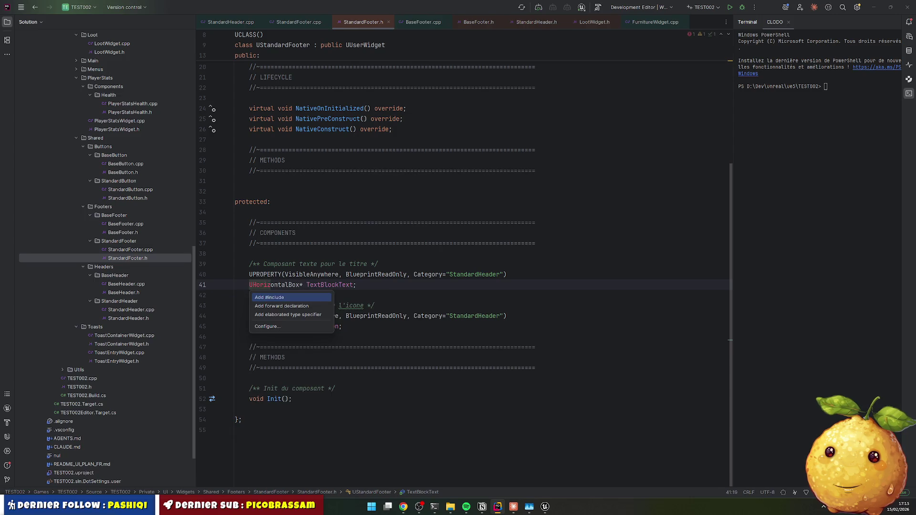
key(Return)
double_click(330, 285)
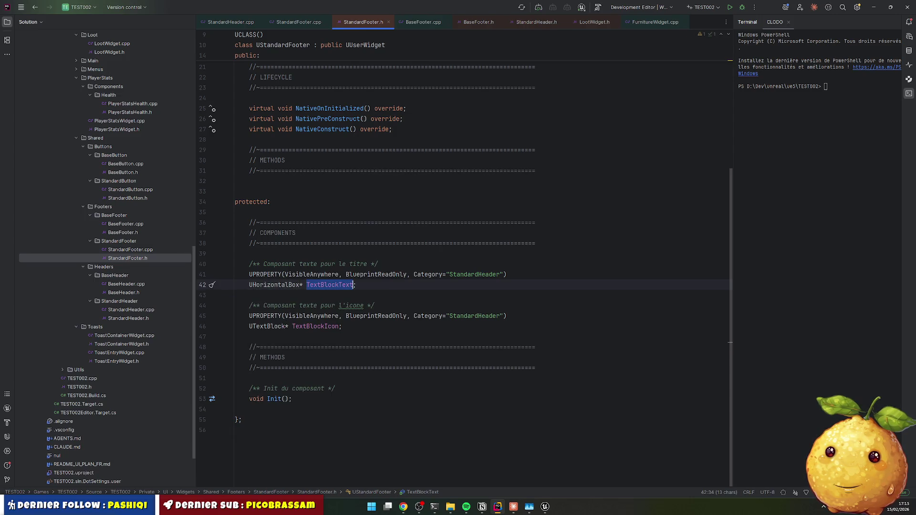
text(Hori)
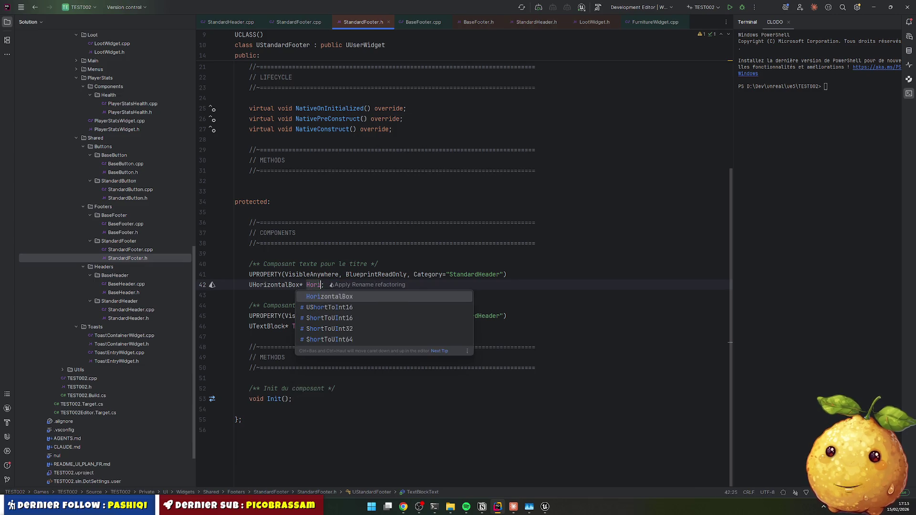
key(Return)
Step: Remove the icon text block, the Init declaration and the METHODS comment block
key(Down)
key(ctrl+y)
key(ctrl+y)
key(ctrl+y)
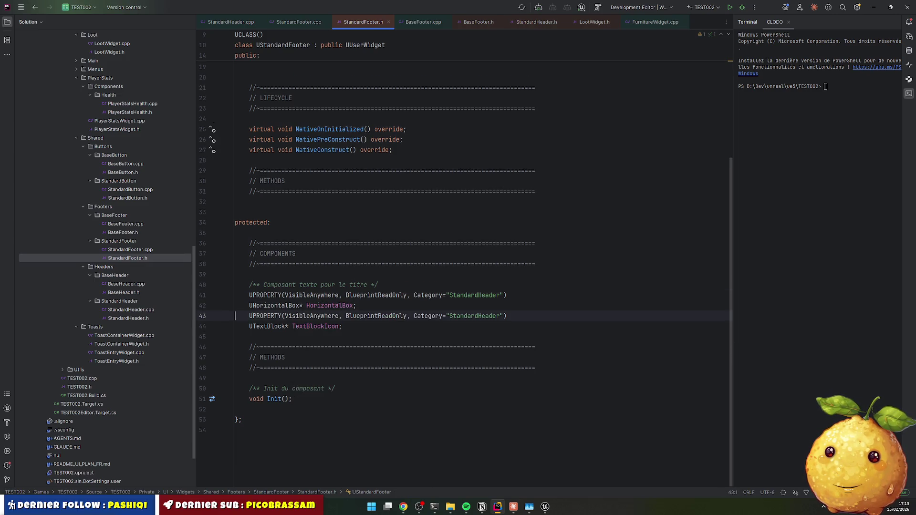
key(Down)
key(Down)
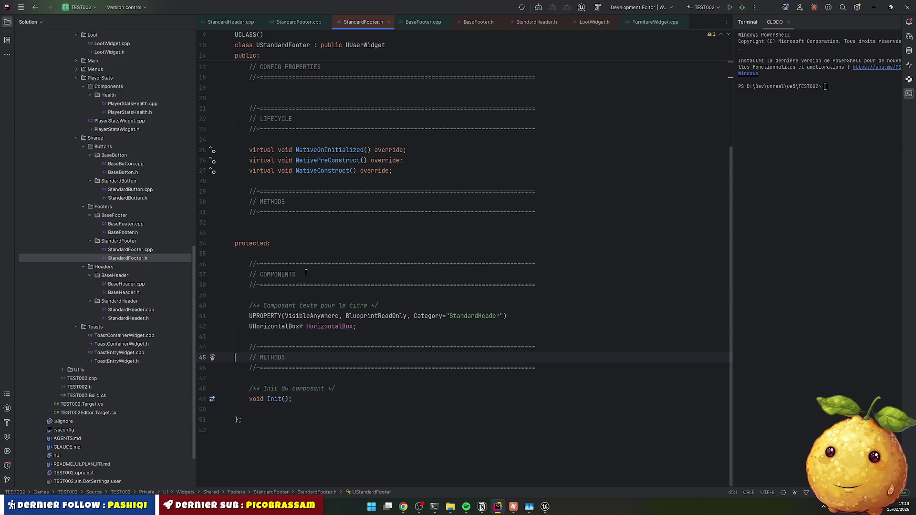
drag(373, 374, 374, 401)
key(BackSpace)
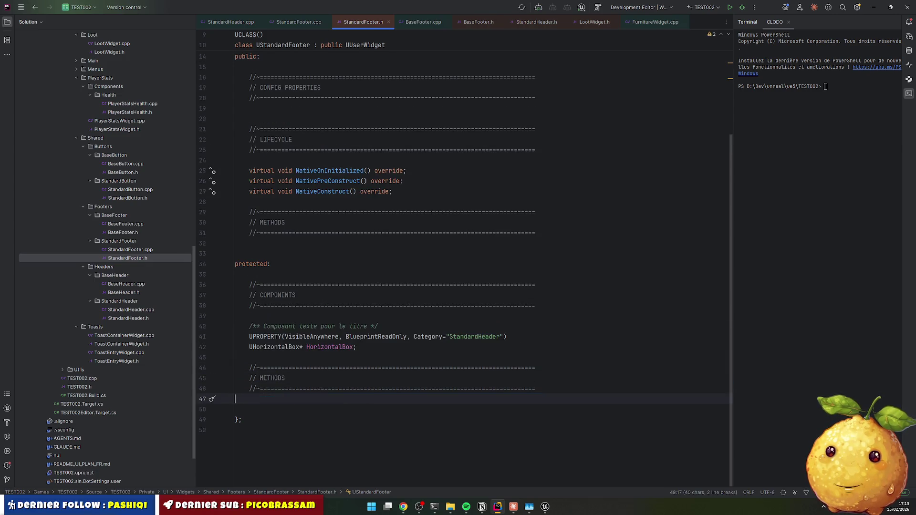
key(Up)
key(Up)
key(ctrl+y)
key(ctrl+y)
key(ctrl+y)
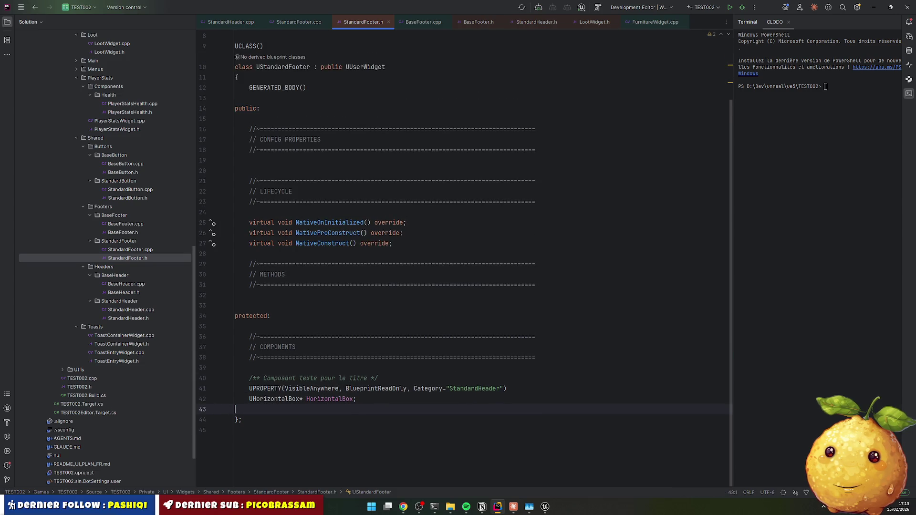
scroll(382, 238, up, 3)
click(161, 262)
double_click(141, 249)
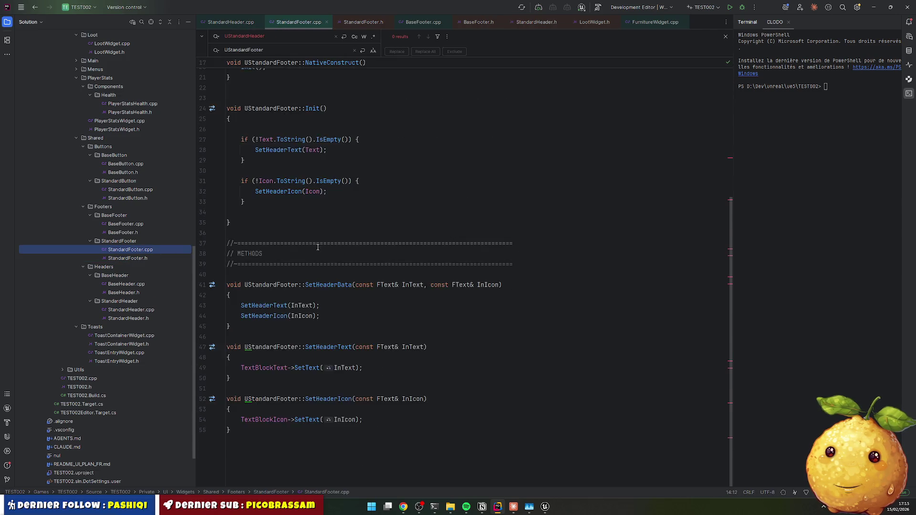
Step: In StandardFooter.cpp, delete the Init() call, the Init() function and all remaining header methods
scroll(317, 247, up, 5)
key(ctrl+y)
key(Down)
key(Down)
key(Down)
key(ctrl+y)
scroll(269, 219, down, 2)
mouse_move(228, 197)
mouse_down()
mouse_move(248, 308)
mouse_move(233, 334)
mouse_up()
key(BackSpace)
key(ctrl+y)
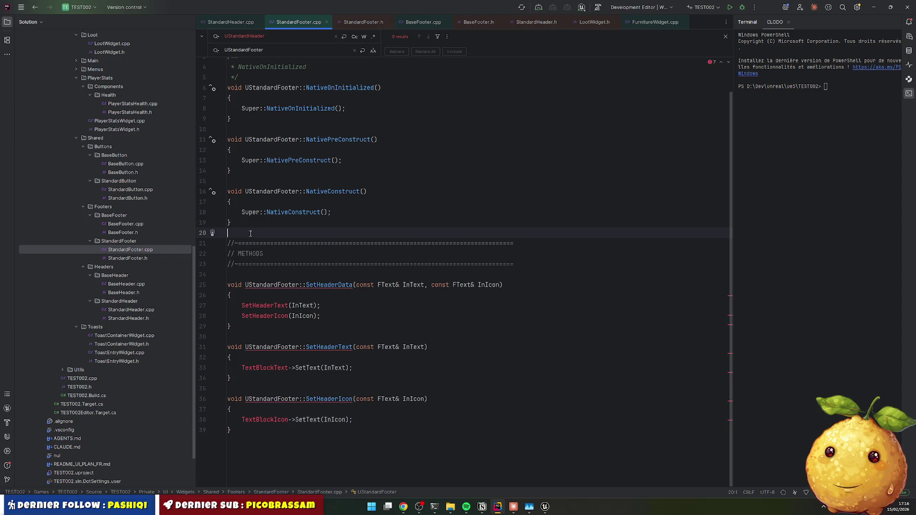
key(ctrl+shift+End)
key(Delete)
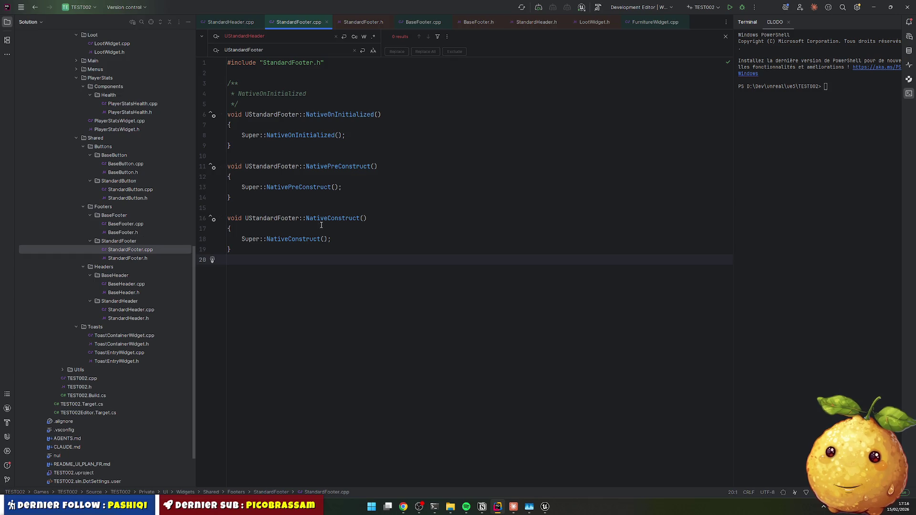
Step: From StandardFooter.h, start a Live Coding recompile with Ctrl+Alt+F11
double_click(143, 258)
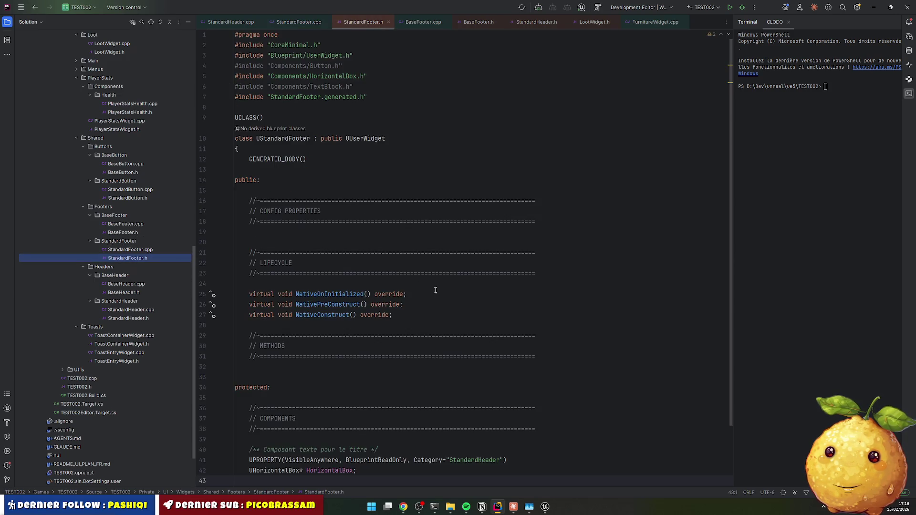
scroll(425, 292, down, 2)
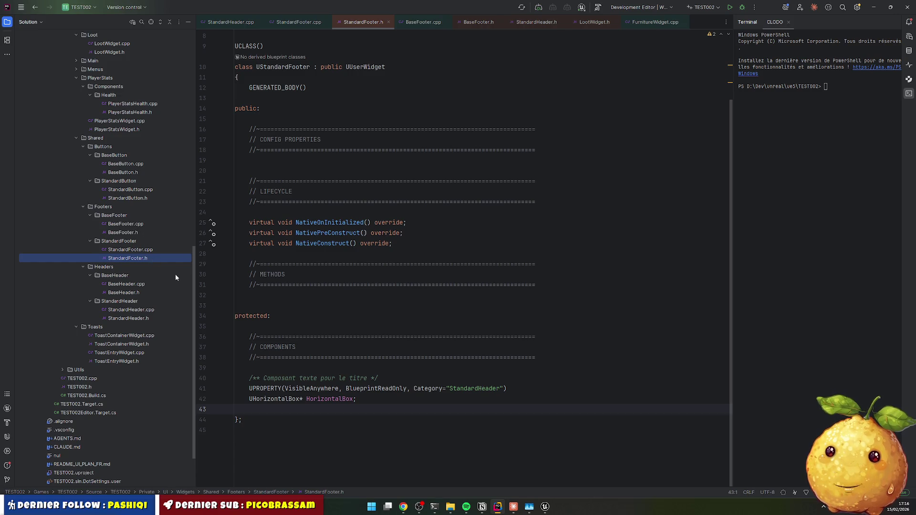
click(469, 140)
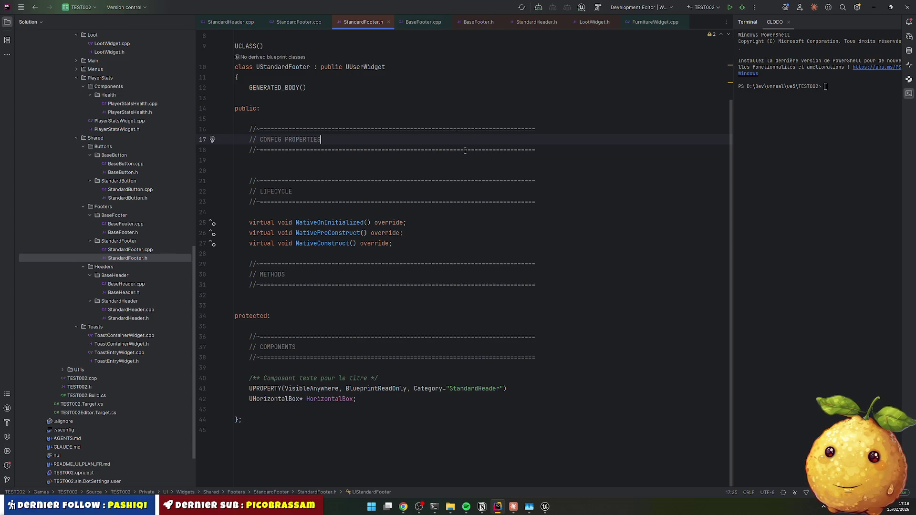
click(432, 171)
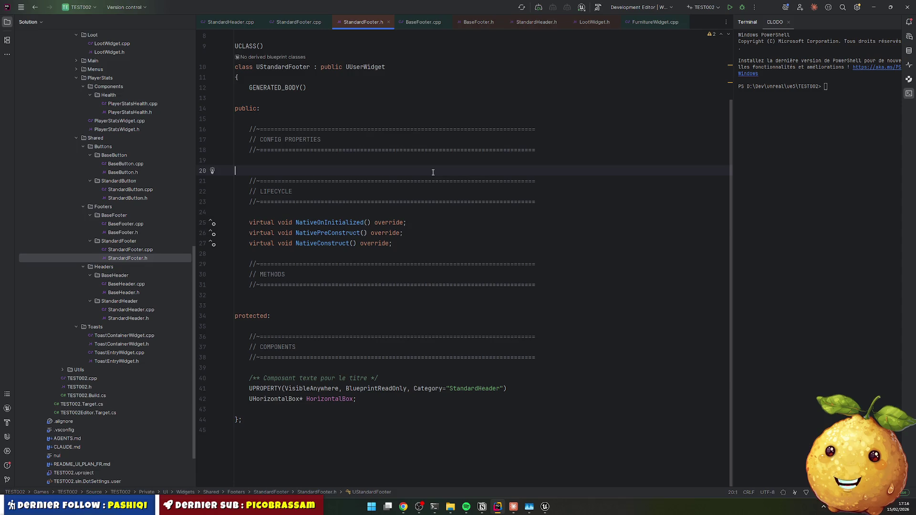
key(ctrl+alt+F11)
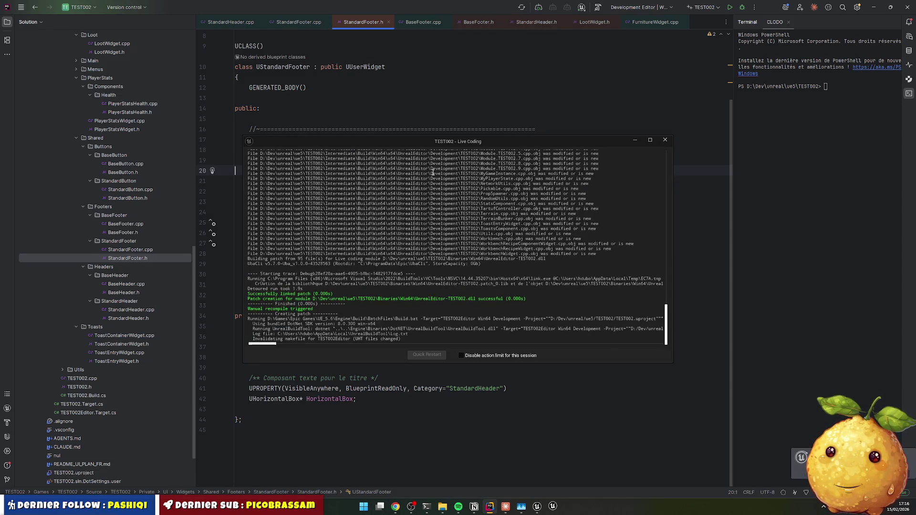